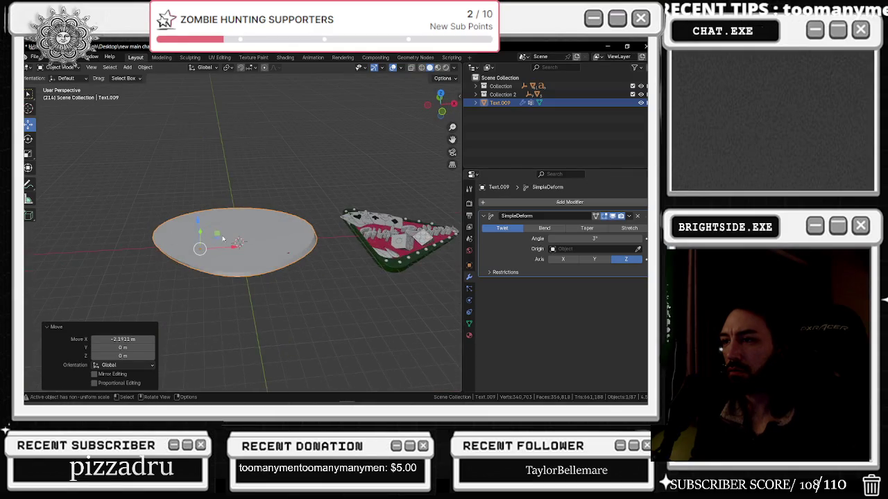
Orbit to a top-down angle and move the disk along the Y axis
mouse_move(107, 261)
middle_down()
mouse_move(204, 272)
mouse_move(191, 253)
mouse_move(89, 269)
mouse_move(303, 265)
middle_up()
key(g)
key(y)
click(255, 254)
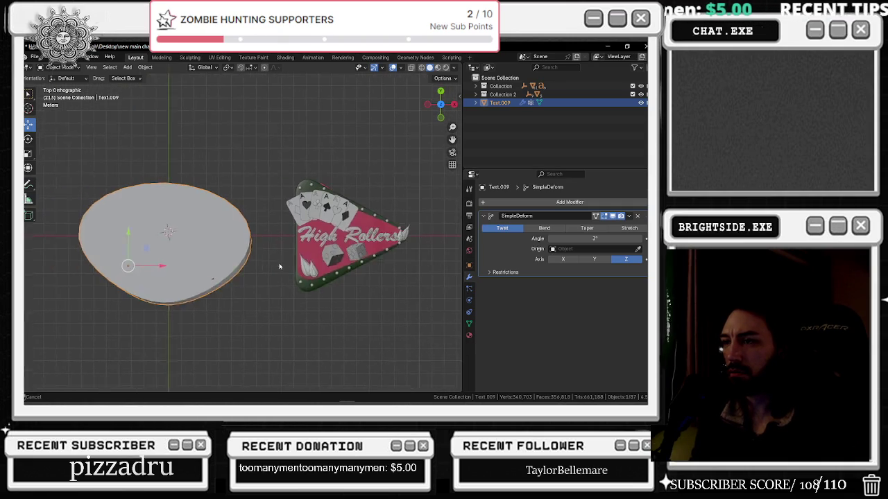
Try a small Simple Deform twist, then switch to Bend and rotate the bent shape
mouse_move(591, 239)
mouse_down()
mouse_move(575, 239)
mouse_move(638, 239)
mouse_move(522, 238)
mouse_up()
click(544, 228)
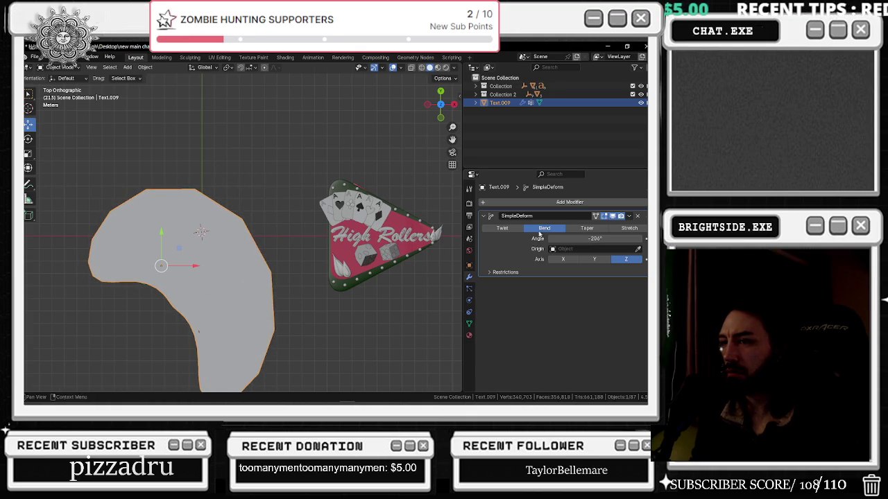
click(29, 139)
mouse_move(151, 290)
mouse_down()
mouse_move(163, 236)
mouse_move(152, 236)
mouse_up()
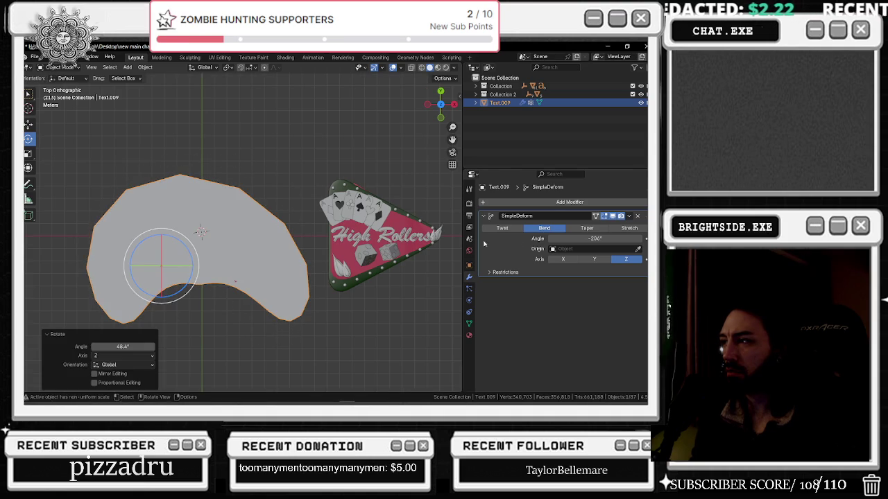
Cycle the deform axis through Y and X back to Z, then switch to Taper at factor -3.602
click(594, 259)
click(568, 262)
click(627, 261)
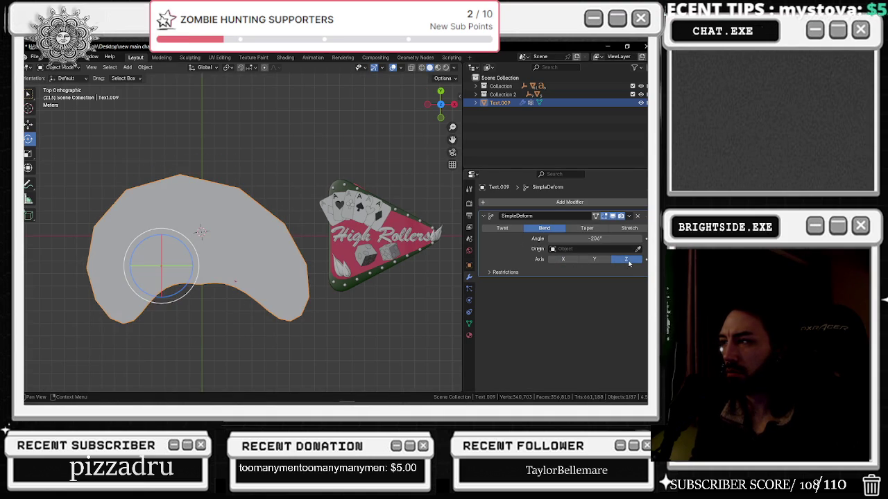
click(588, 229)
key(Home)
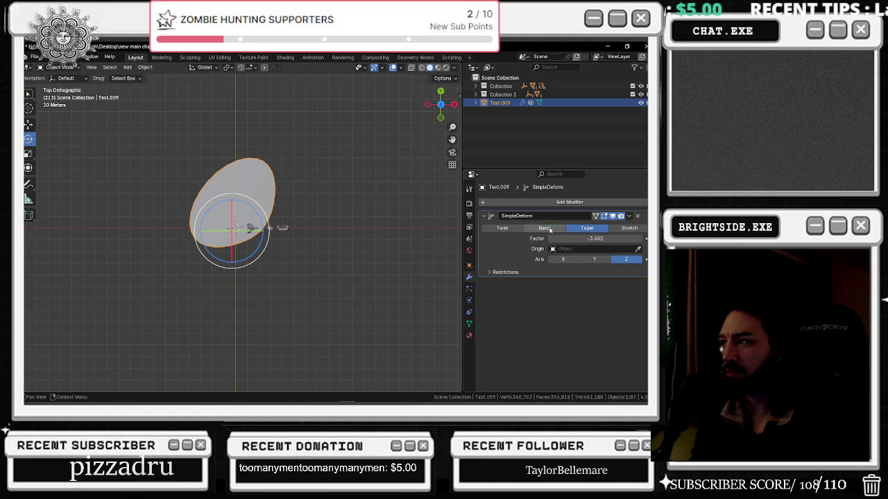
Strengthen the taper to -6.772 and try tapering along the Y and X axes
key(BackSpace)
key(ctrl+z)
mouse_move(581, 236)
mouse_down()
mouse_move(548, 236)
mouse_move(589, 238)
mouse_up()
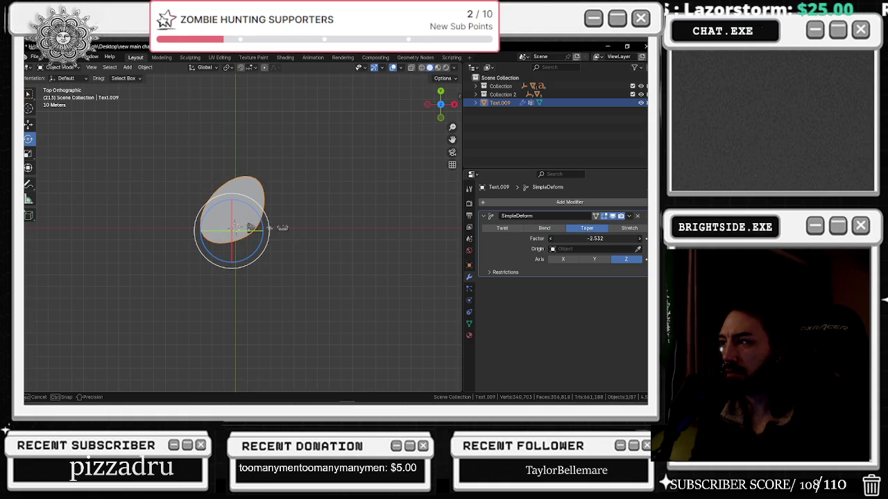
click(593, 260)
scroll(277, 229, up, 10)
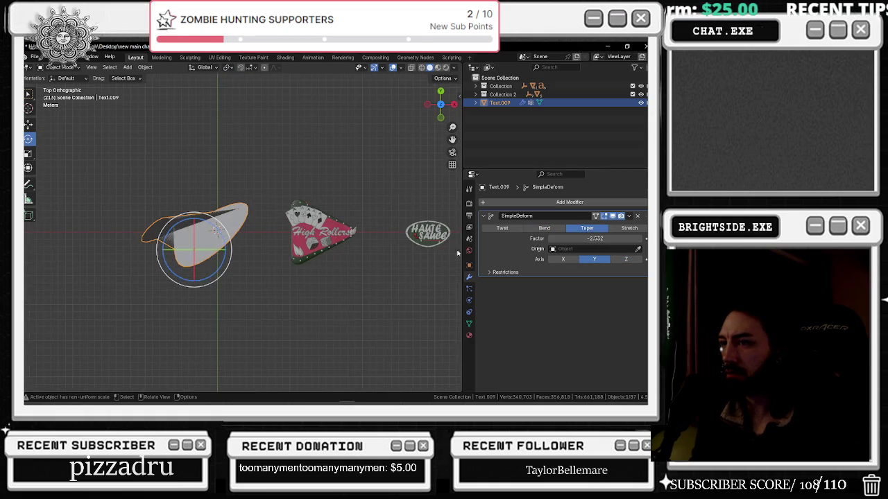
click(566, 261)
Switch the deform to Stretch with factor 1.488 and rotate the shape about 90 degrees
click(629, 228)
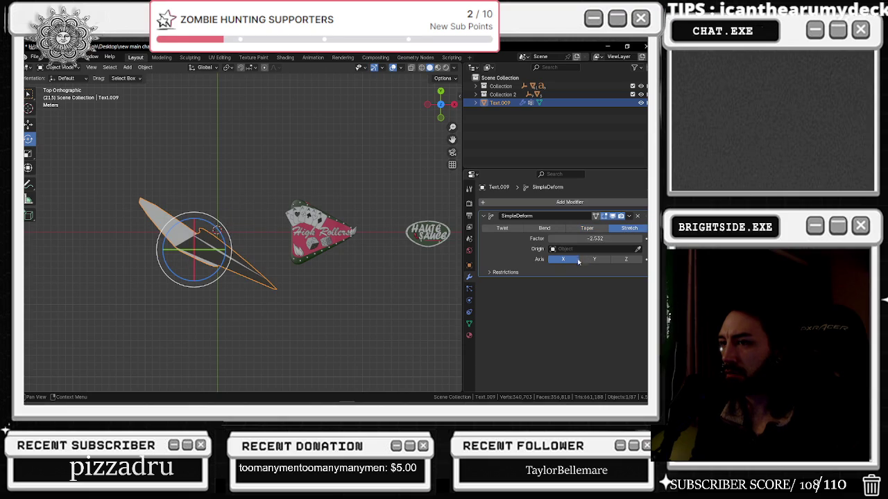
drag(591, 244, 621, 244)
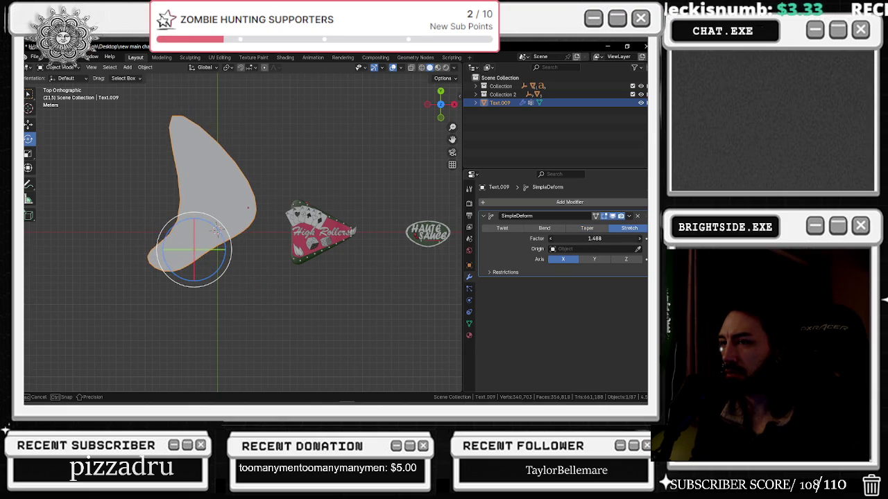
drag(621, 244, 613, 244)
drag(217, 230, 131, 226)
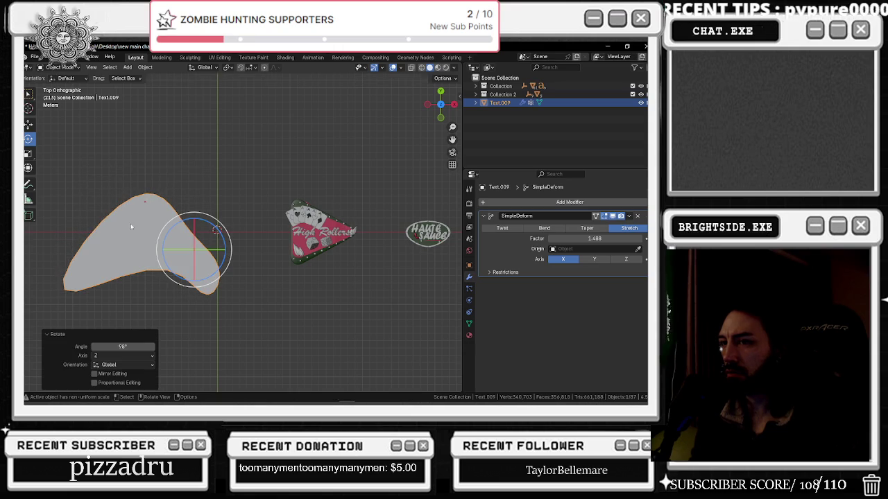
Scale the shape to 0.349 and place it beside the High Rollers sign
click(29, 124)
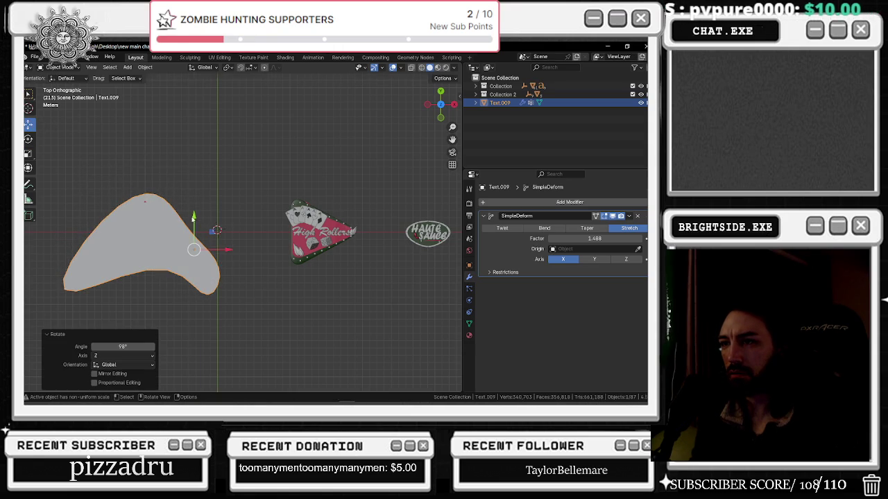
drag(196, 218, 206, 209)
drag(219, 243, 333, 243)
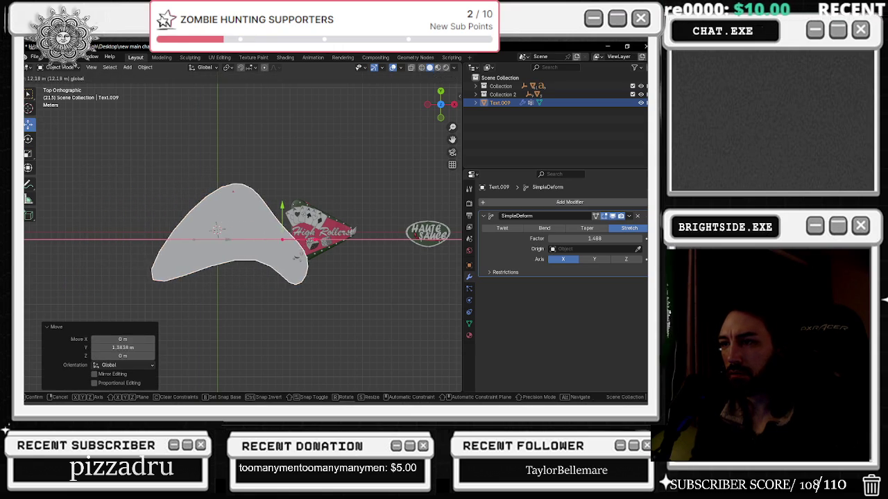
key(s)
click(282, 240)
mouse_move(300, 242)
mouse_down()
mouse_move(264, 243)
mouse_move(236, 218)
mouse_up()
scroll(220, 229, up, 2)
scroll(220, 229, up, 1)
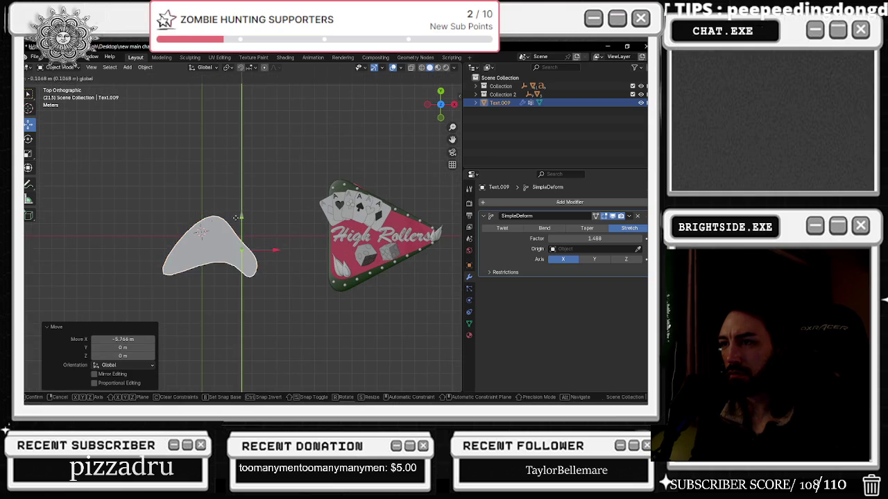
click(229, 218)
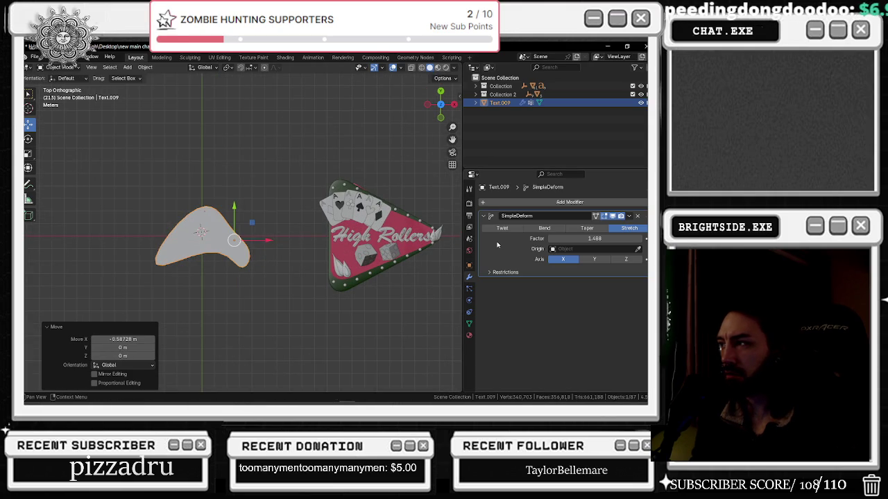
Try stretching along Y and Z, return to X, then switch the deform to Bend at 85.2°
click(593, 260)
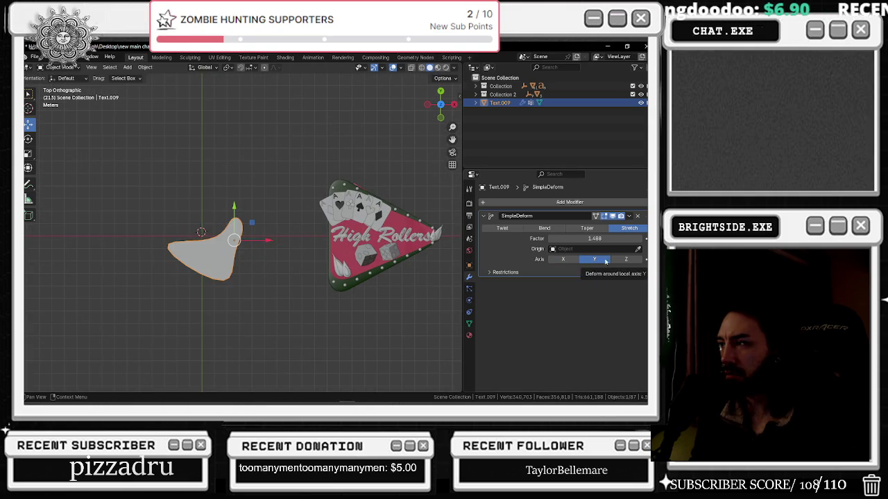
click(626, 259)
click(564, 260)
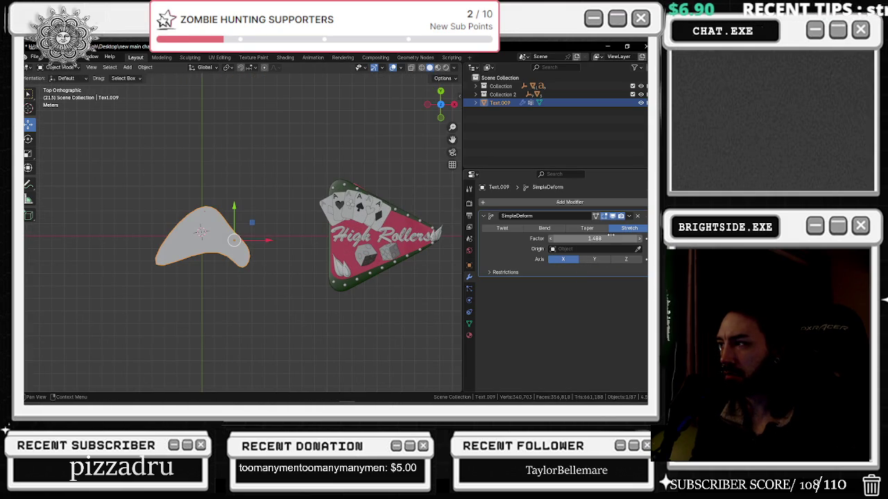
click(543, 229)
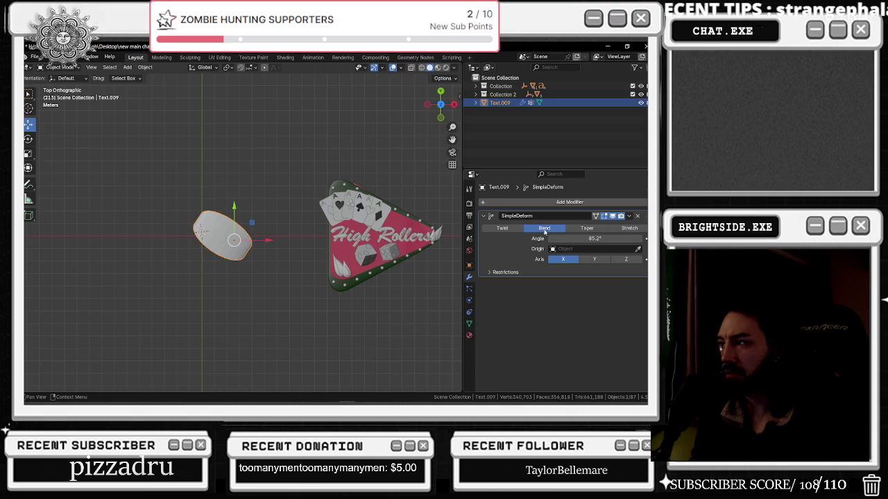
Bend around Z with a slightly lower angle, then revert to Stretch along X
click(625, 259)
drag(595, 238, 583, 238)
click(629, 228)
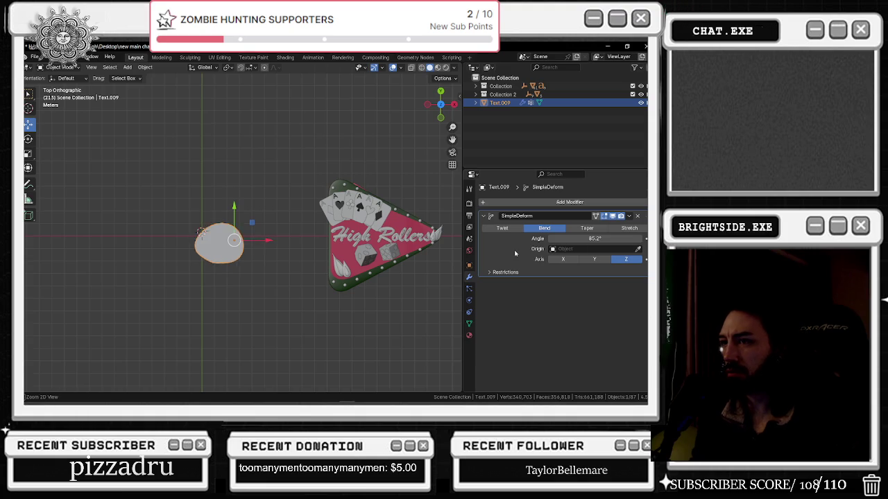
click(563, 259)
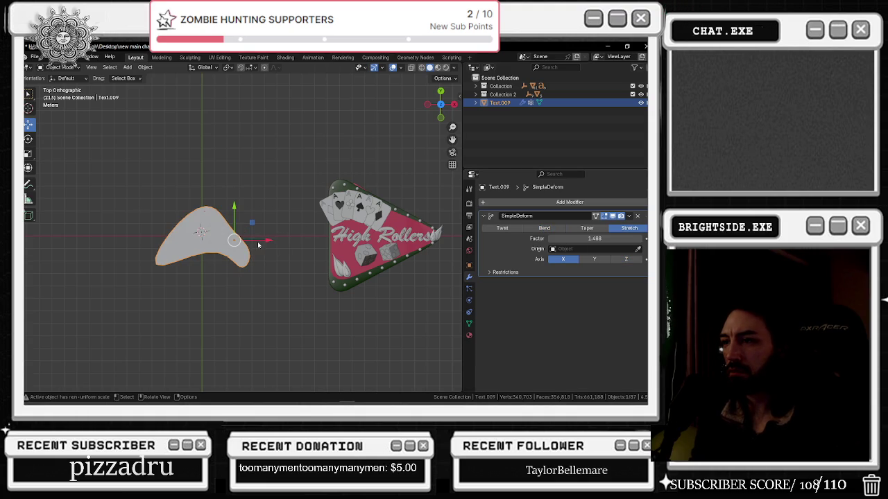
Enlarge the shape to 1.398 and nudge it slightly right along X
key(space)
key(space)
key(s)
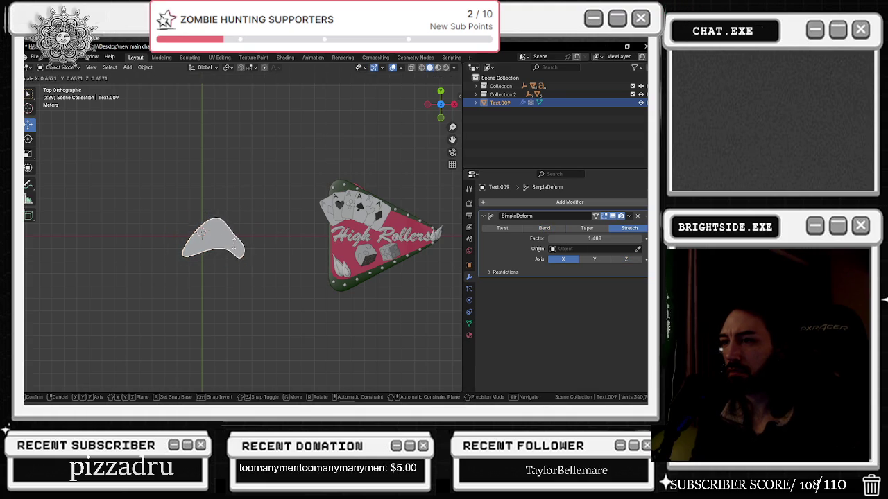
click(229, 245)
mouse_move(228, 246)
alt+middle_down()
mouse_move(307, 218)
mouse_move(281, 267)
alt+middle_up()
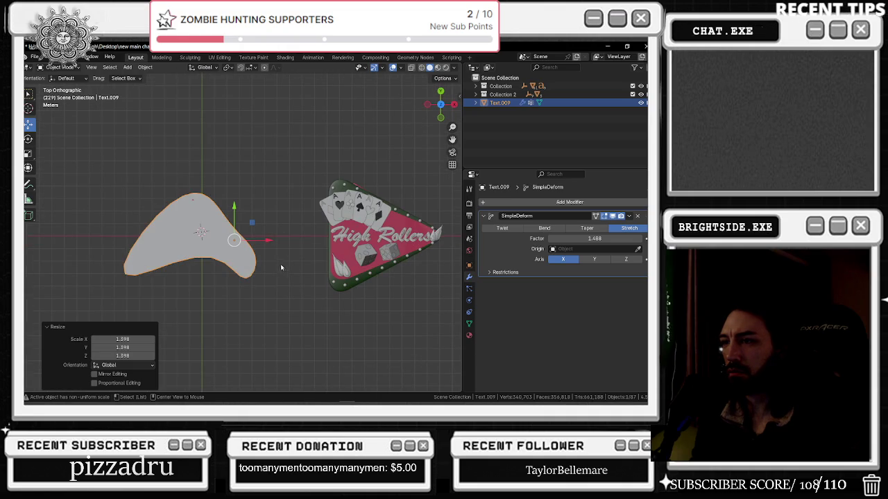
key(g)
key(x)
click(238, 229)
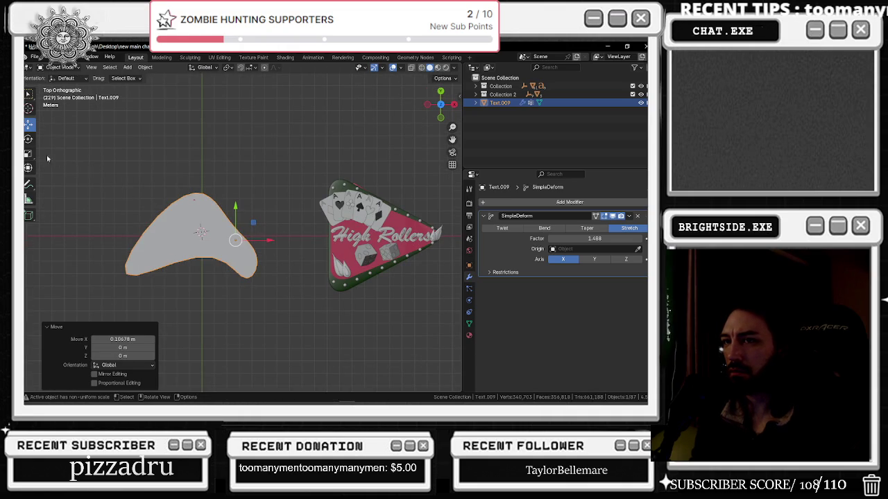
Widen the shape to 1.509 along X and flatten it to 0.913 along Y
click(28, 154)
drag(235, 209, 236, 205)
key(s)
key(x)
click(281, 242)
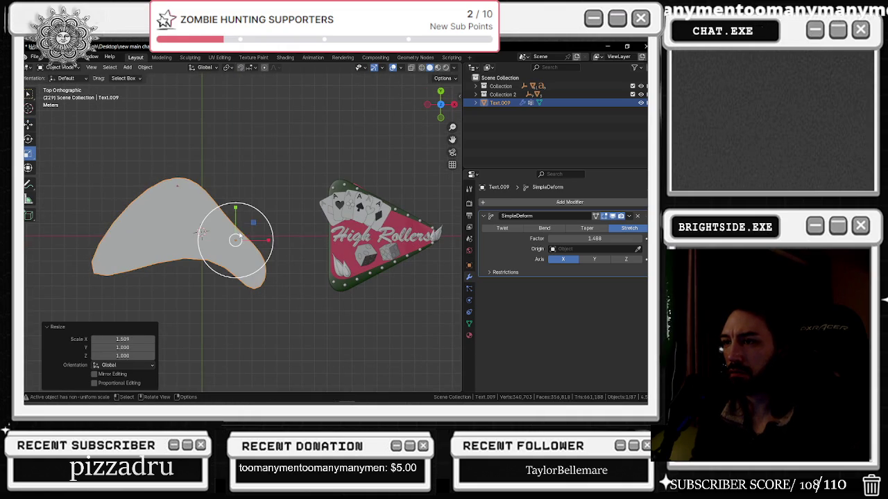
drag(236, 211, 234, 213)
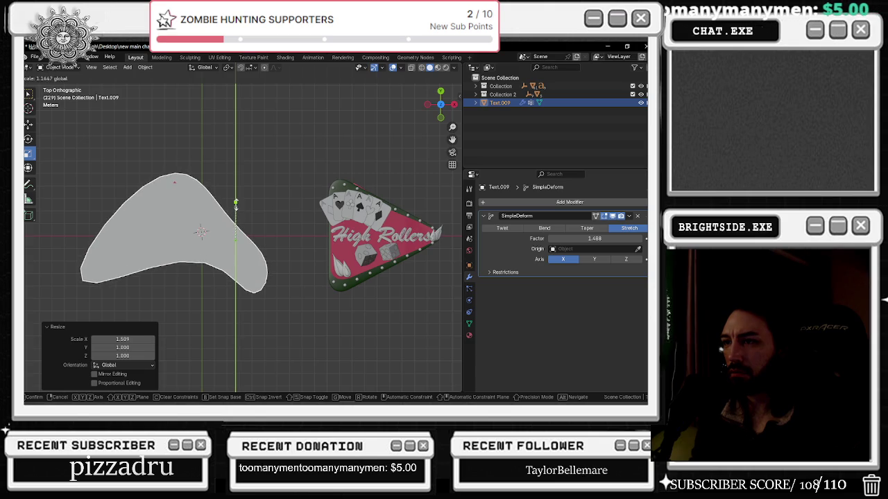
drag(264, 240, 266, 240)
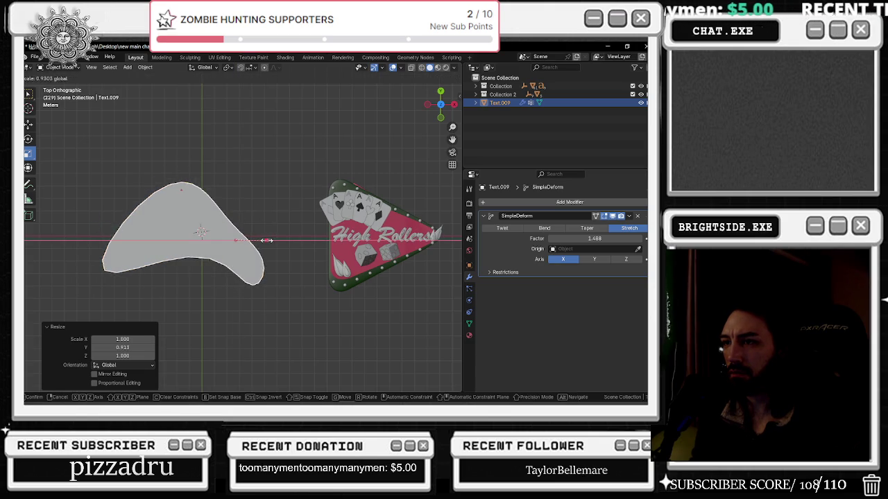
Move the shape right toward the High Rollers sign and tilt it 5.62 degrees about Z
click(29, 125)
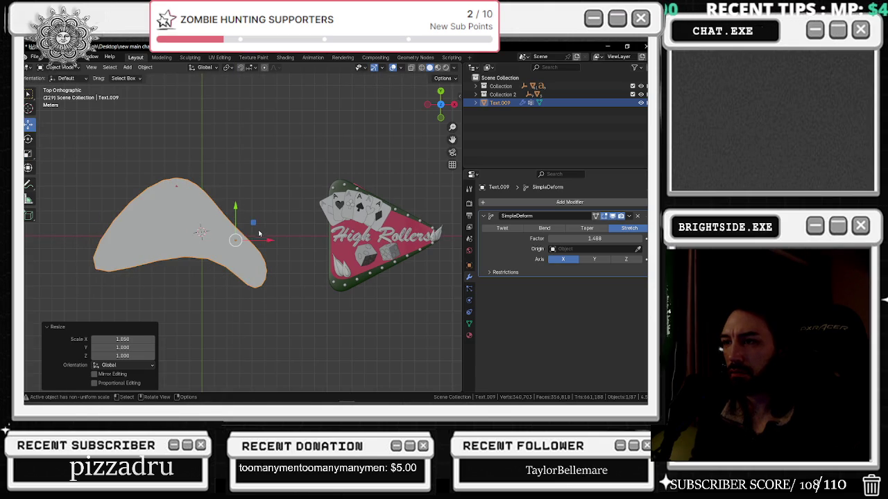
drag(260, 233, 272, 234)
click(29, 139)
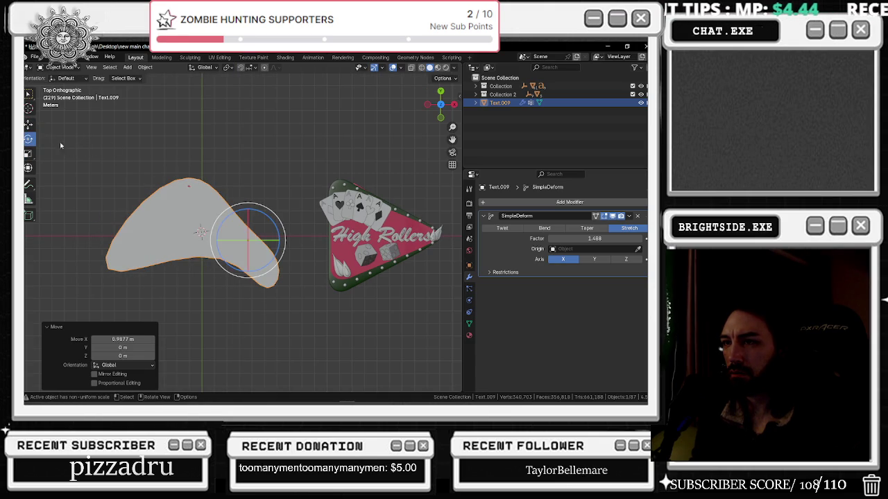
drag(233, 215, 229, 216)
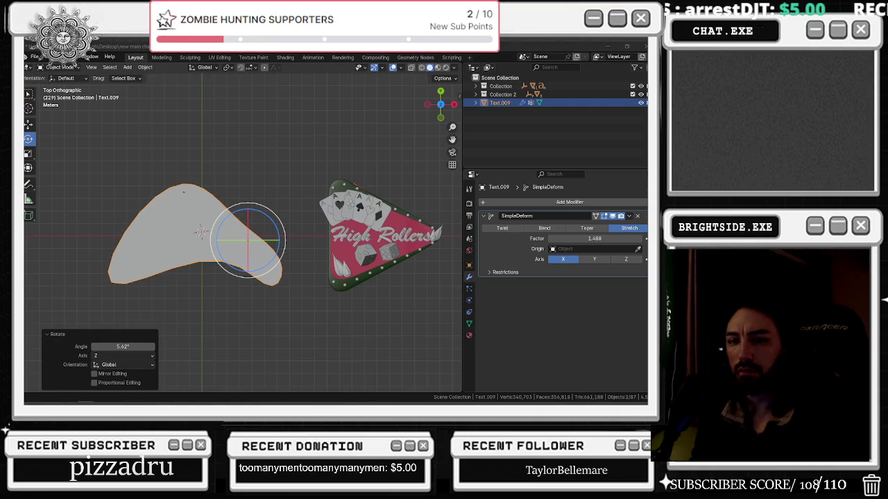
key(alt+Tab)
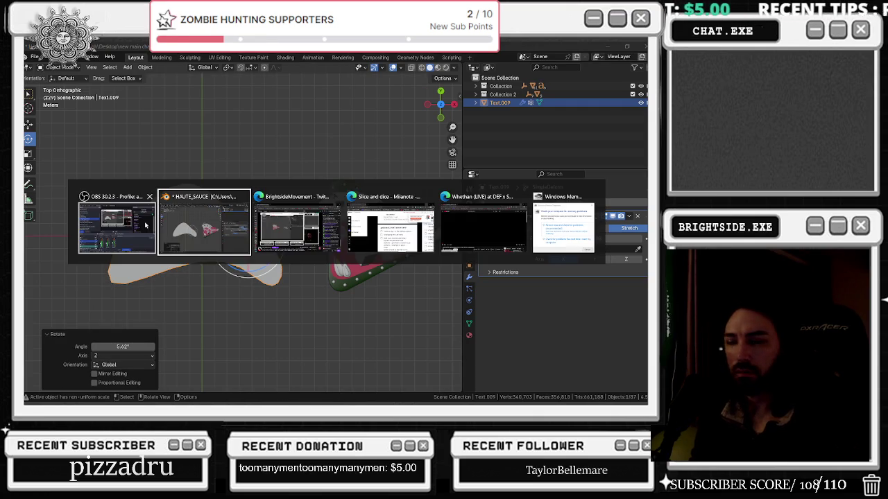
key(alt+Tab)
key(alt+Tab)
key(alt+Tab)
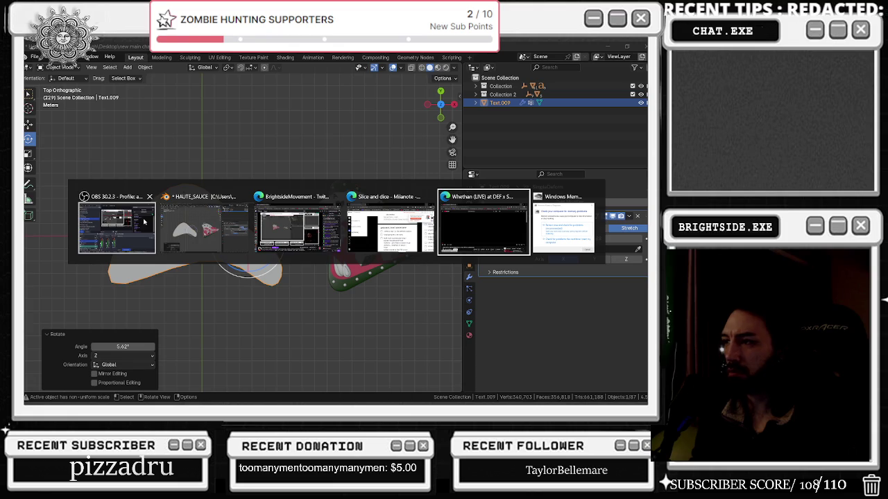
click(362, 240)
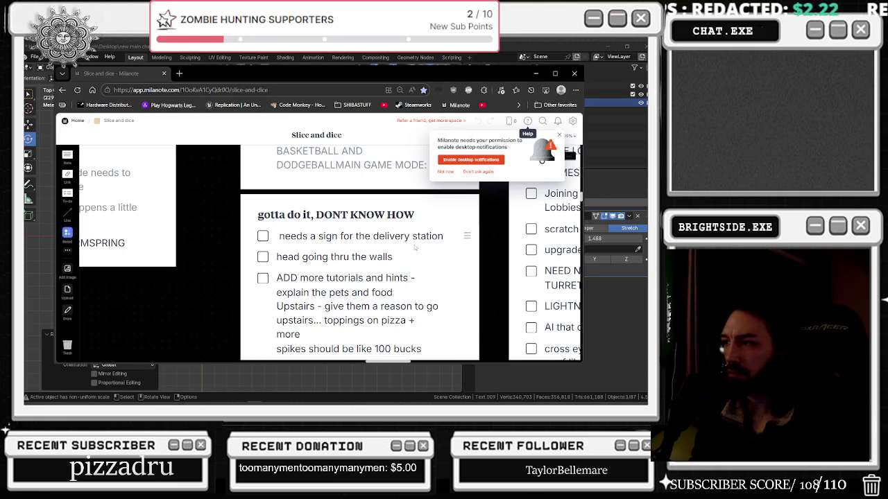
scroll(412, 280, down, 1)
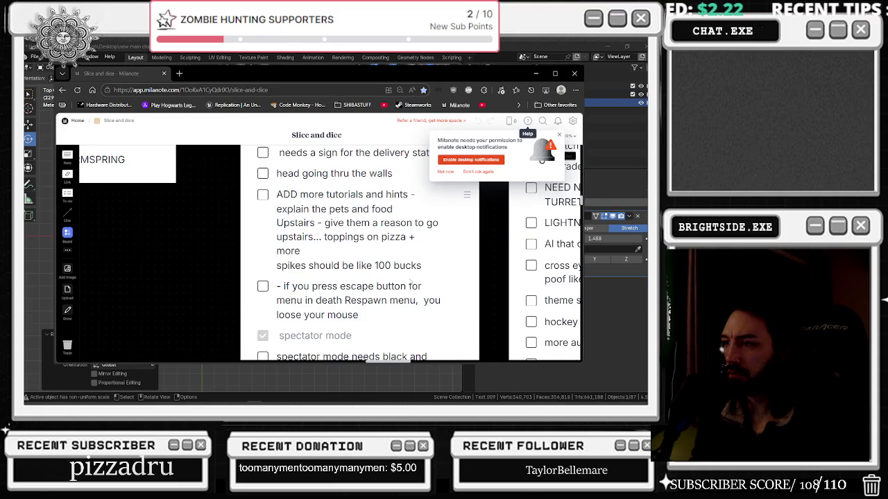
scroll(414, 282, down, 2)
scroll(414, 282, up, 3)
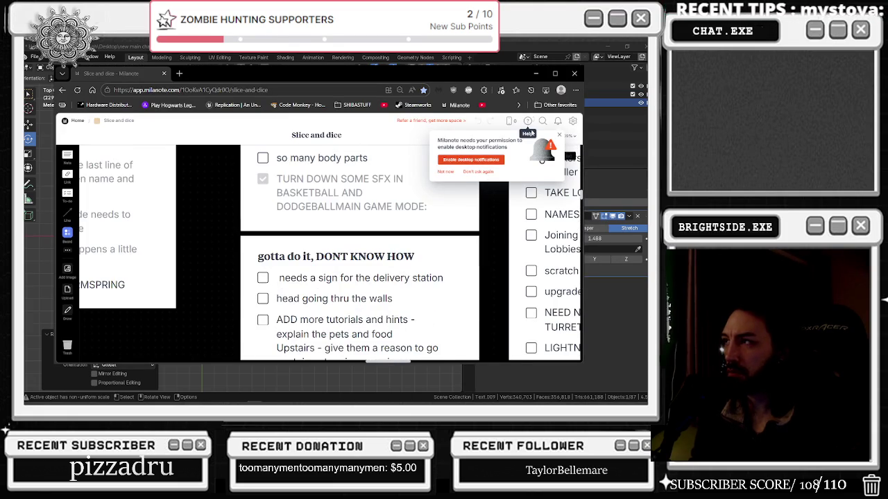
scroll(442, 216, down, 3)
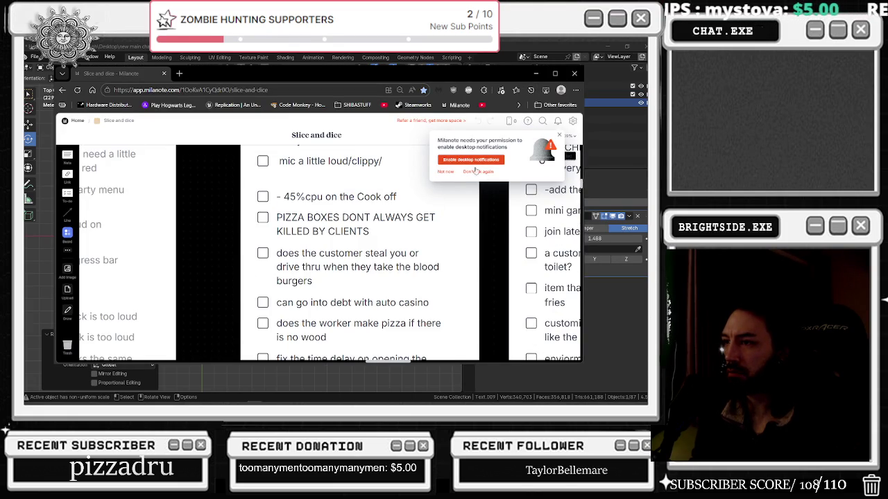
scroll(322, 239, down, 2)
scroll(337, 253, down, 3)
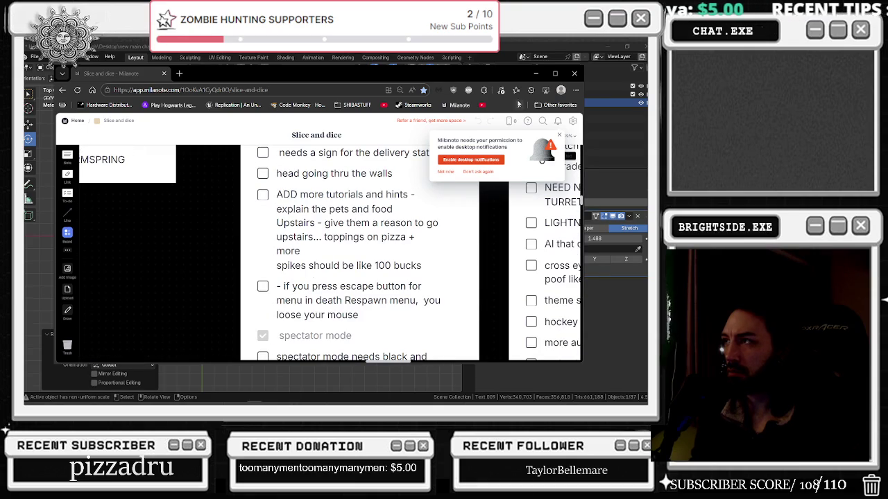
click(535, 73)
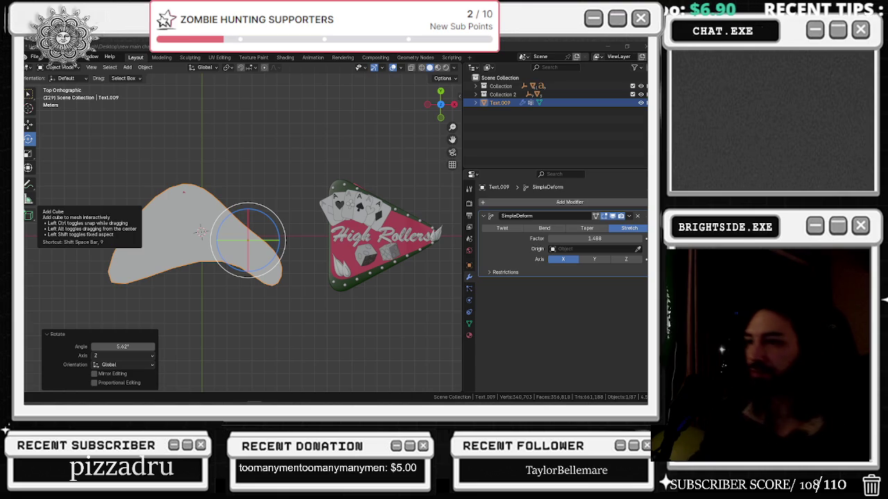
Bring the curved sign into view, deselect it, and add a new text object
scroll(139, 173, up, 2)
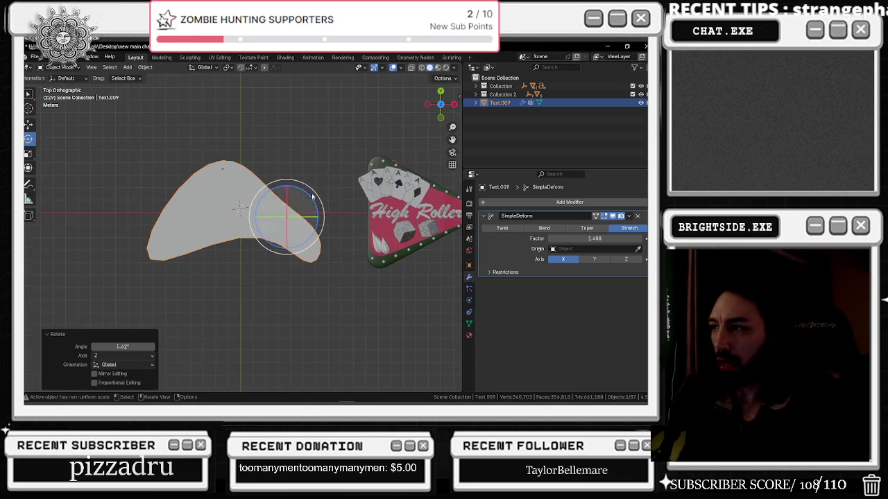
shift+middle_drag(139, 173, 418, 213)
click(418, 213)
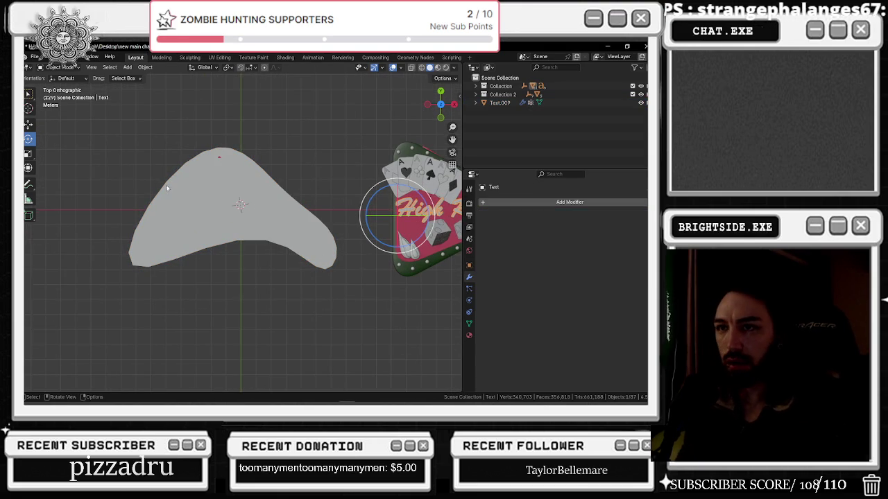
click(109, 67)
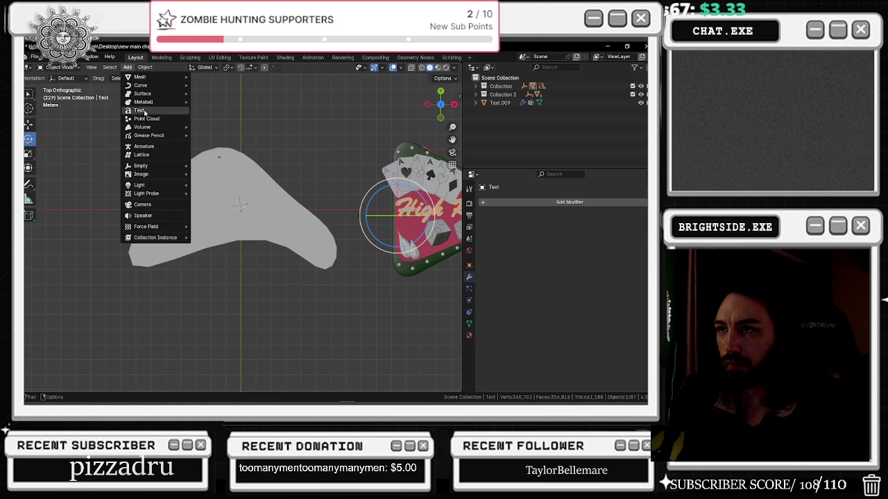
click(144, 112)
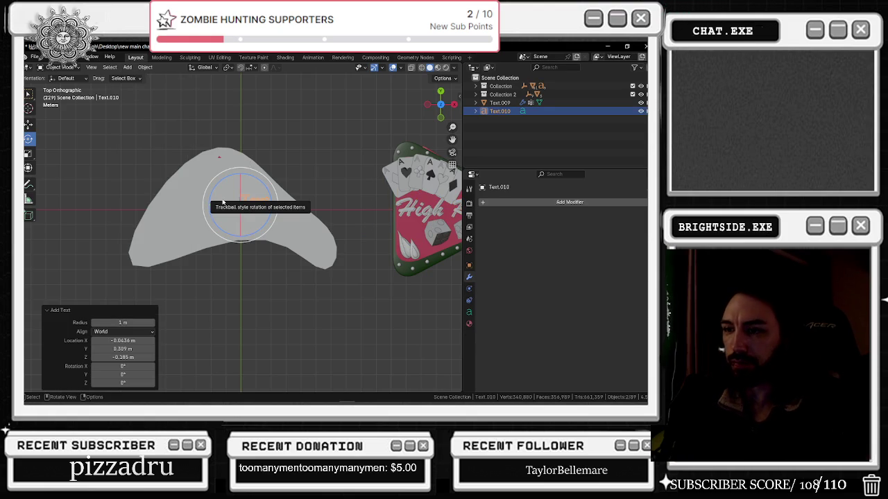
Enter edit mode on the new text, delete its default wording, and begin capital lettering
key(Tab)
key(BackSpace)
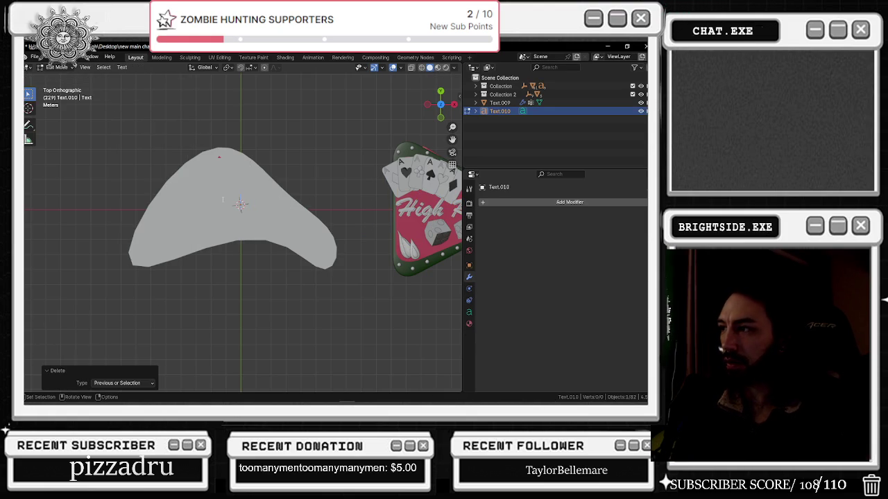
key(shift)
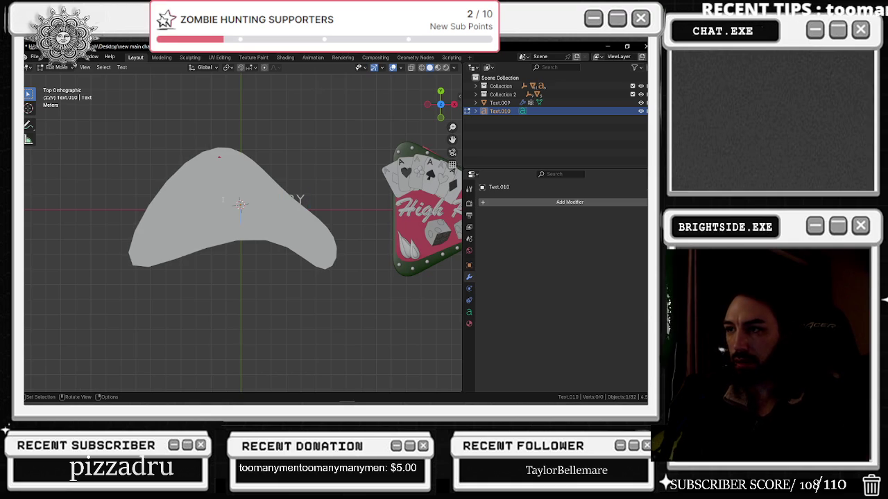
key(shift)
Finish the 'DELIVERY ORDERS' lettering and leave text editing
key(ctrl)
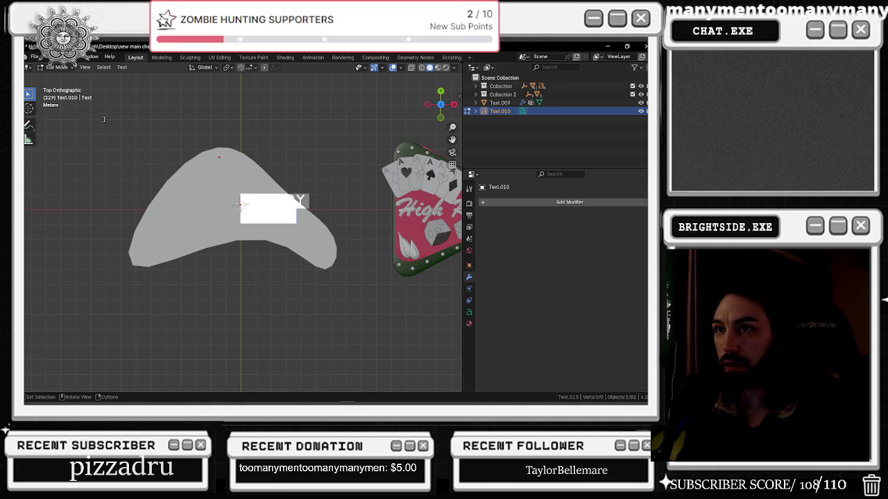
click(52, 69)
click(59, 76)
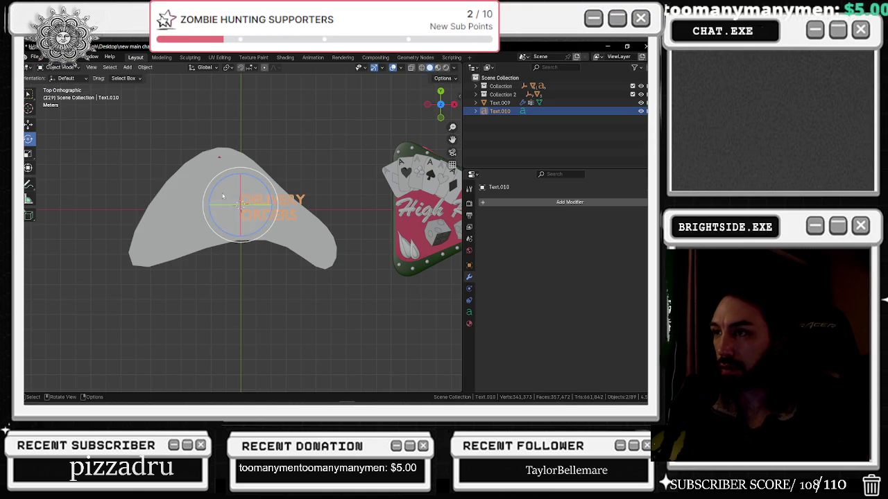
Shift the lettering left across the curved sign and raise it 0.358 m along Z
key(shift+space)
key(g)
drag(264, 208, 216, 207)
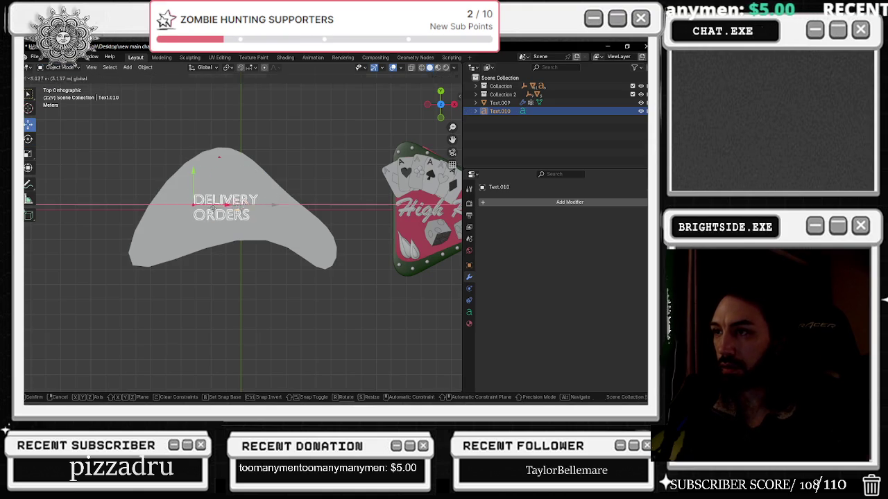
middle_drag(219, 204, 269, 157)
scroll(211, 216, up, 3)
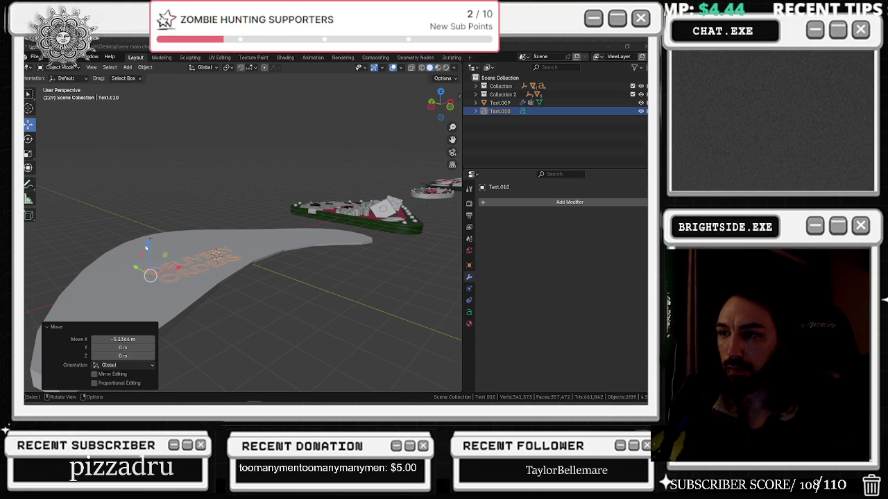
drag(146, 247, 146, 237)
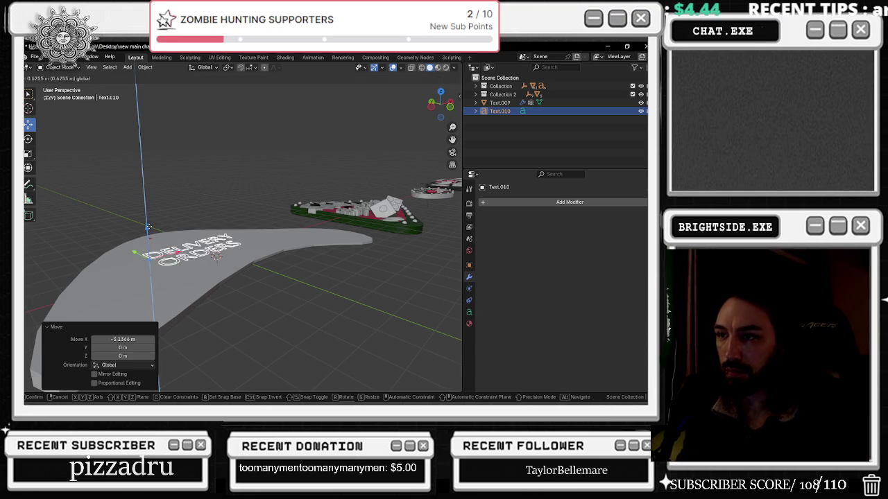
click(552, 203)
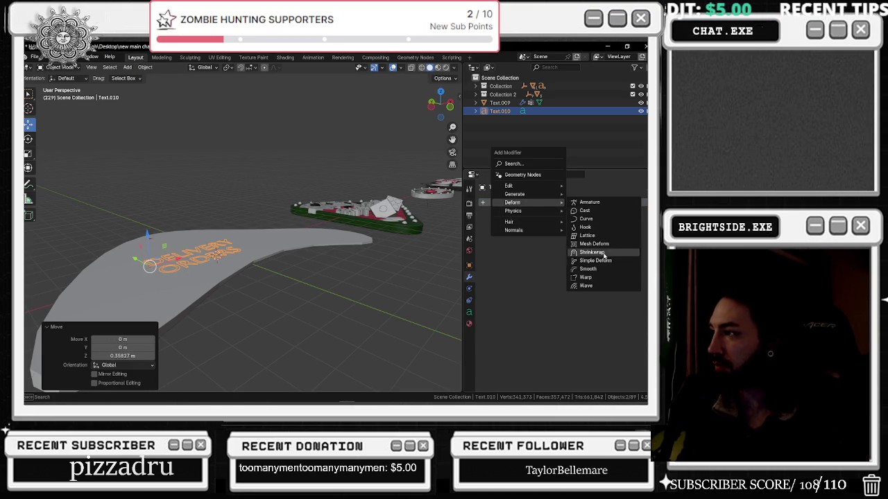
mouse_move(514, 195)
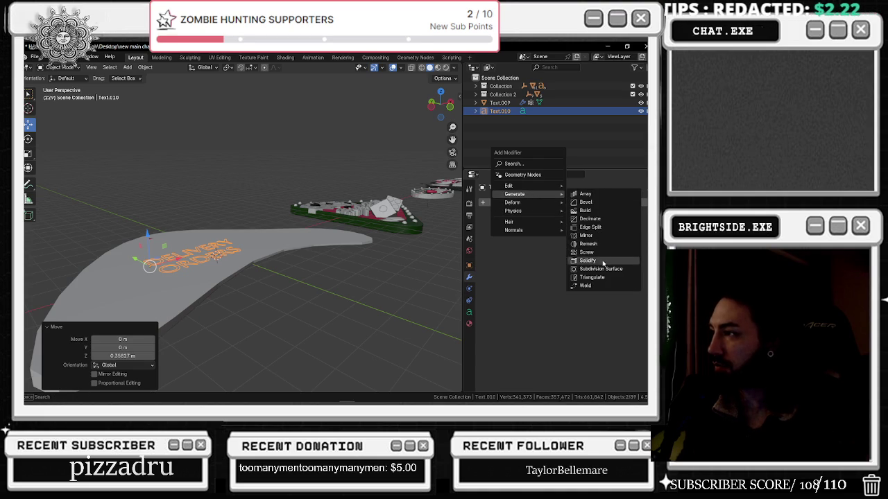
Add a Solidify modifier to the text with 0.55 m thickness
click(590, 260)
drag(147, 234, 147, 221)
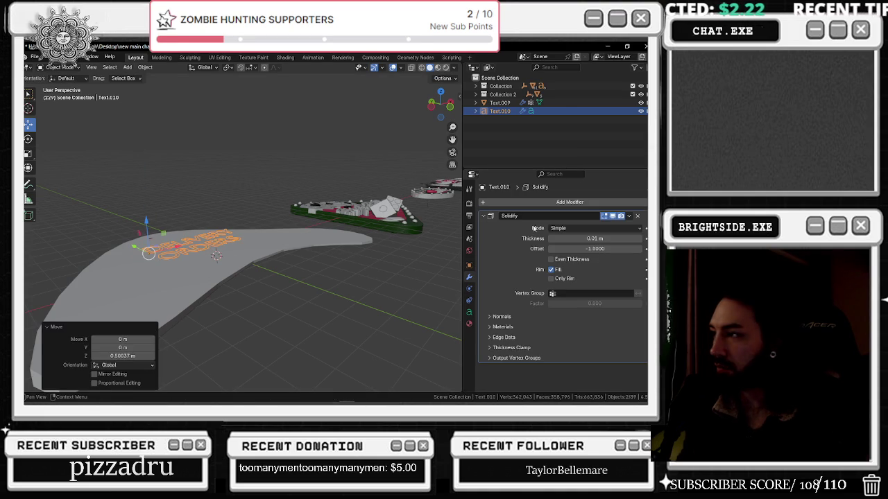
mouse_move(595, 237)
mouse_down()
mouse_move(624, 238)
mouse_move(595, 238)
mouse_up()
middle_drag(316, 228, 333, 224)
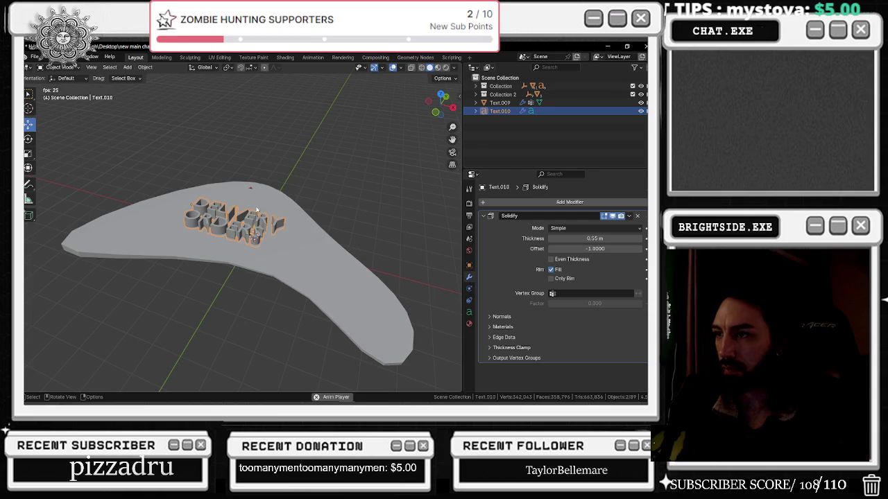
Check the solid lettering from front, side and top views
key(KP_1)
key(KP_3)
key(KP_7)
key(space)
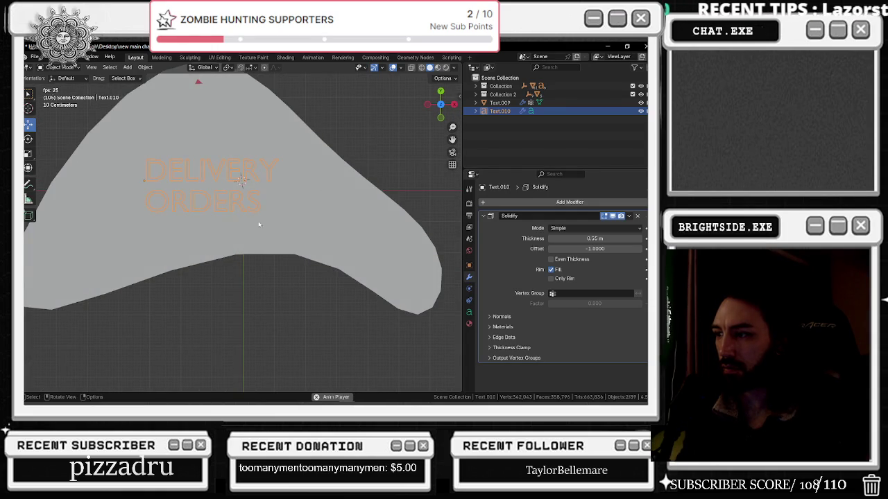
key(KP_1)
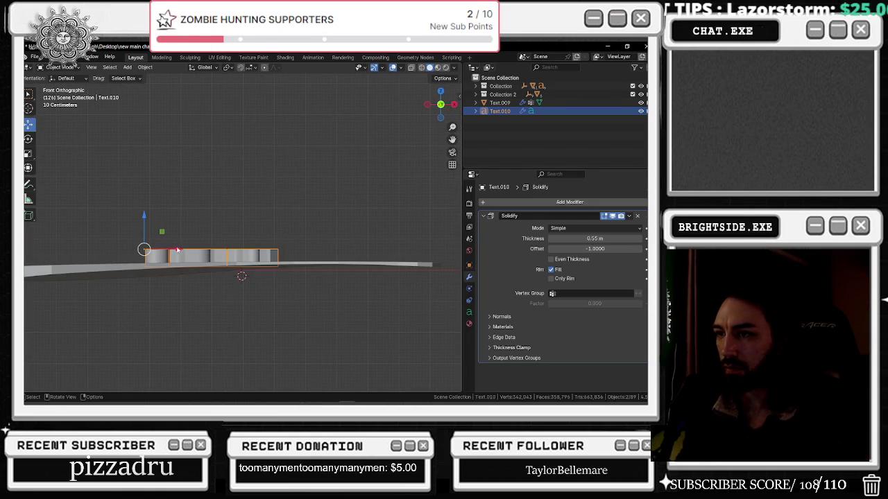
key(KP_7)
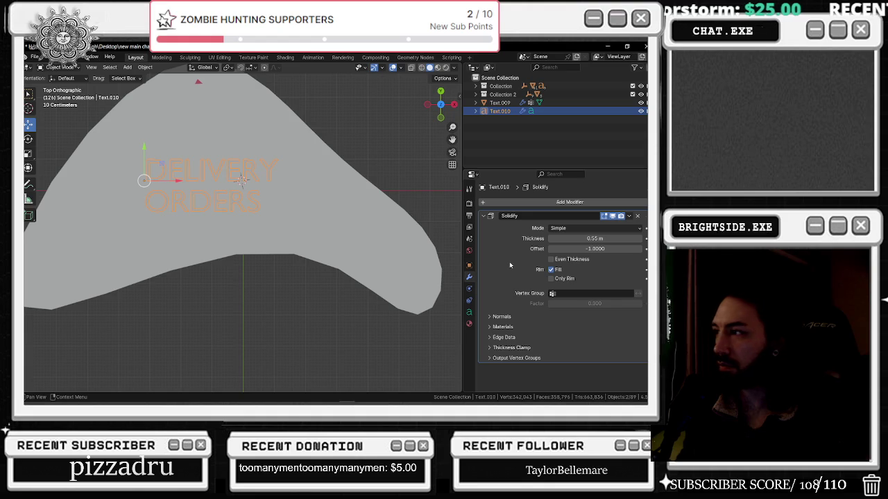
click(469, 323)
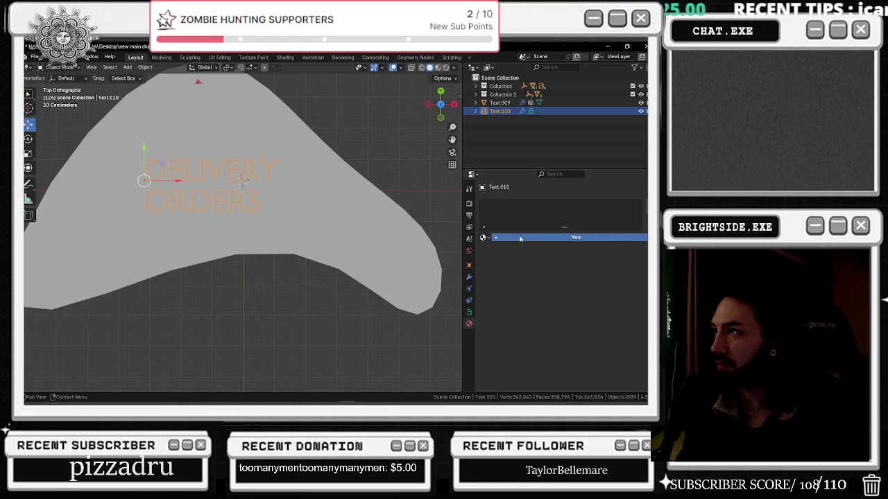
Apply the green Material.061 to the DELIVERY ORDERS text
click(521, 238)
click(438, 68)
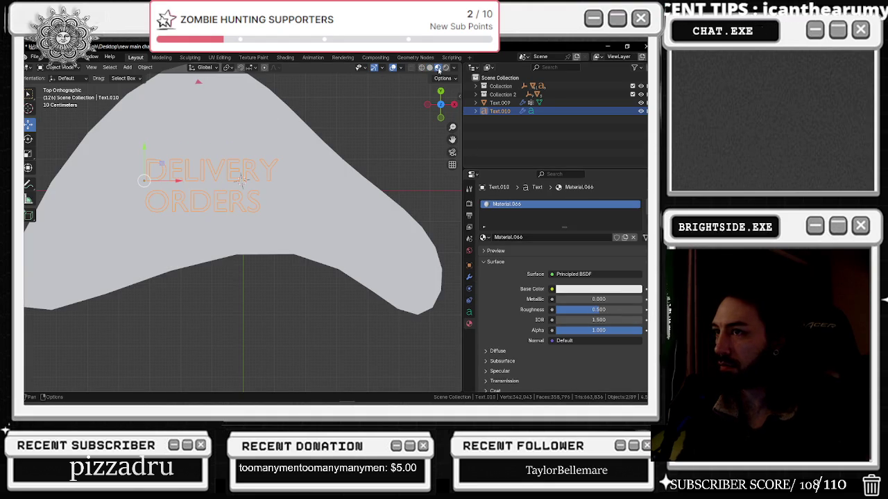
click(484, 238)
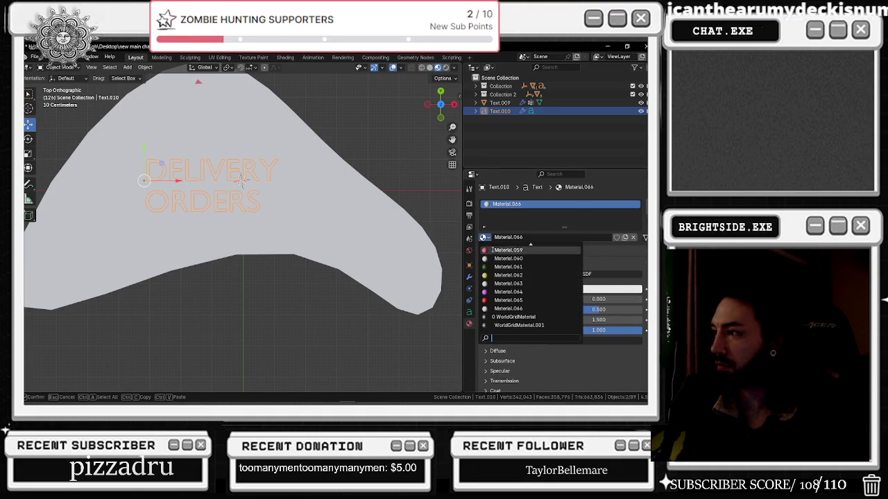
click(520, 275)
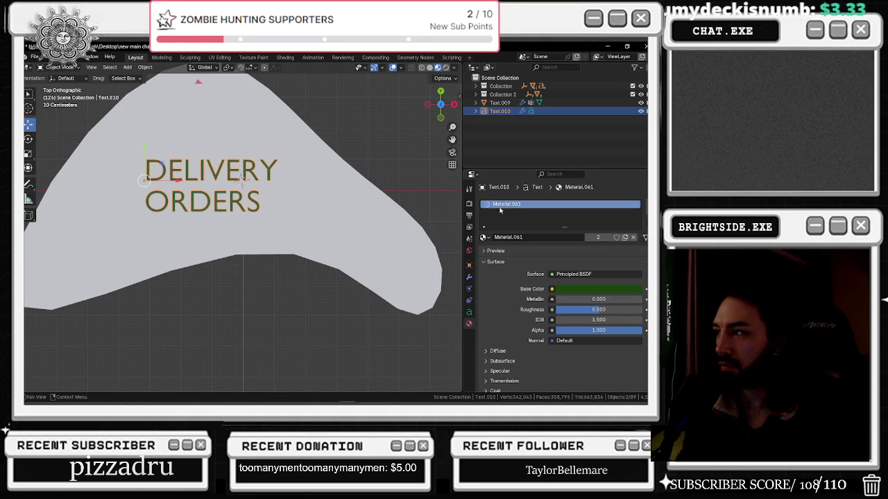
Make the DELIVERY ORDERS text italic, bold and small caps, with no underline
click(469, 312)
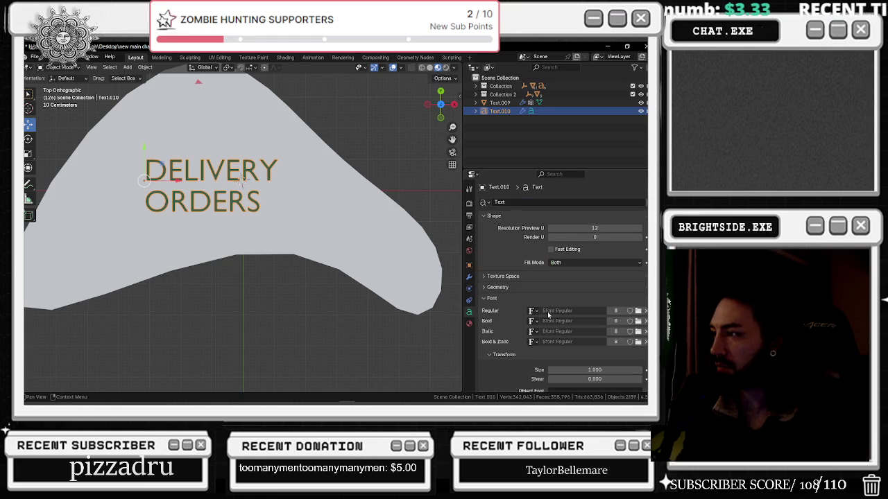
scroll(549, 314, down, 4)
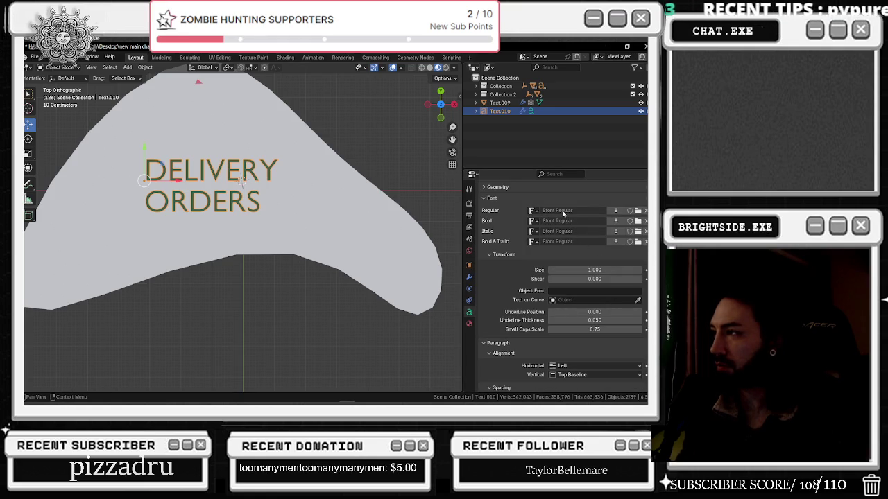
click(532, 211)
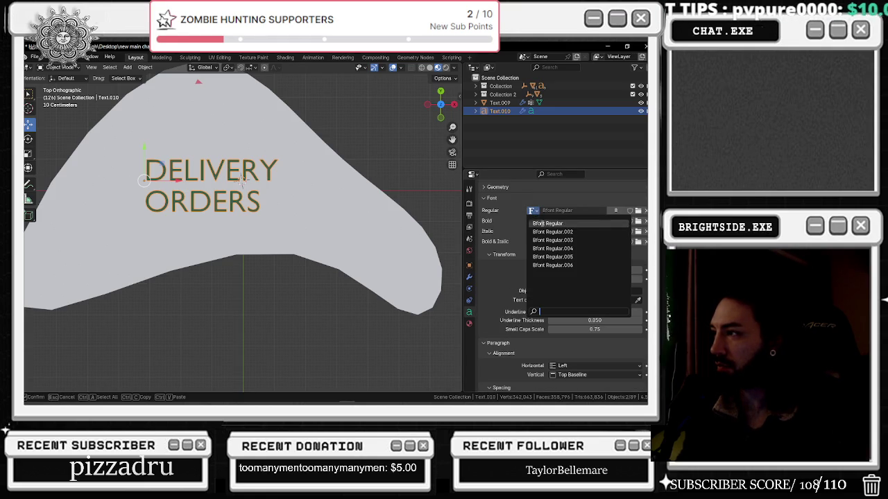
key(Tab)
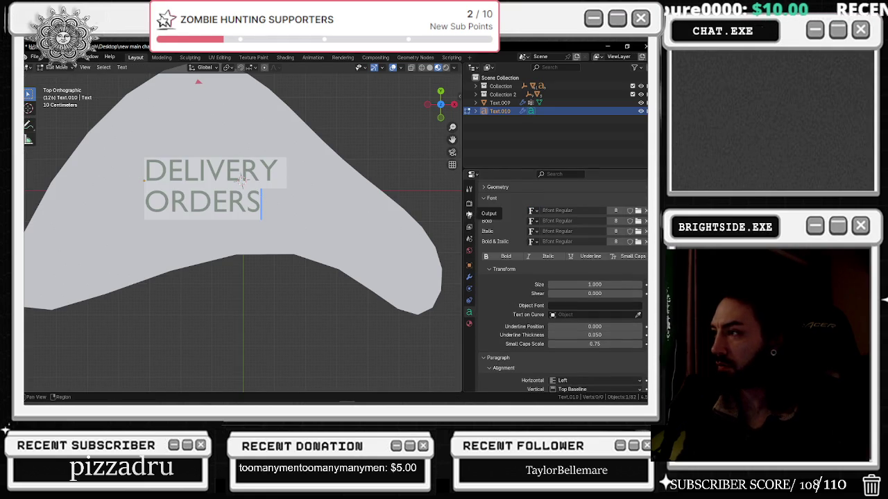
click(545, 257)
click(589, 256)
click(590, 256)
click(504, 256)
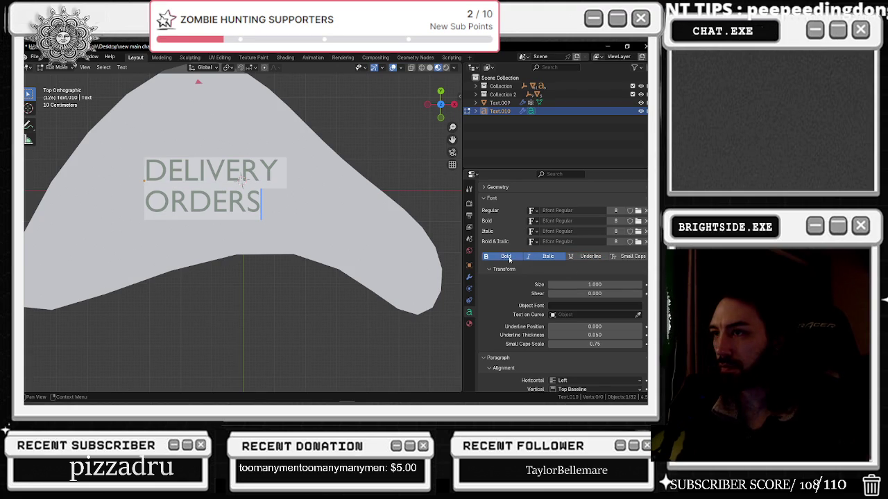
click(629, 256)
Browse the Regular font list for an alternative typeface
scroll(586, 263, up, 3)
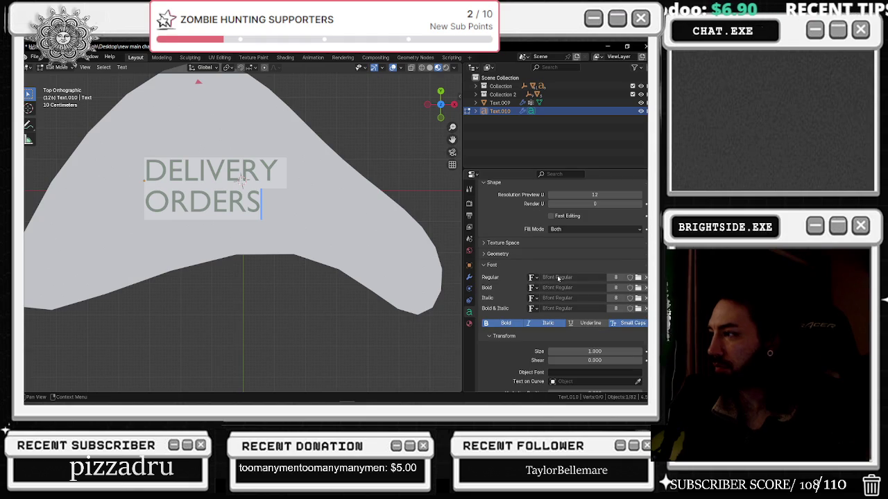
click(533, 278)
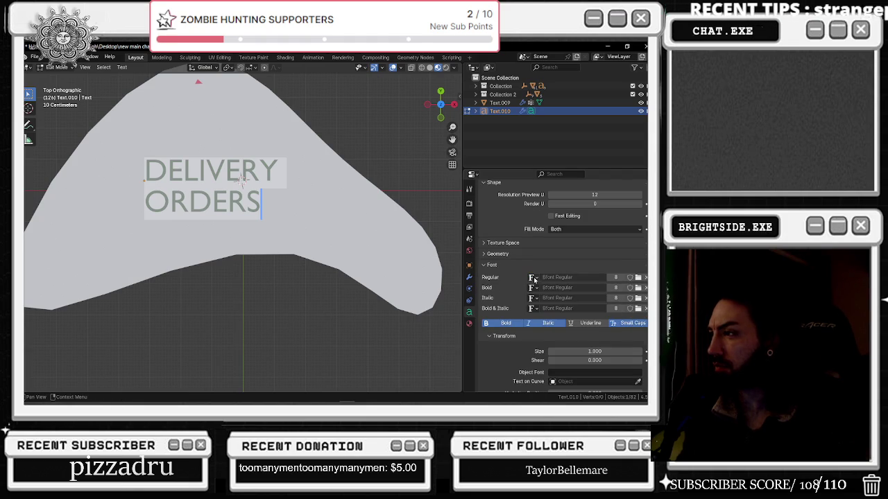
scroll(241, 179, down, 4)
scroll(241, 178, down, 1)
scroll(240, 187, up, 4)
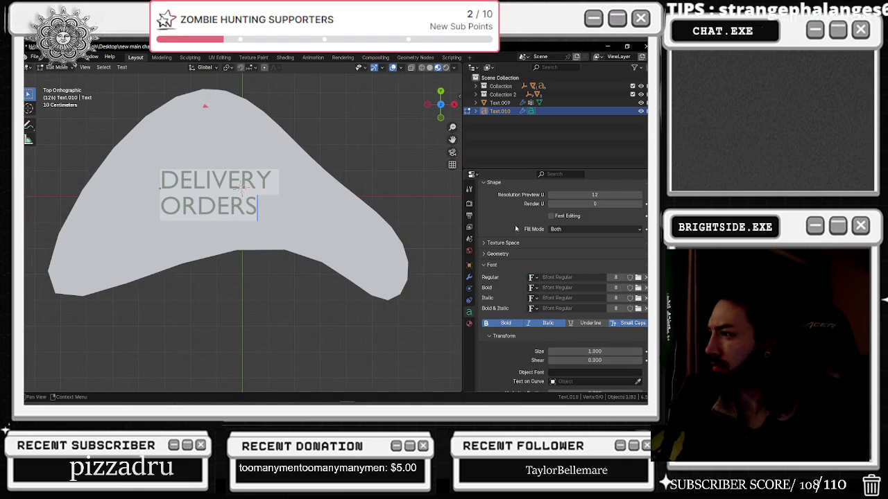
scroll(511, 245, up, 2)
scroll(514, 226, down, 3)
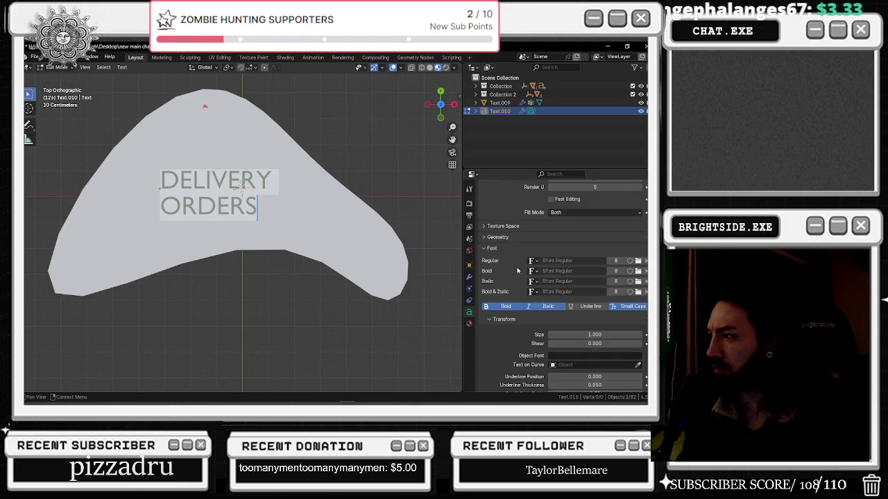
scroll(522, 259, down, 4)
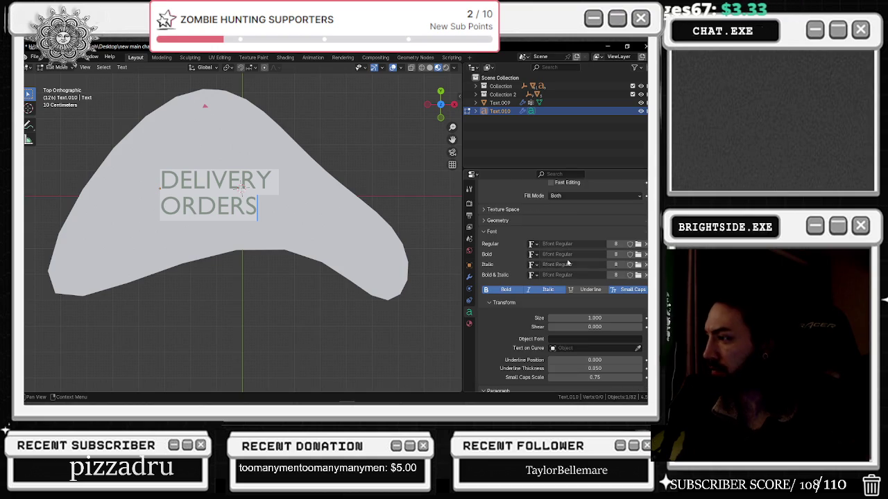
scroll(563, 261, down, 4)
scroll(561, 262, up, 2)
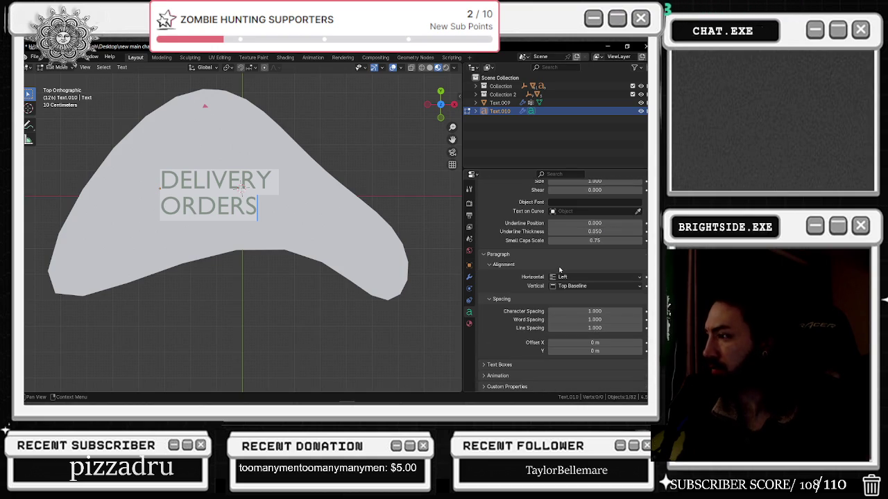
scroll(560, 266, up, 2)
scroll(568, 257, up, 1)
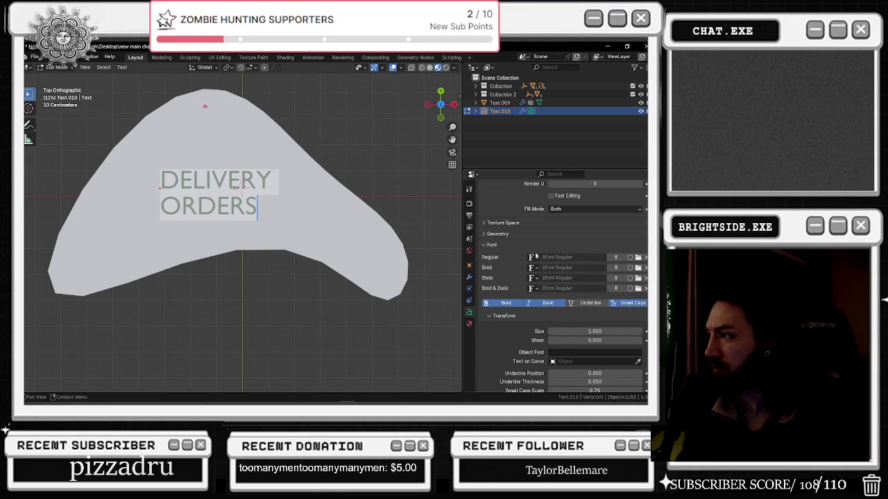
click(533, 258)
Switch the regular font to Bfont Regular.002 and set the Geometry bevel mode to Object
click(546, 278)
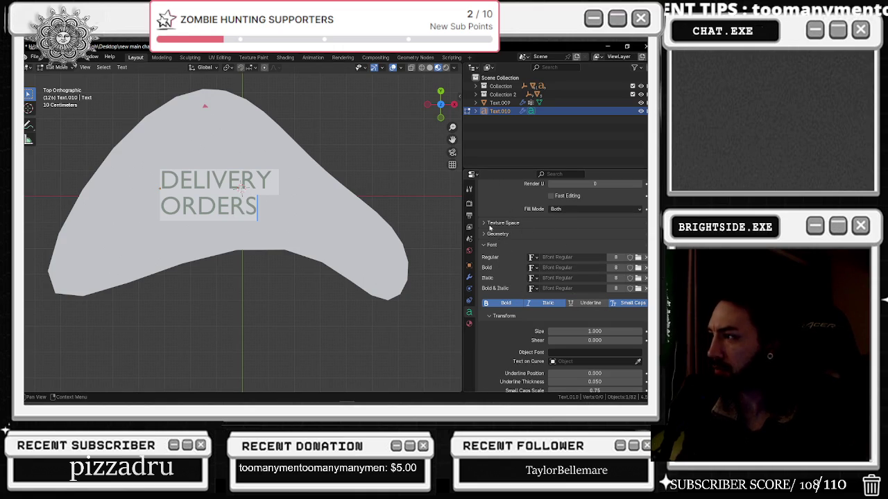
click(485, 235)
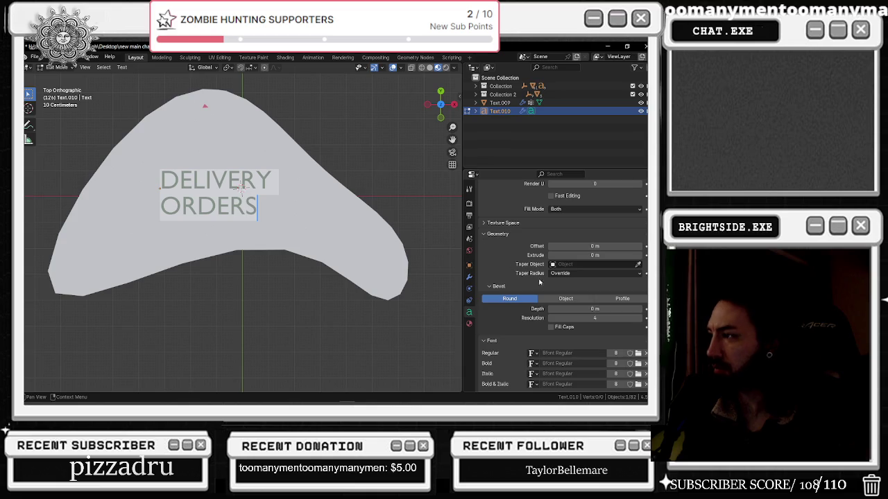
click(563, 298)
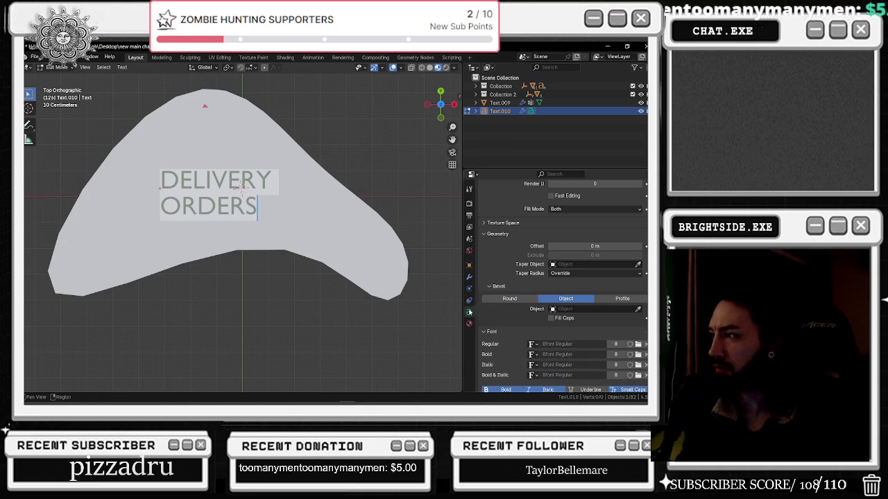
Review the text's material and font settings, then browse the Windows Fonts folder for a new font
scroll(519, 236, up, 2)
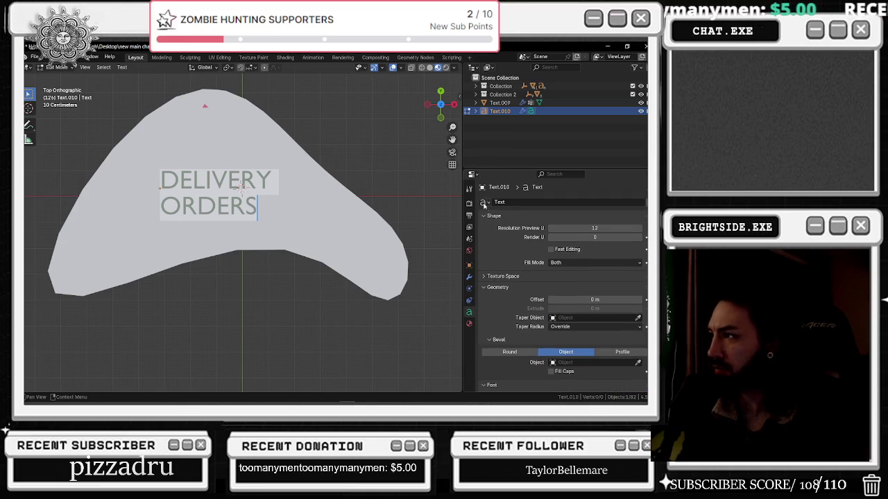
click(469, 324)
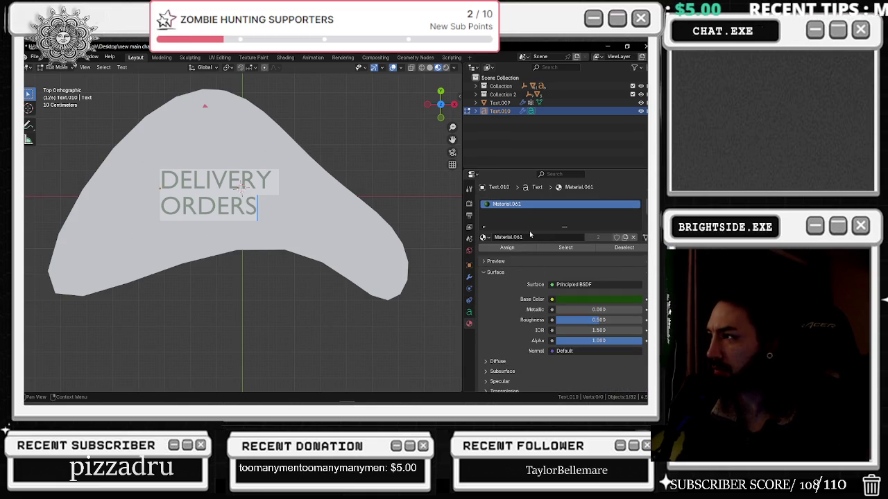
click(469, 312)
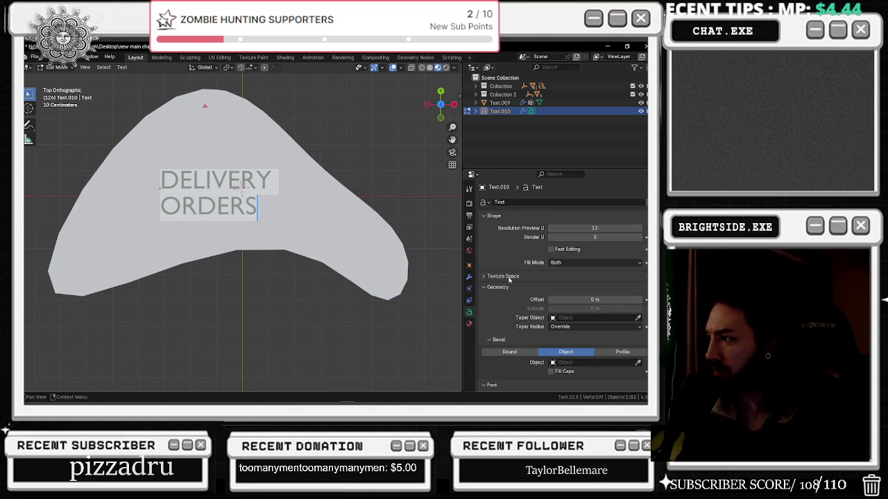
scroll(509, 280, down, 2)
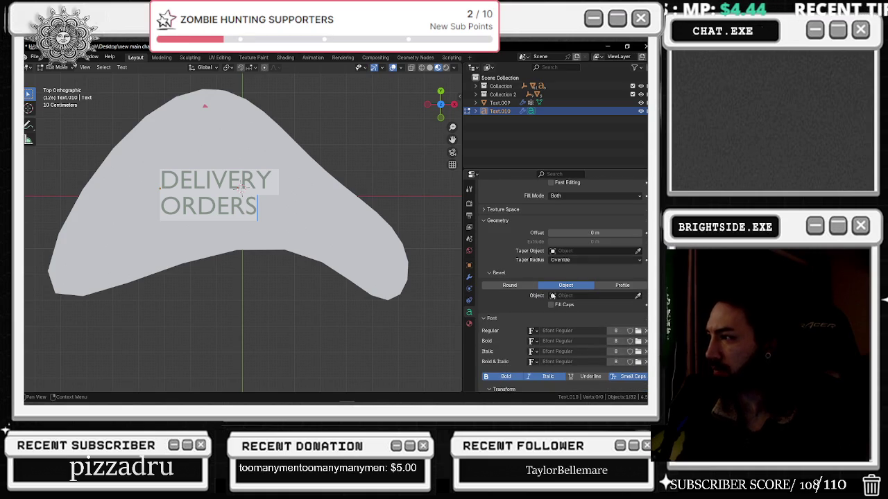
scroll(519, 292, down, 1)
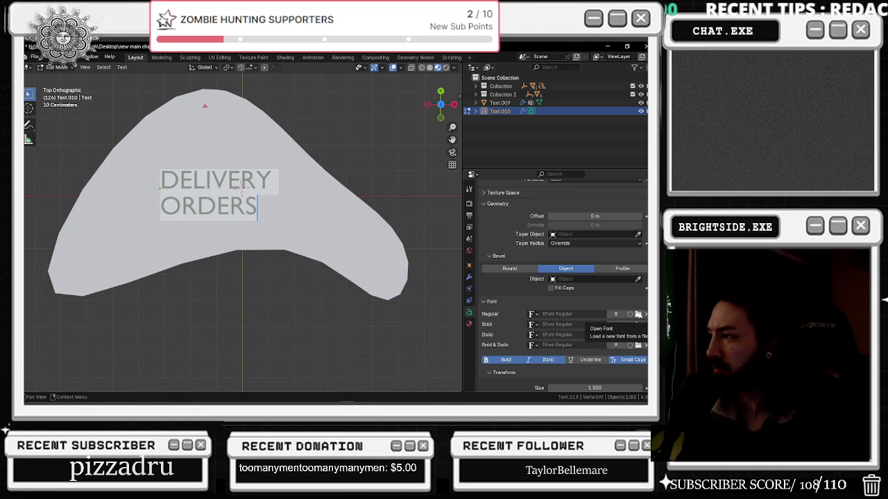
click(638, 315)
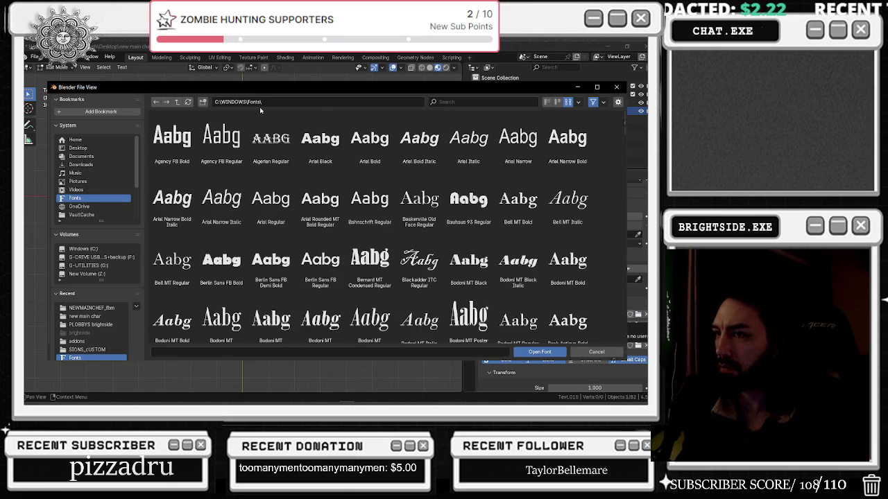
Open the Regular font file browser and browse the font list, briefly selecting Broadway Regular
scroll(360, 179, down, 1)
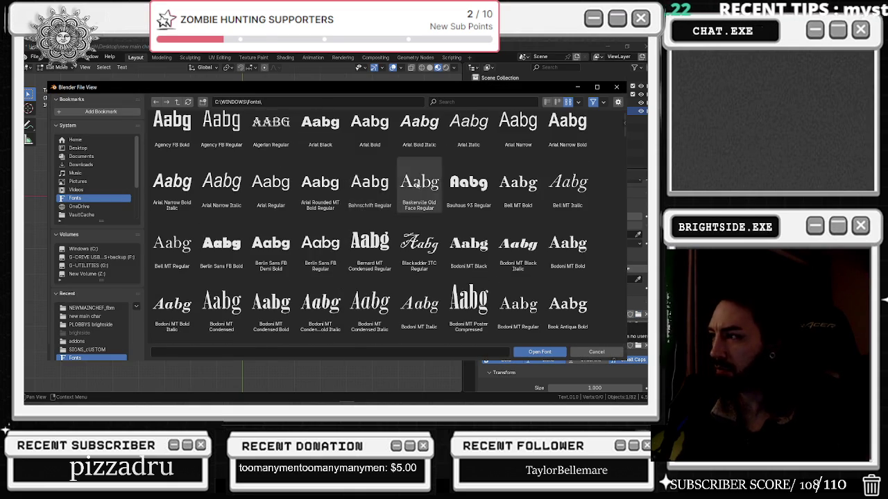
scroll(485, 210, down, 3)
scroll(485, 210, down, 4)
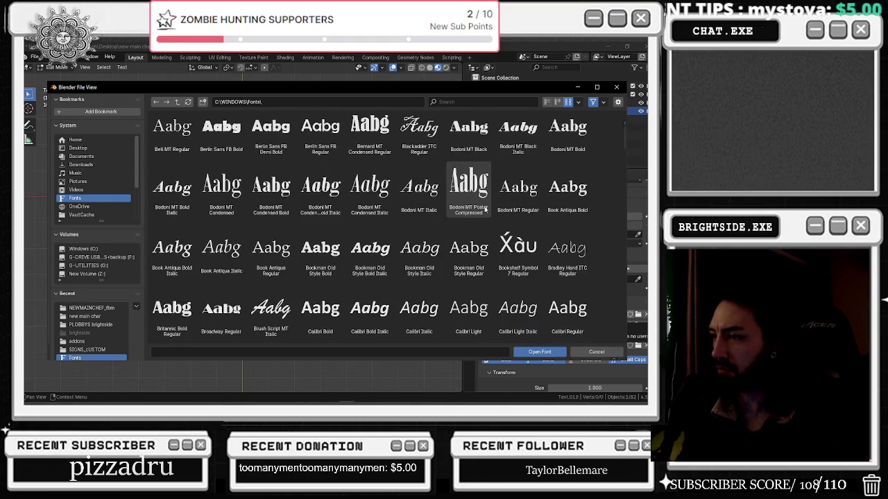
scroll(419, 220, down, 1)
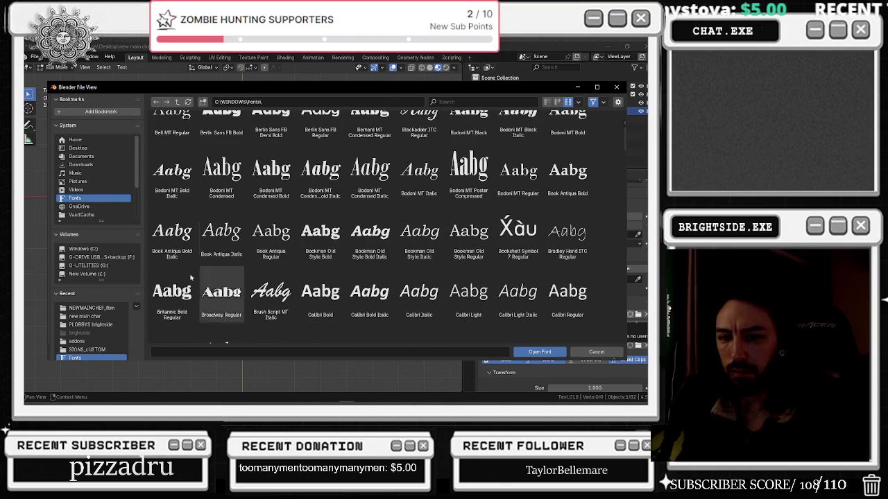
click(45, 269)
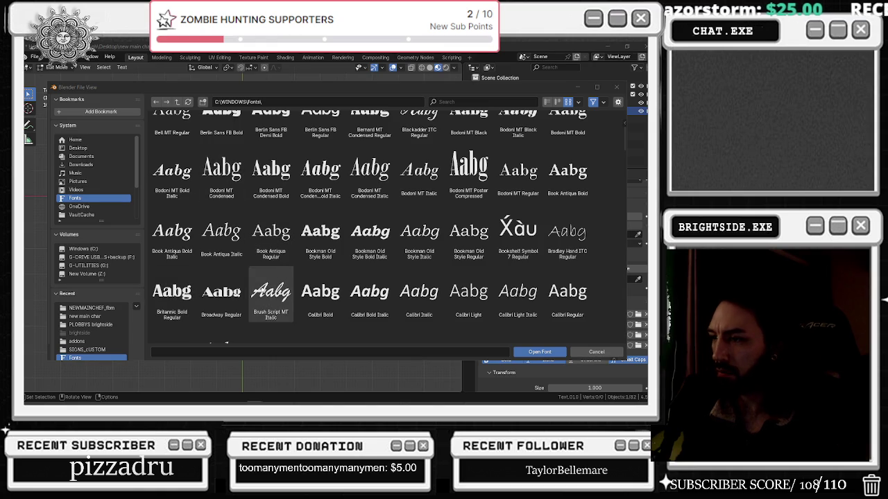
click(221, 295)
scroll(386, 245, down, 1)
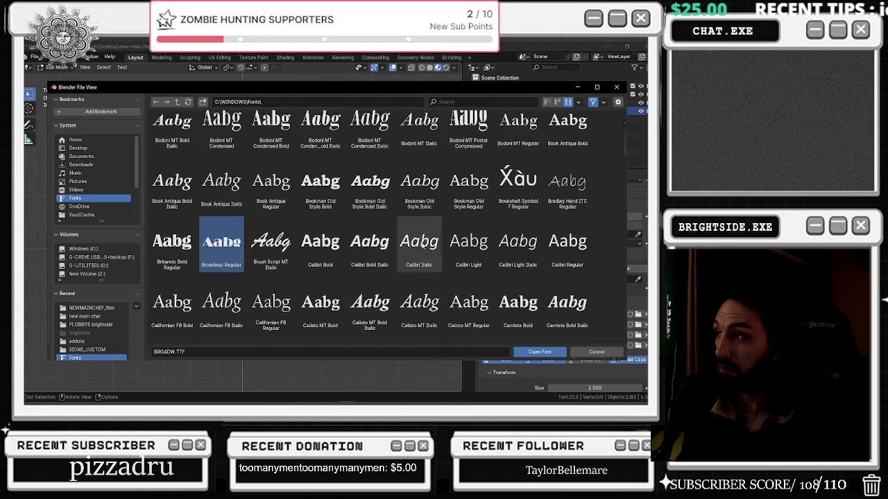
scroll(466, 246, down, 1)
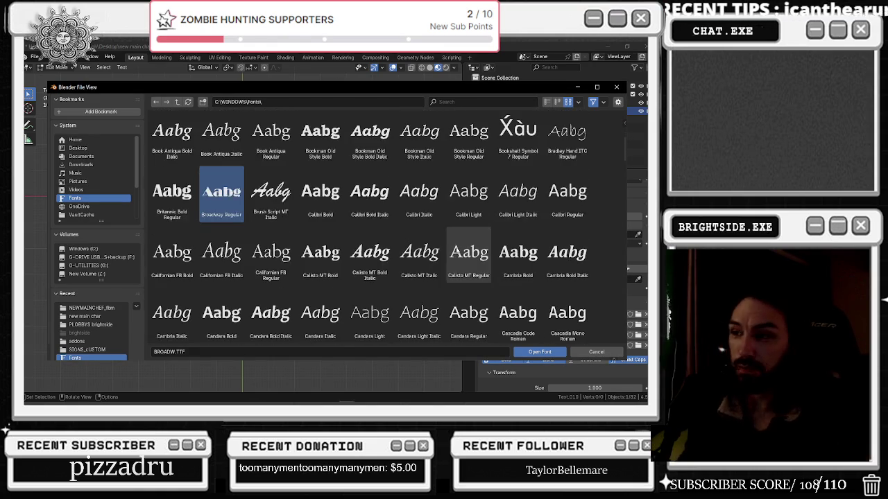
scroll(406, 224, down, 1)
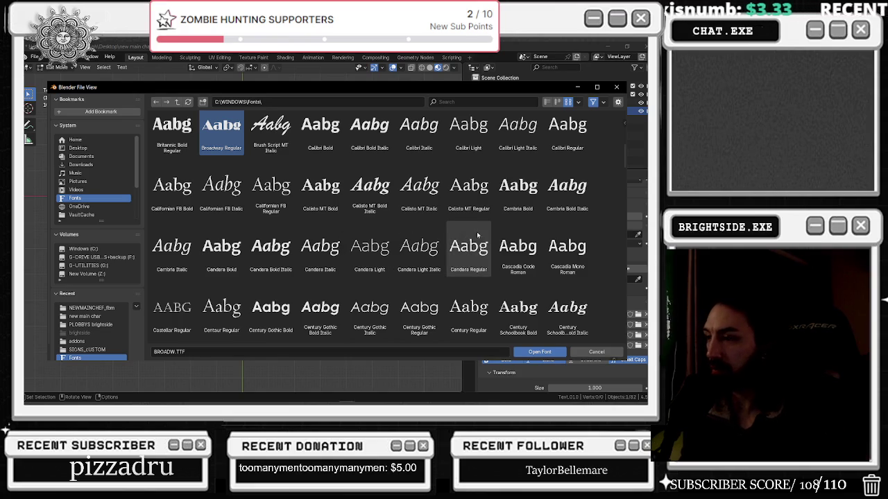
scroll(452, 233, down, 1)
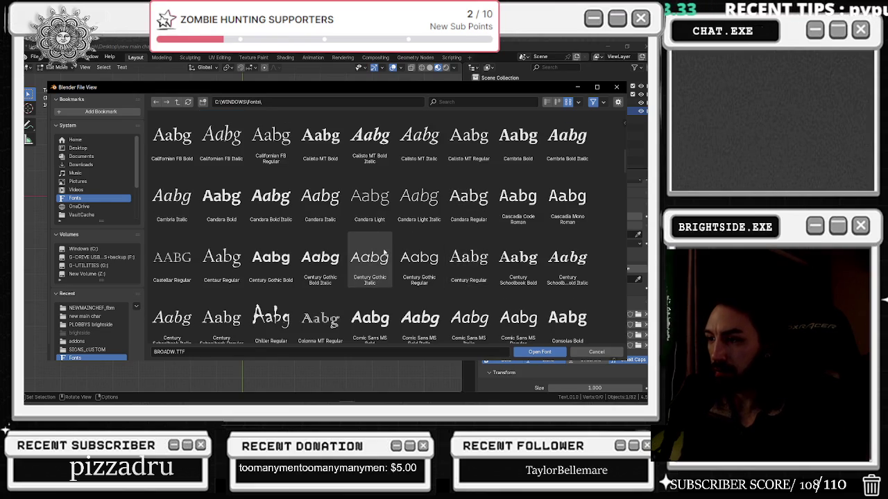
scroll(369, 258, down, 1)
mouse_move(445, 88)
mouse_down()
mouse_move(426, 86)
mouse_move(422, 70)
mouse_up()
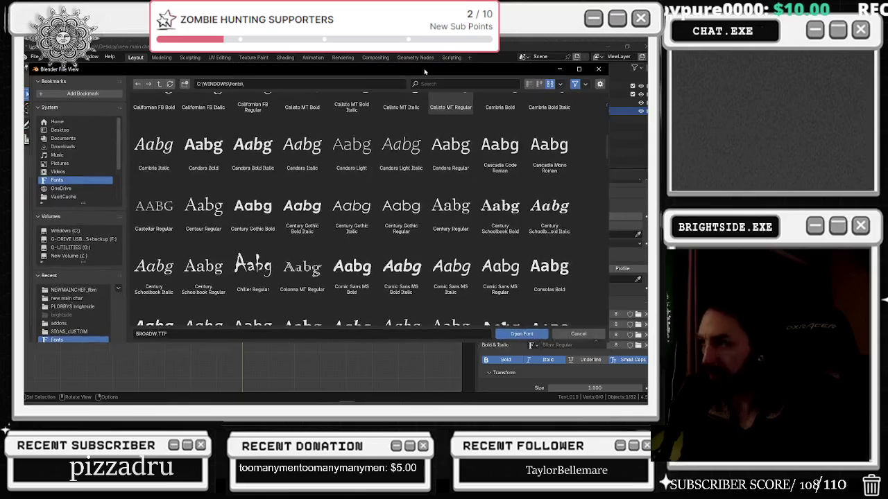
Select Harlow Solid Italic (HARLOWSI.TTF) and load it as the regular font
scroll(416, 191, down, 1)
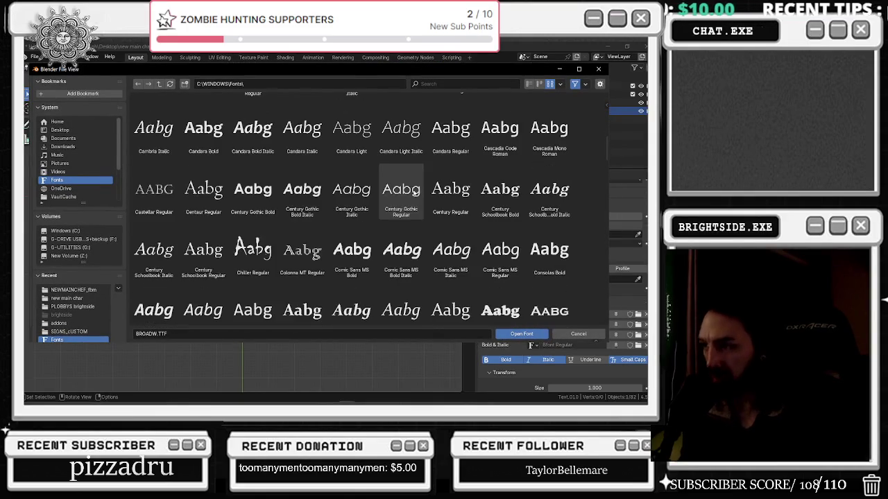
scroll(405, 179, down, 1)
scroll(404, 181, down, 2)
scroll(405, 182, down, 3)
scroll(404, 184, down, 3)
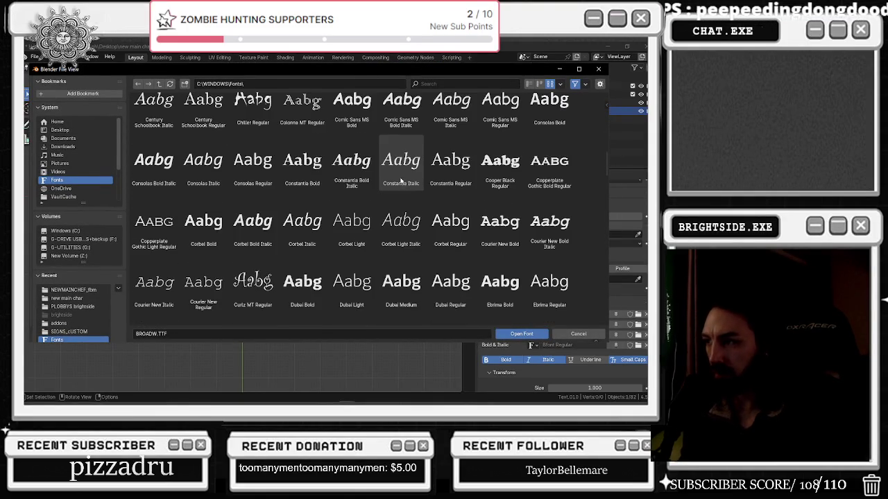
scroll(400, 180, down, 2)
scroll(400, 182, down, 2)
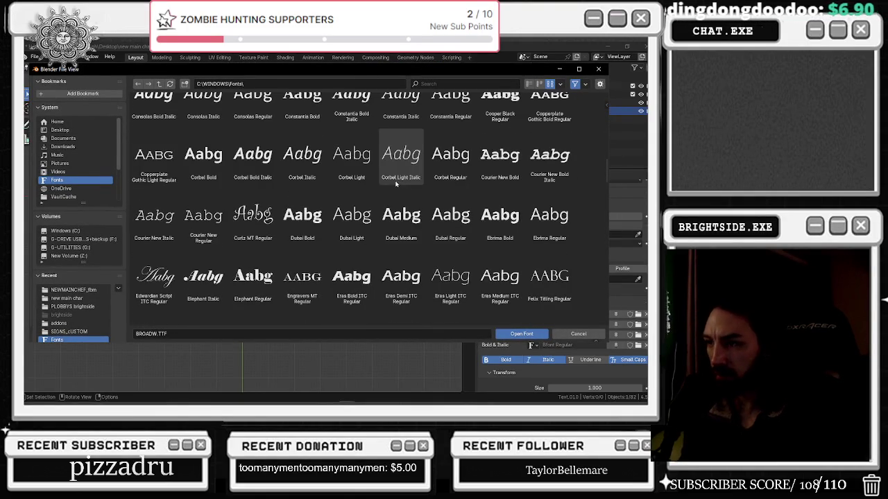
scroll(396, 183, down, 3)
scroll(396, 180, down, 1)
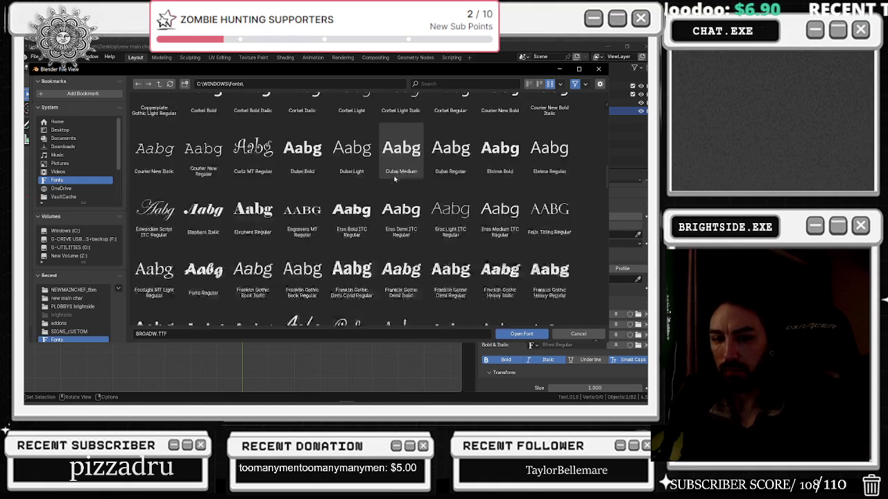
scroll(394, 181, down, 3)
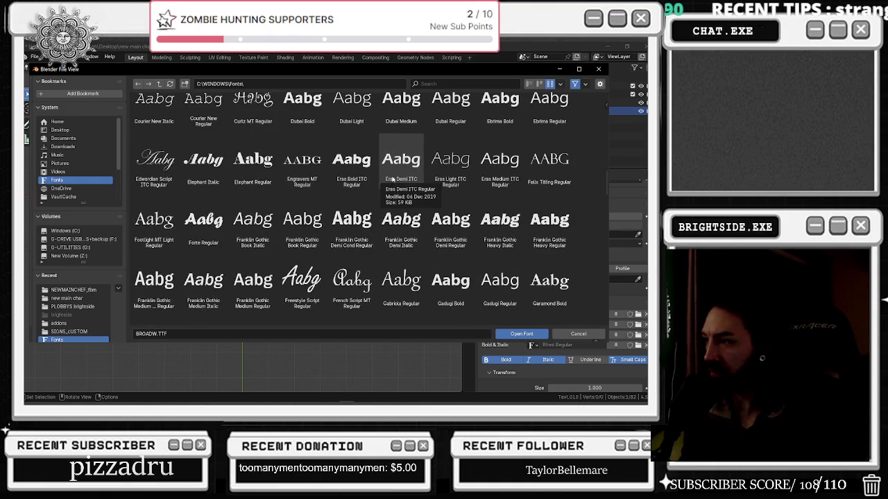
scroll(391, 201, down, 1)
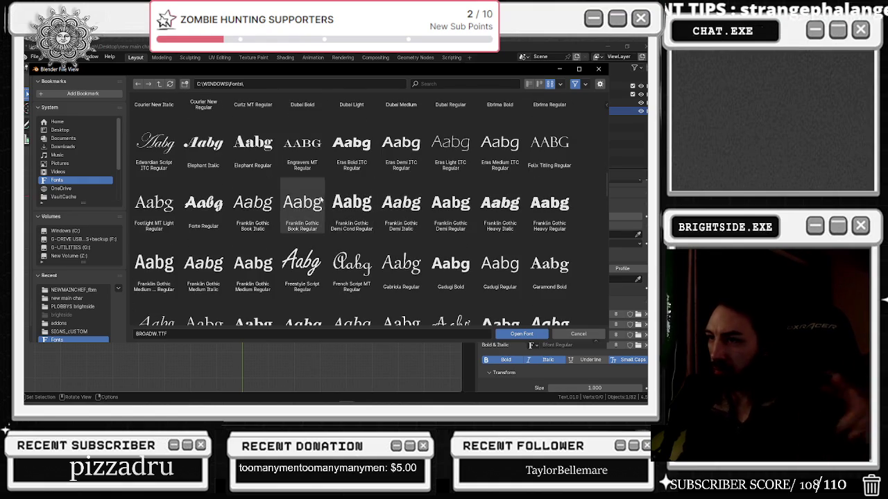
scroll(208, 209, down, 2)
scroll(225, 220, down, 1)
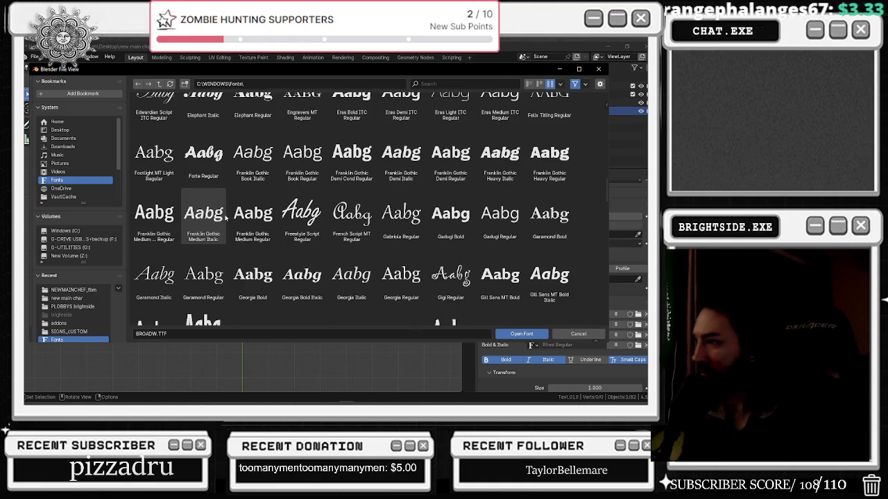
scroll(224, 219, down, 1)
scroll(230, 229, down, 7)
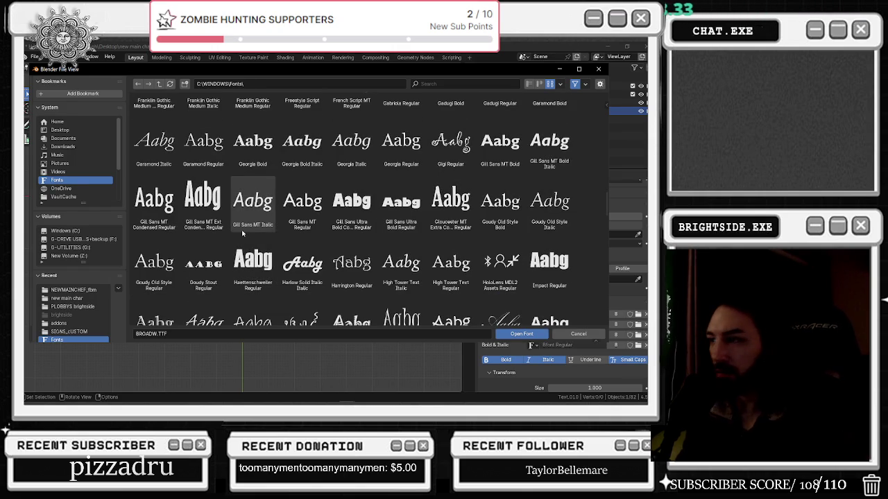
scroll(264, 240, down, 1)
click(303, 246)
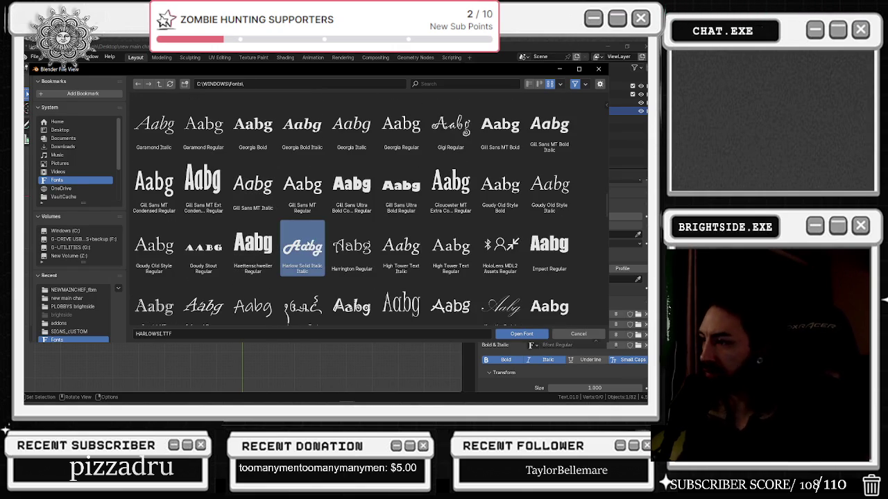
scroll(403, 250, down, 1)
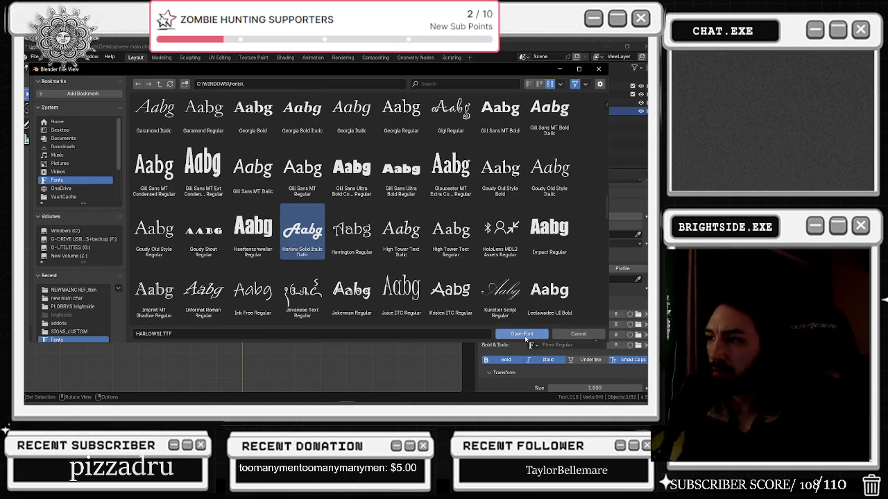
click(521, 334)
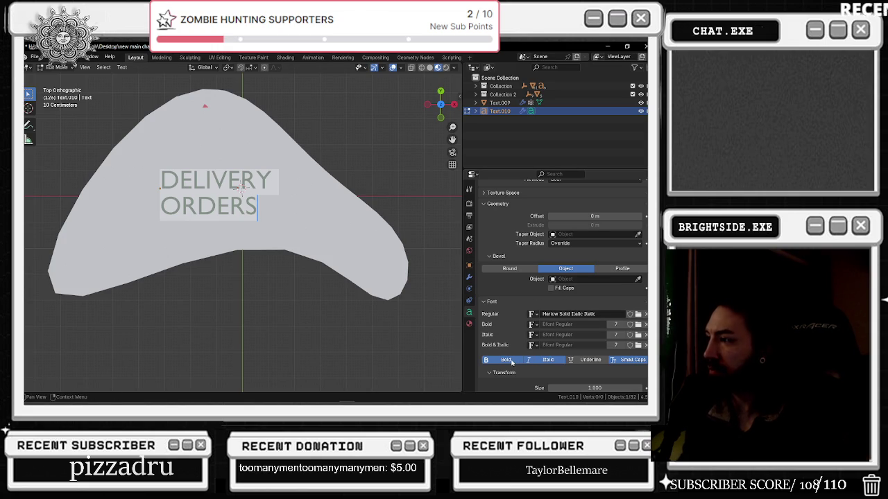
Load Harlow Solid Italic into the Bold font slot
click(636, 324)
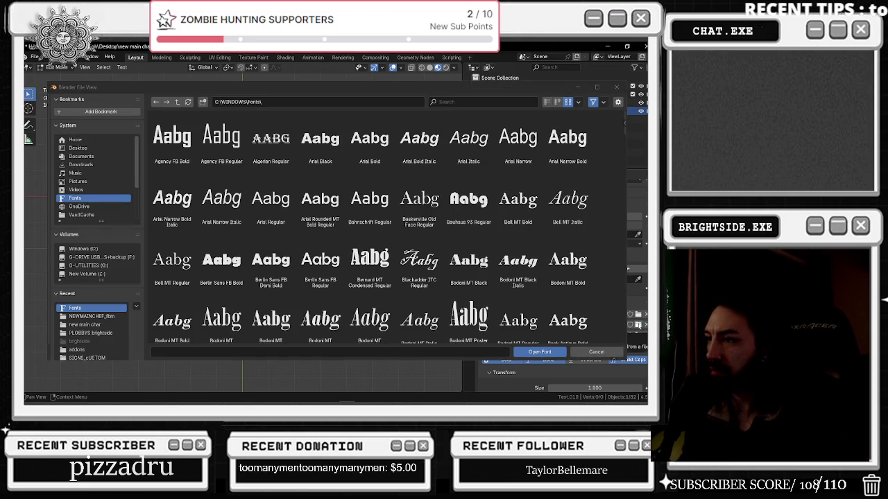
scroll(567, 301, up, 2)
scroll(568, 299, down, 3)
scroll(567, 298, down, 3)
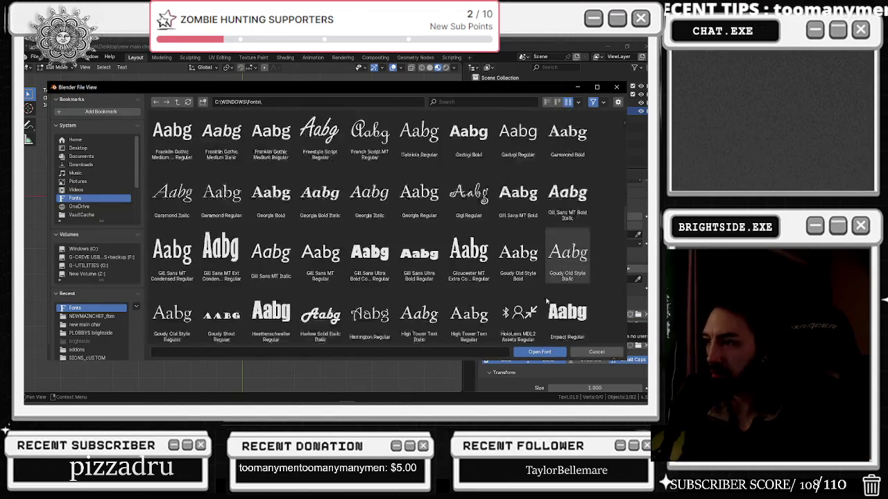
scroll(567, 291, down, 3)
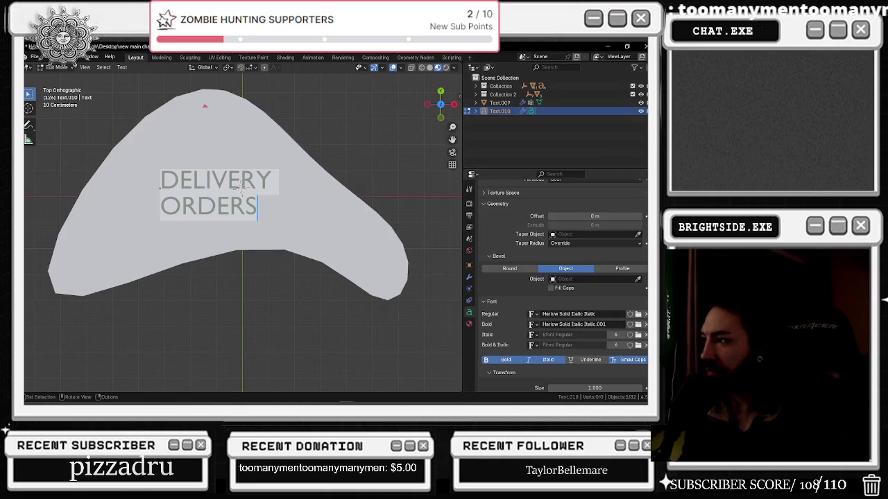
double_click(320, 215)
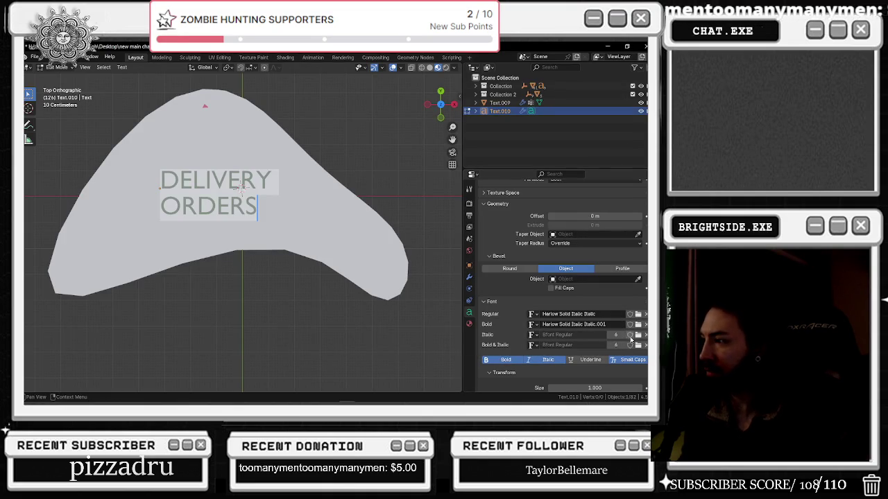
Load Harlow Solid Italic into the Italic font slot, then turn italic styling off
click(638, 335)
scroll(417, 291, down, 2)
scroll(416, 291, down, 2)
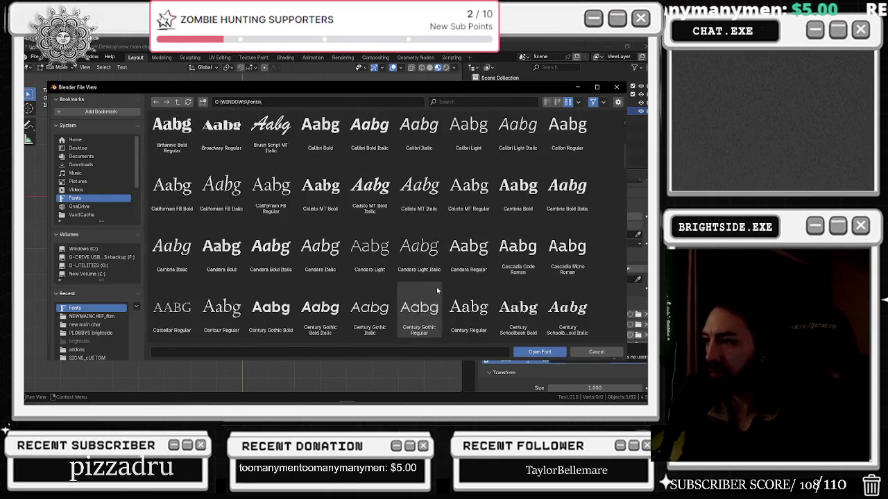
scroll(410, 284, down, 2)
scroll(367, 278, down, 1)
scroll(354, 277, down, 2)
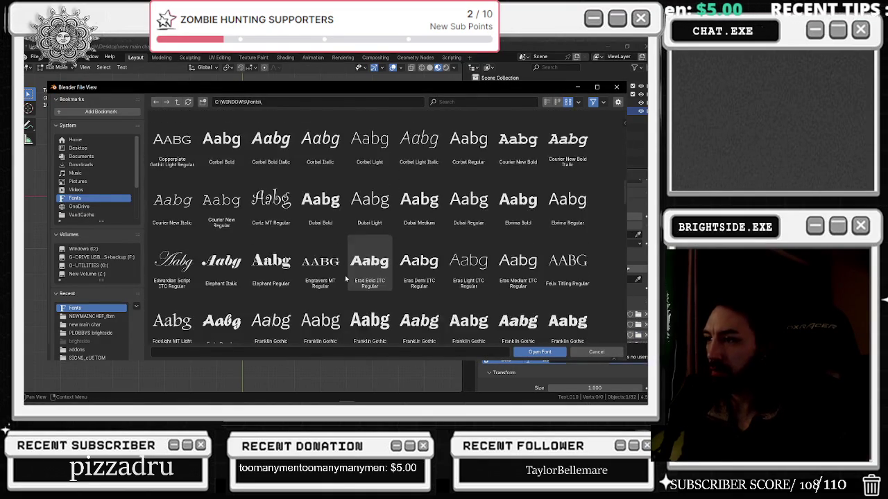
scroll(345, 277, down, 2)
scroll(347, 278, down, 1)
scroll(377, 291, down, 2)
scroll(380, 296, down, 1)
double_click(321, 267)
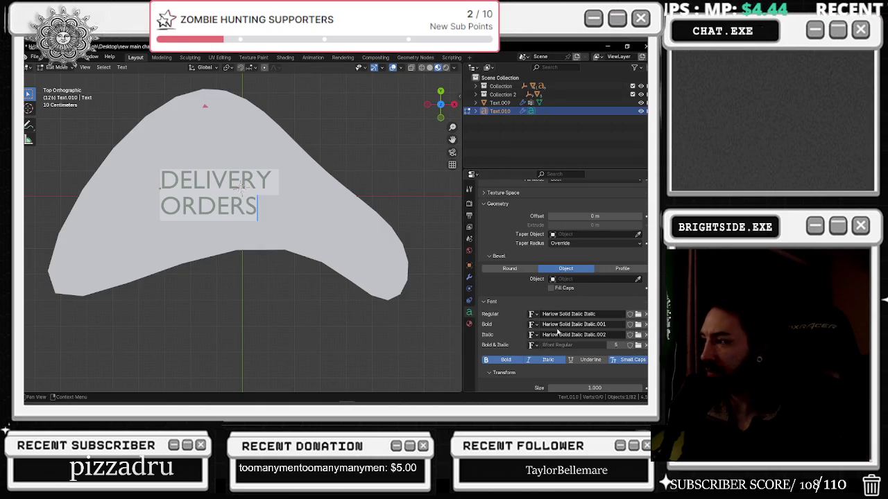
click(547, 362)
Leave text editing with the DELIVERY ORDERS text restored after an accidental deletion
mouse_move(241, 188)
middle_down()
mouse_move(298, 200)
mouse_move(301, 230)
mouse_move(241, 182)
middle_up()
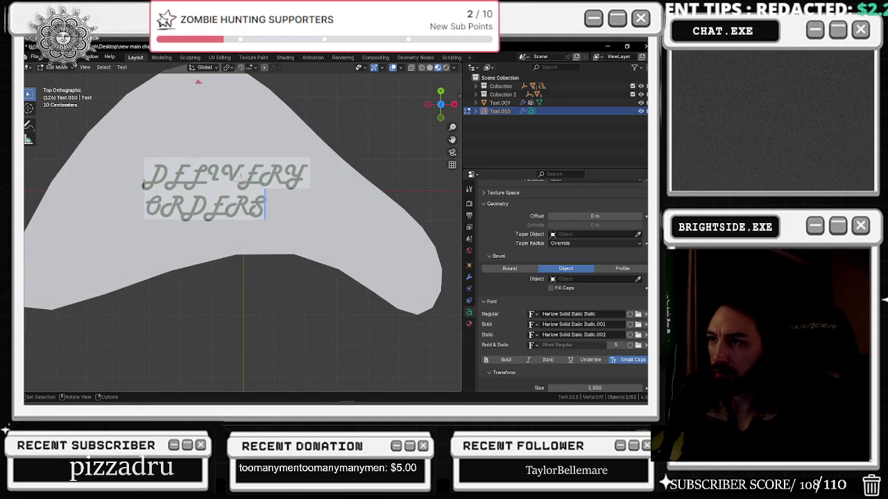
scroll(242, 229, down, 1)
scroll(242, 228, down, 1)
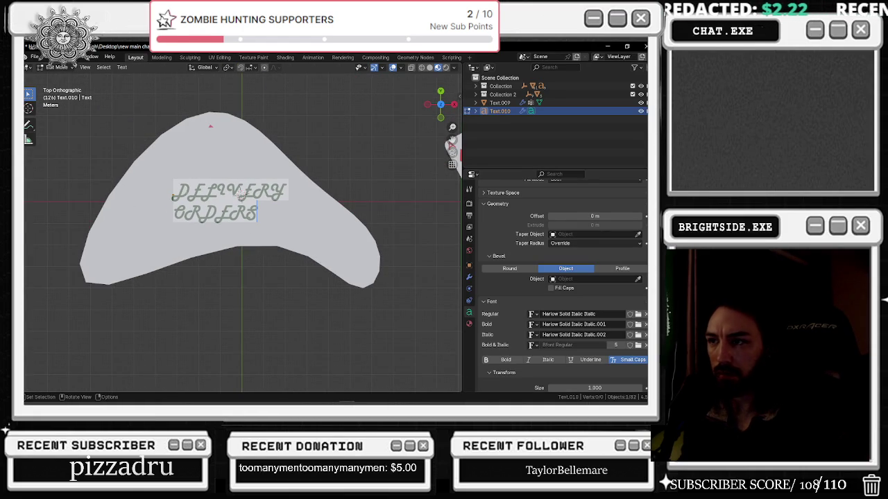
scroll(243, 229, up, 1)
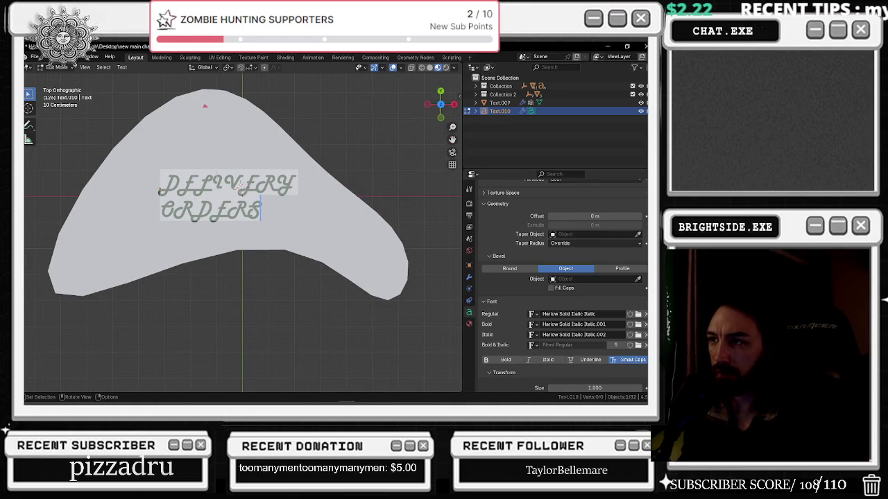
key(BackSpace)
text(e)
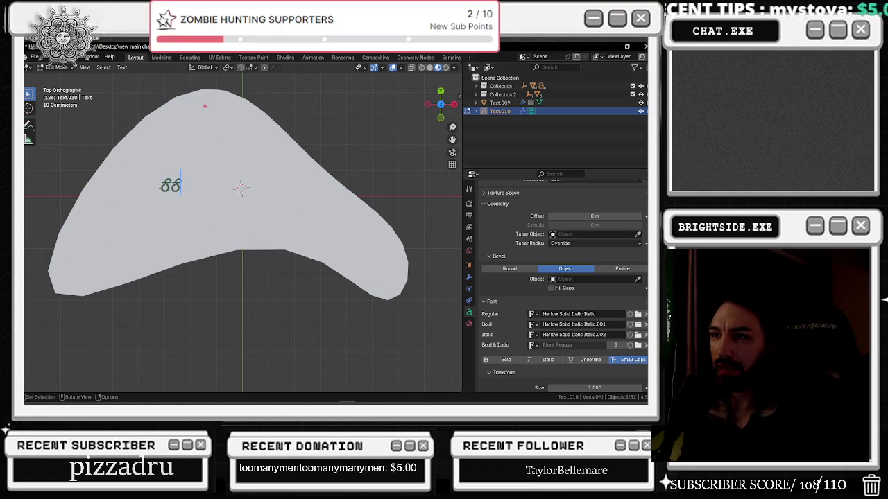
key(ctrl+z)
key(ctrl+z)
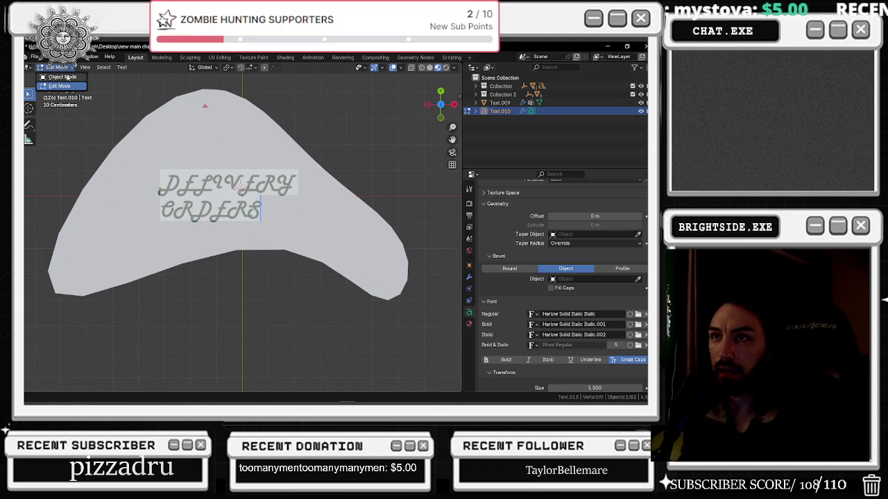
Scale the lettering about 1.8x, shift it left along X and slightly down along Y
key(s)
click(174, 160)
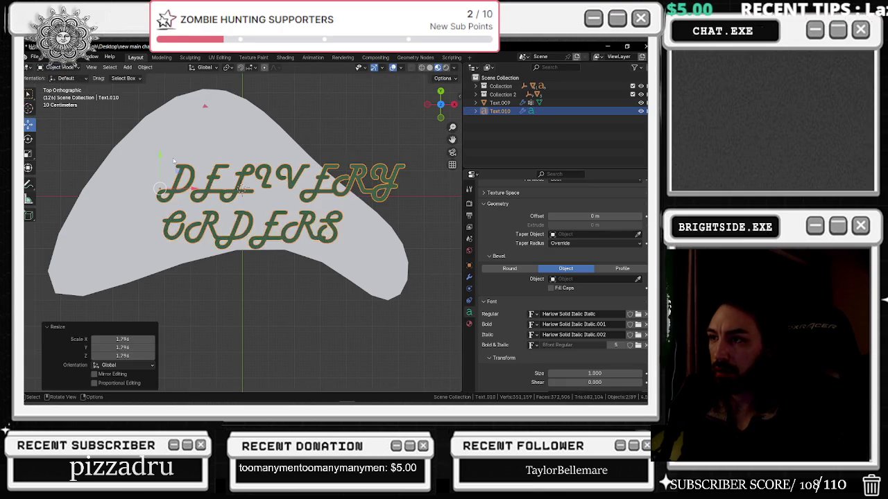
key(g)
key(x)
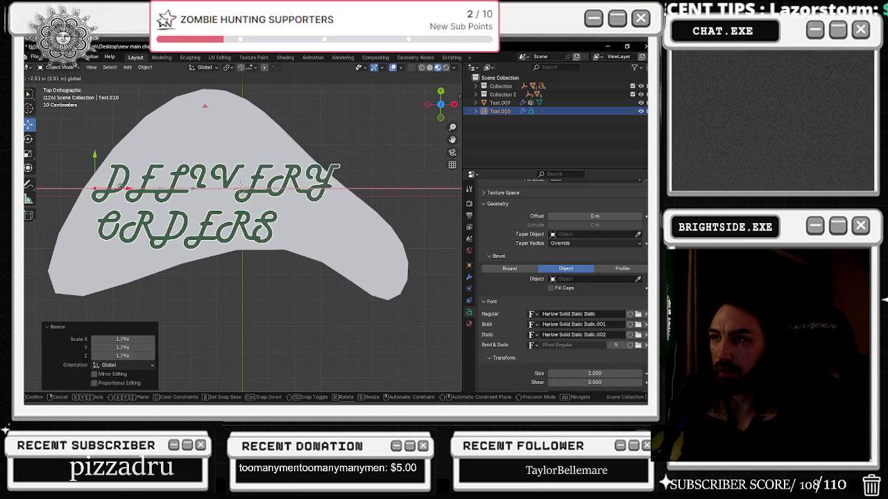
key(Return)
key(g)
key(y)
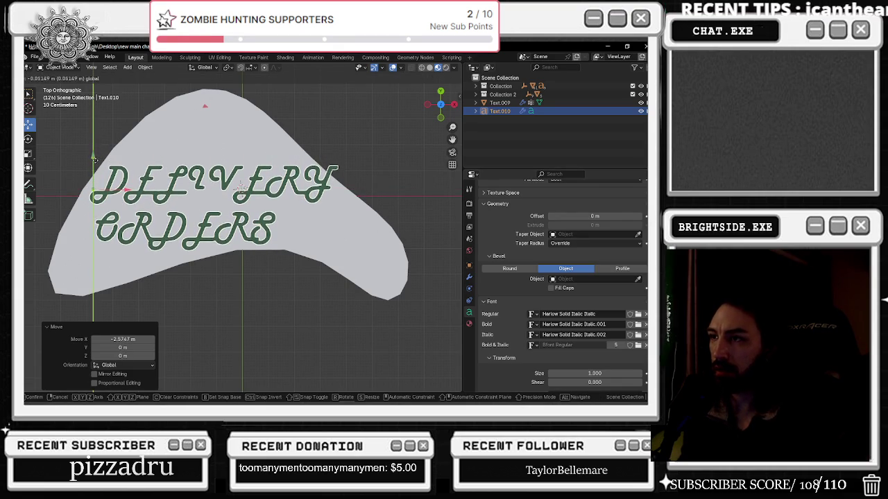
click(119, 179)
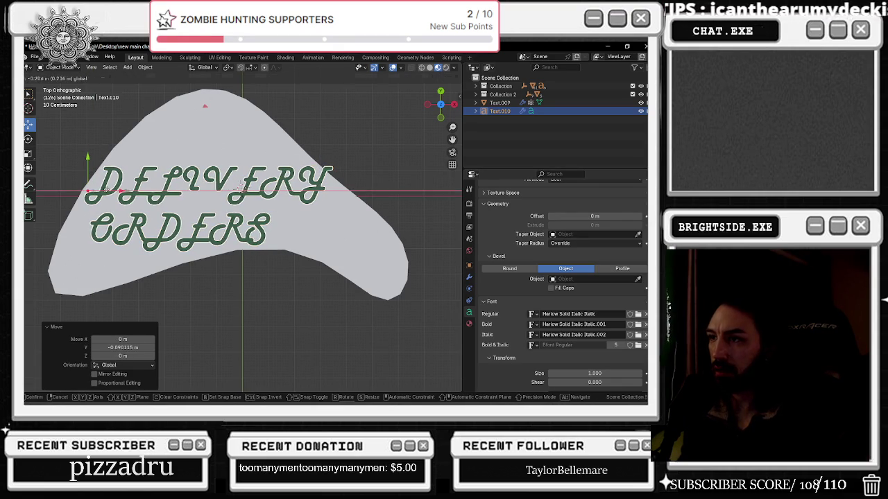
Move the curved backing shape 0.27807 m on X and -0.16684 m on Y
click(168, 147)
scroll(168, 148, down, 1)
scroll(222, 163, down, 1)
drag(309, 179, 314, 172)
drag(332, 206, 339, 207)
drag(314, 176, 315, 180)
scroll(315, 180, up, 4)
scroll(315, 178, down, 2)
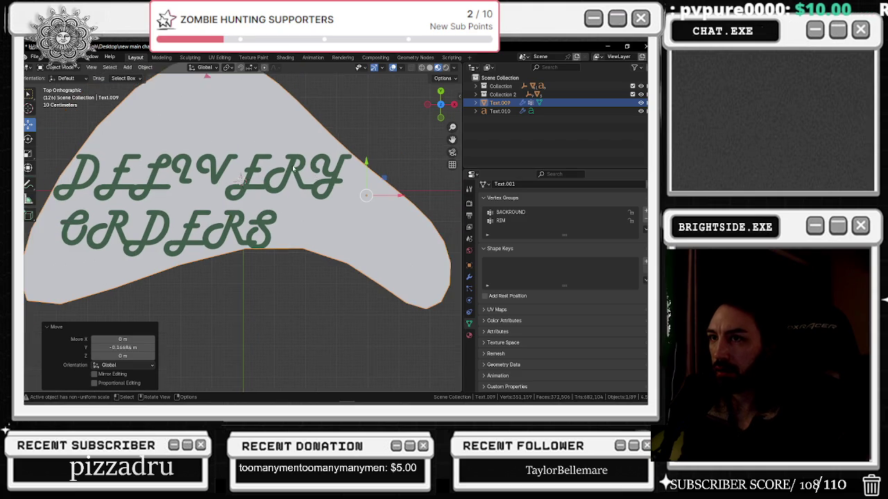
Scale the DELIVERY ORDERS backing shape 1.066 along Y and 1.009 along X
scroll(298, 166, down, 1)
scroll(266, 151, down, 2)
click(288, 142)
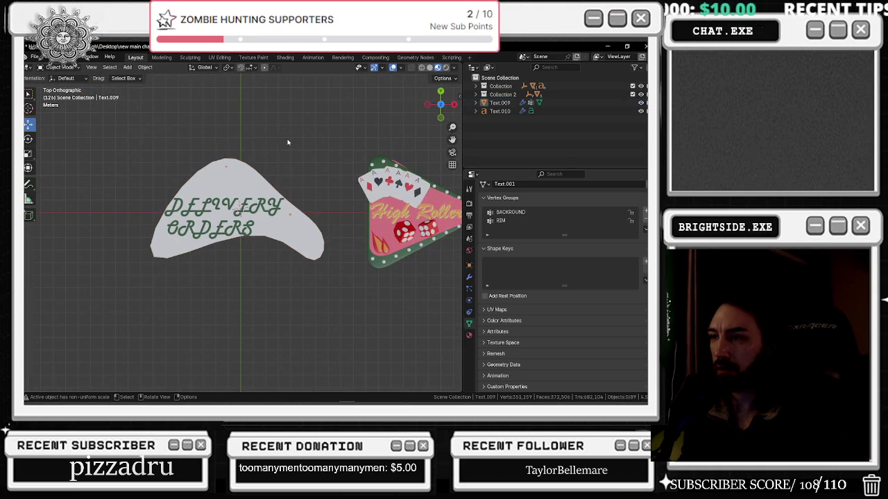
scroll(312, 149, down, 2)
click(248, 186)
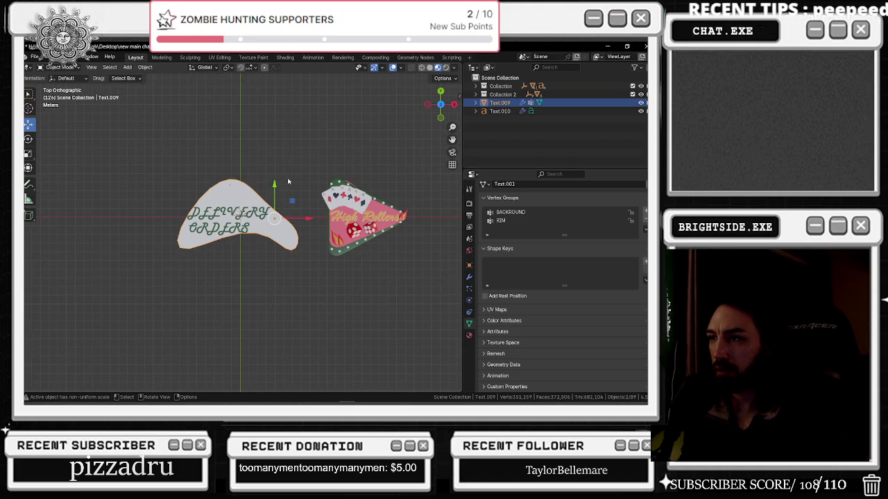
drag(274, 188, 273, 182)
key(ctrl+z)
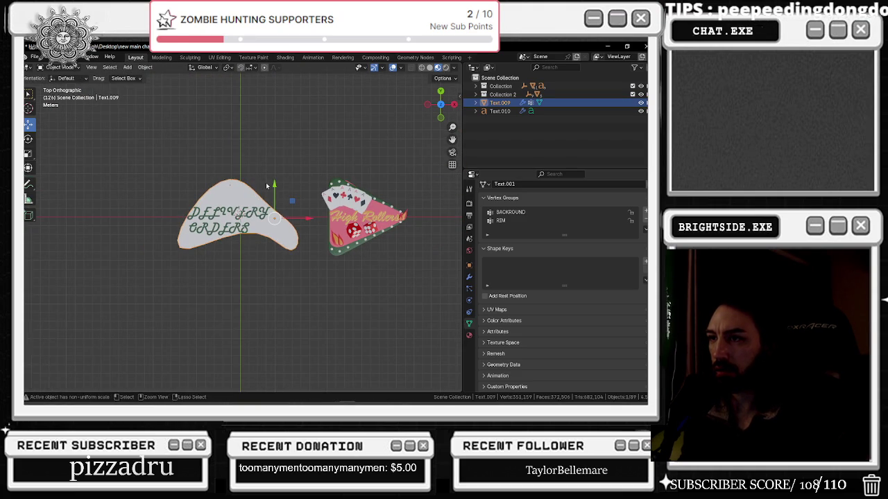
click(28, 153)
drag(275, 186, 276, 183)
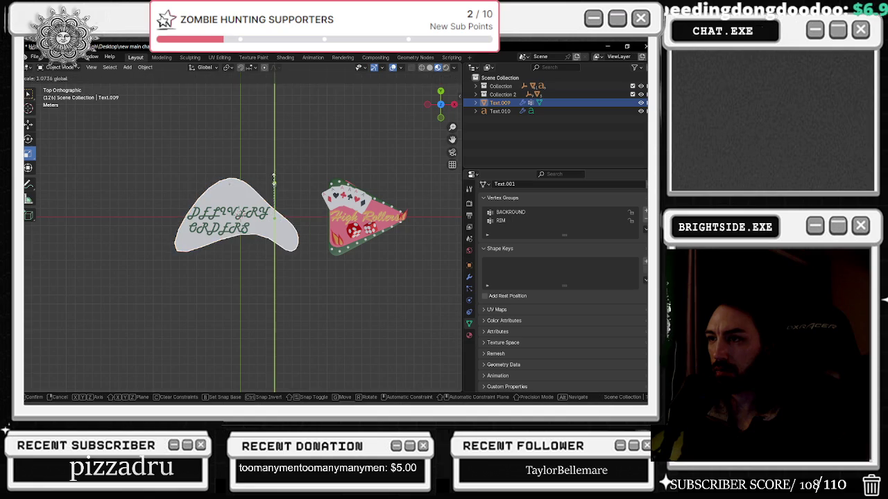
drag(309, 219, 307, 217)
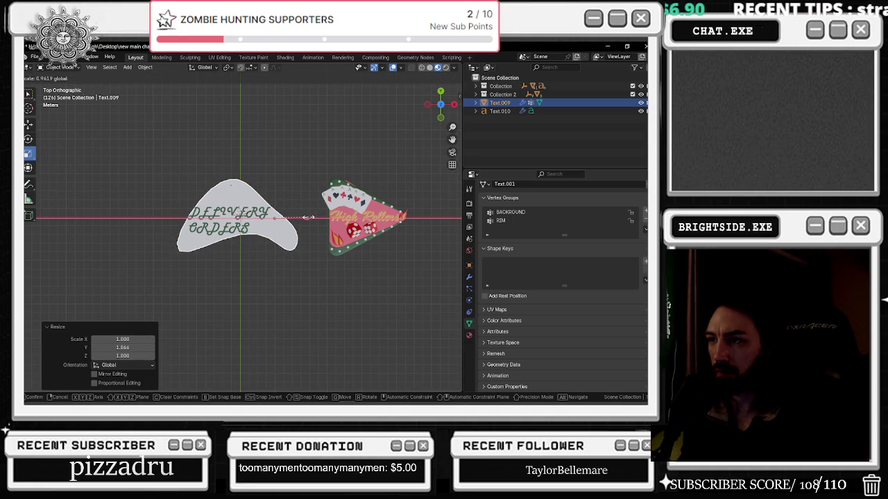
drag(305, 218, 295, 208)
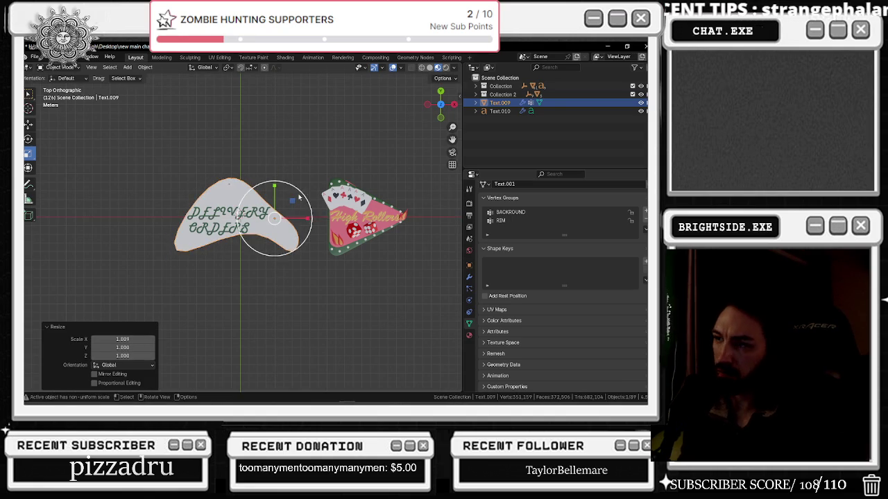
Orbit to a low perspective view of the signs and select the green lettering
click(287, 196)
middle_drag(287, 196, 276, 84)
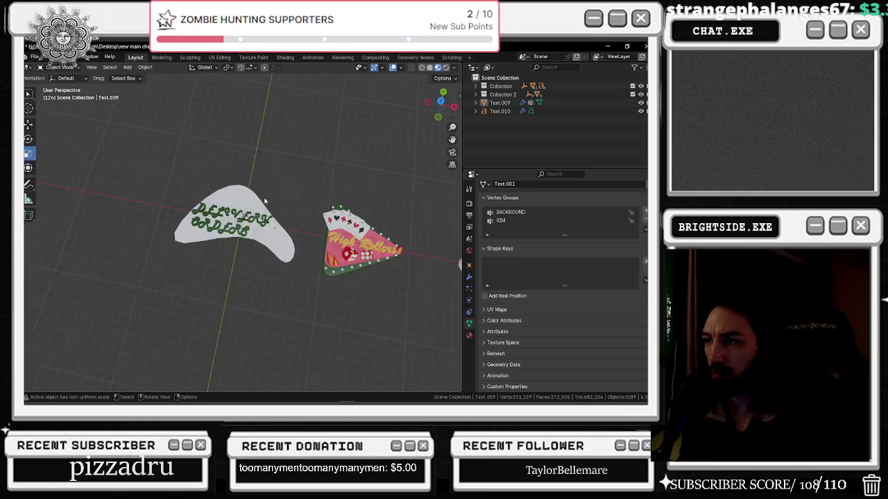
scroll(250, 212, up, 3)
mouse_move(248, 208)
middle_down()
mouse_move(294, 219)
mouse_move(260, 214)
middle_up()
scroll(260, 213, up, 4)
click(230, 230)
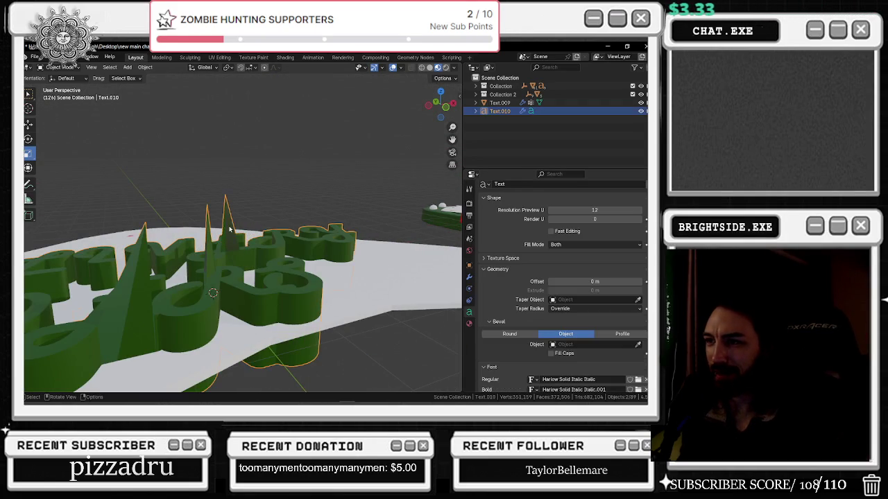
Flatten the lettering by scaling it -0.288 along Z
mouse_move(244, 243)
middle_down()
mouse_move(231, 192)
mouse_move(127, 241)
middle_up()
mouse_move(58, 213)
mouse_down()
mouse_move(61, 247)
mouse_move(62, 237)
mouse_up()
mouse_move(66, 208)
middle_down()
mouse_move(242, 235)
mouse_move(239, 228)
middle_up()
Lower the lettering 0.4485 m along Z onto the backing, then select the white backing
click(29, 124)
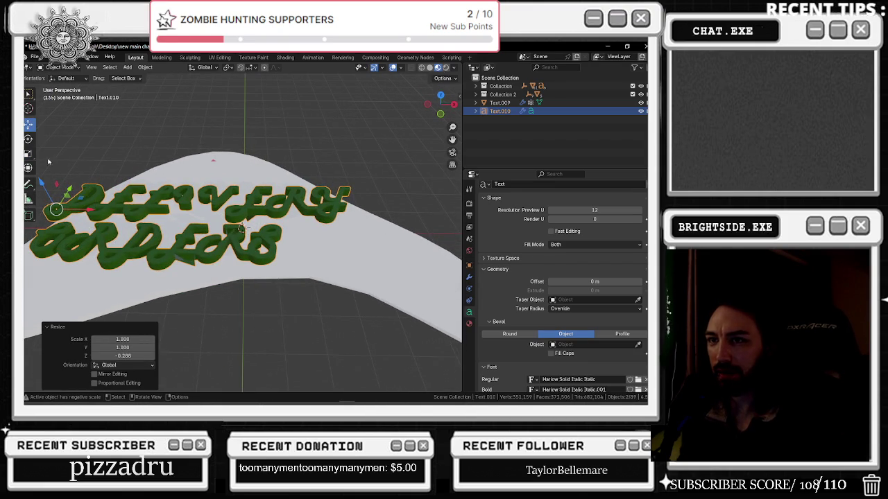
drag(42, 183, 45, 195)
middle_drag(45, 195, 216, 194)
scroll(216, 194, down, 3)
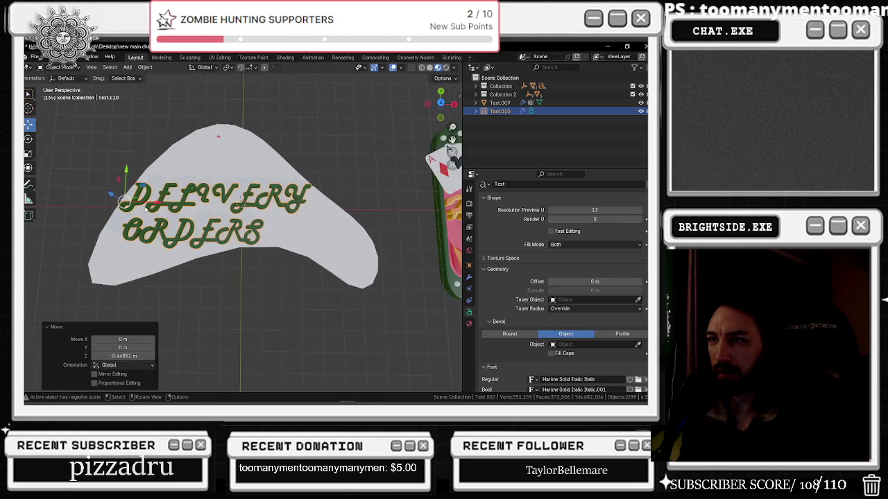
click(217, 194)
scroll(283, 153, down, 2)
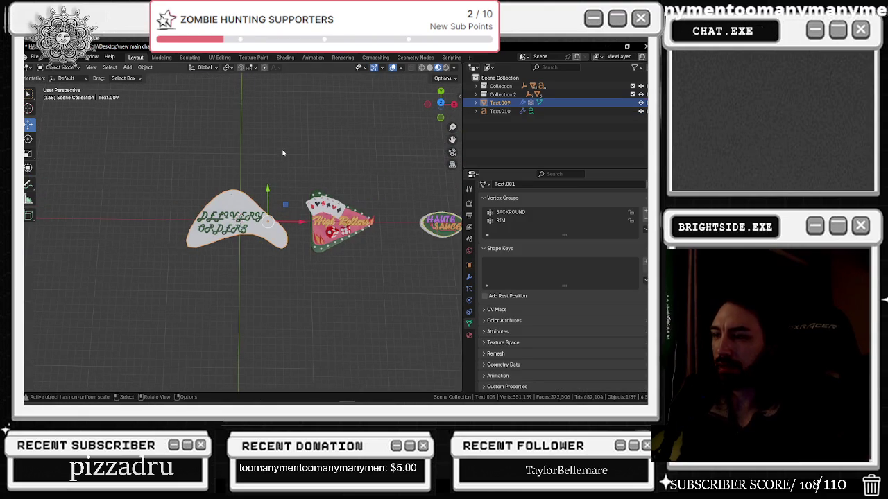
Reduce the backing's SimpleDeform factor to 0.358
click(469, 288)
click(469, 300)
click(469, 277)
drag(594, 237, 380, 205)
Slide the sign left, turn it about its vertical axis, shift it along Y and enlarge slightly
drag(300, 221, 265, 213)
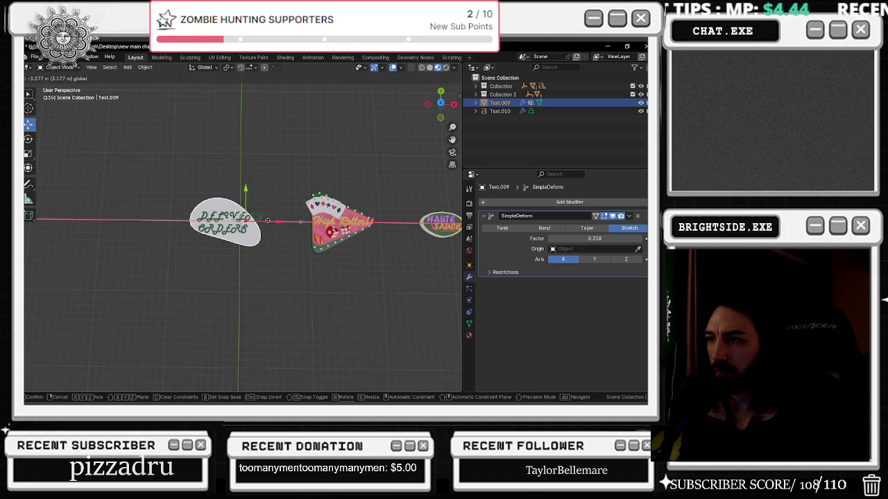
click(28, 139)
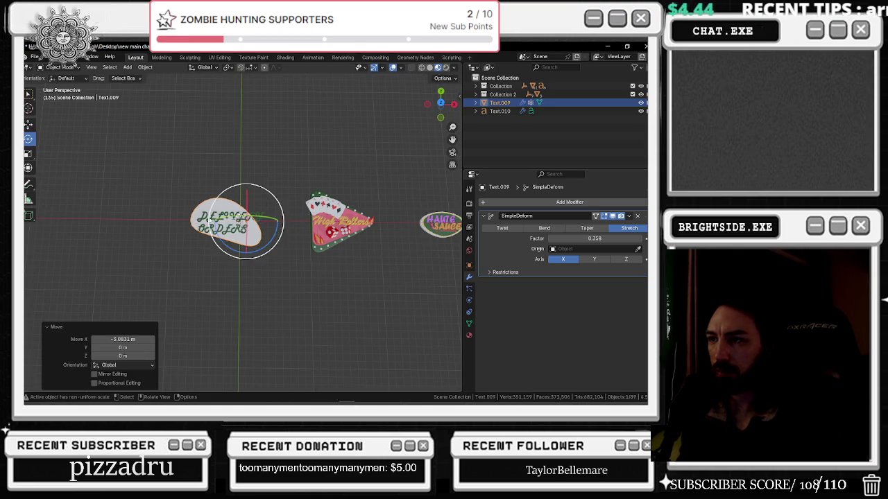
drag(219, 241, 228, 246)
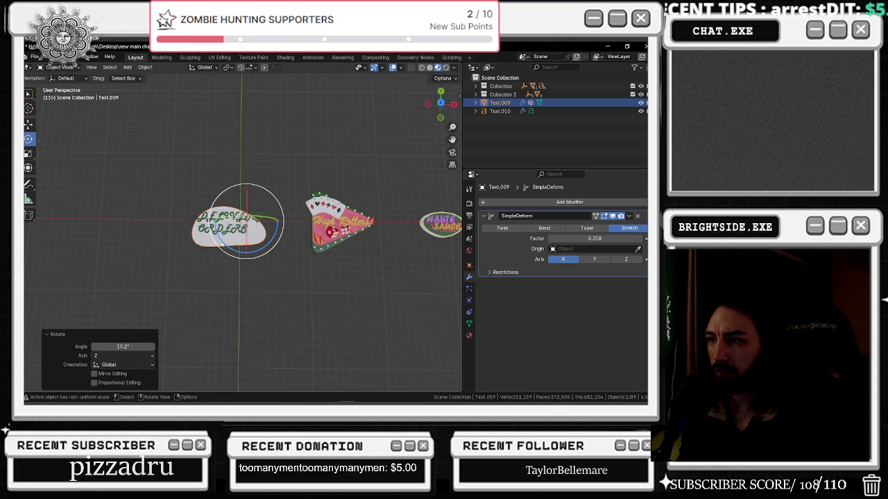
click(29, 124)
drag(230, 190, 289, 214)
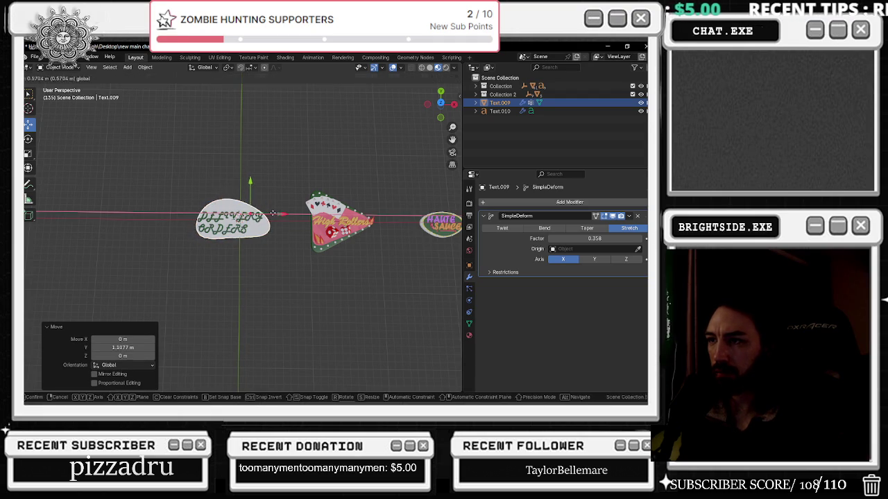
scroll(292, 201, up, 3)
key(s)
click(301, 206)
Fine-tune the sign's position, nudging it -0.097377 m along Y, and save the project
key(g)
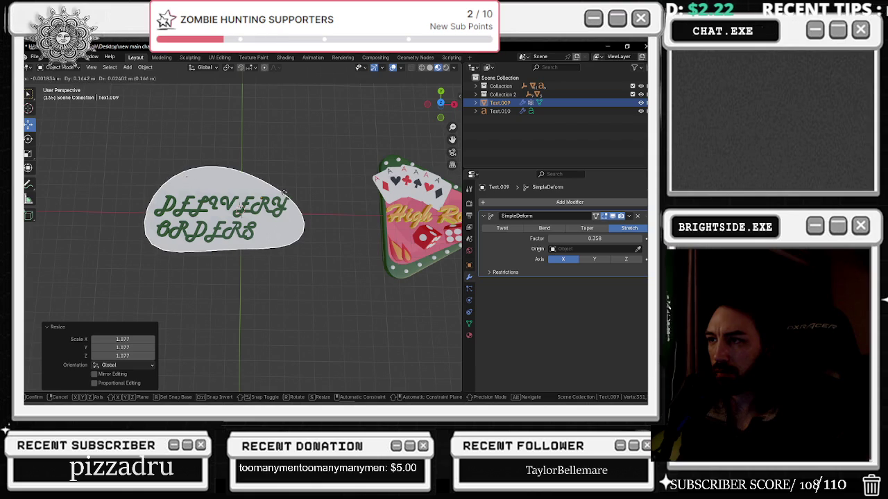
click(283, 190)
key(g)
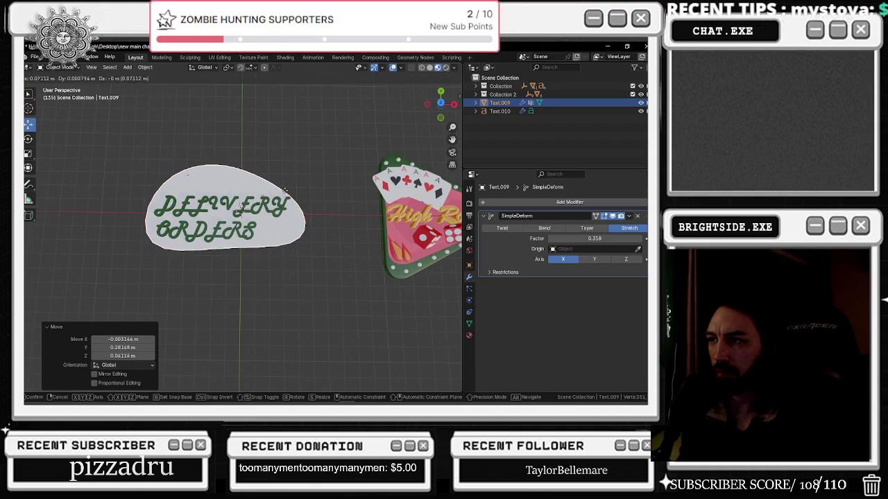
click(286, 190)
mouse_move(263, 169)
mouse_down()
mouse_move(288, 180)
mouse_move(324, 177)
mouse_up()
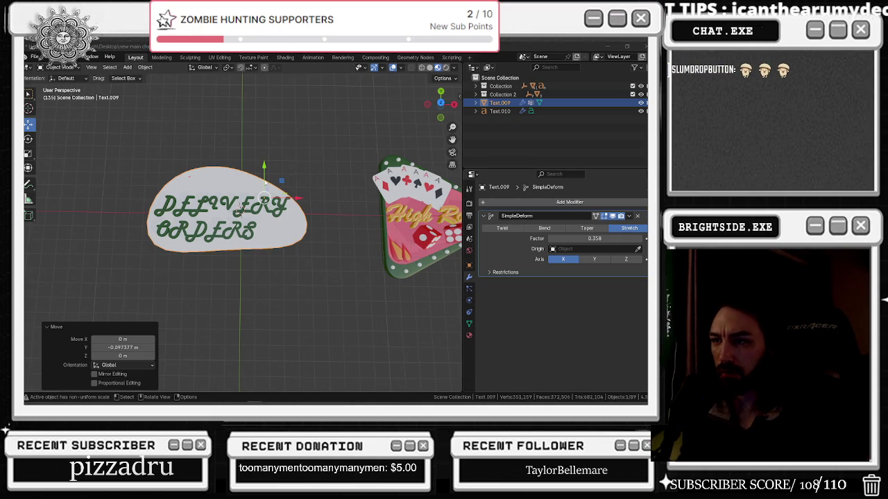
key(ctrl+s)
ctrl+scroll(250, 208, up, 6)
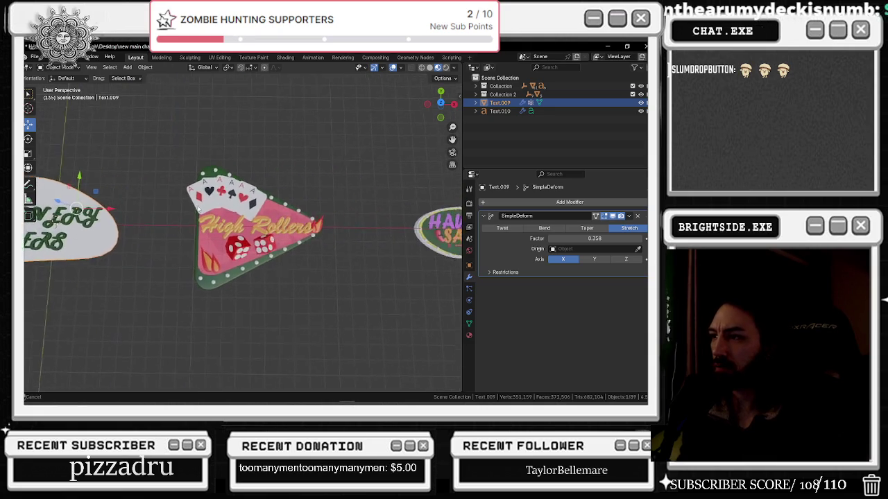
Select the Haute Sauce sign piece and raise it slightly along Z
click(407, 238)
click(393, 237)
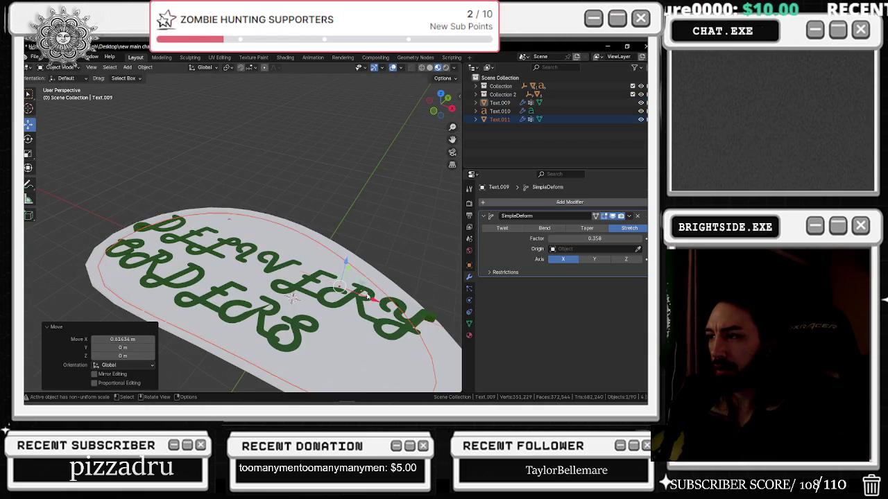
key(g)
key(z)
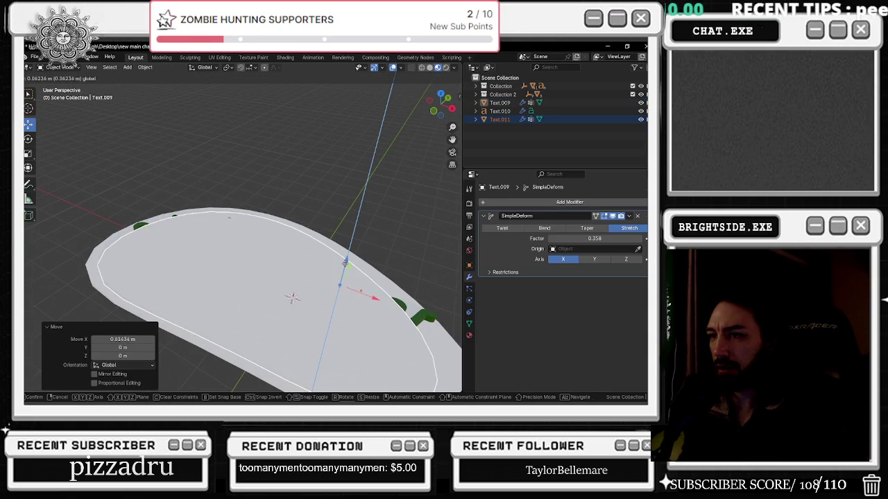
click(343, 253)
Turn the piece slightly about Z, shift it along Y and check its material settings
key(shift+space)
key(r)
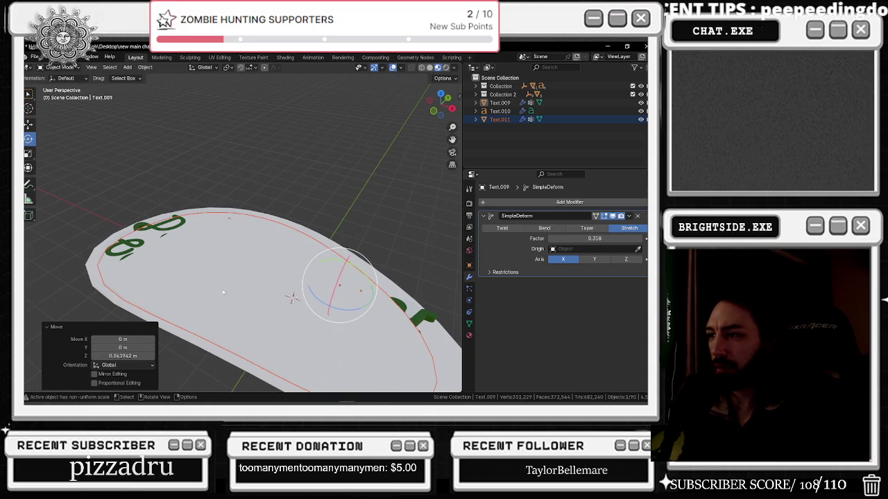
drag(316, 298, 327, 257)
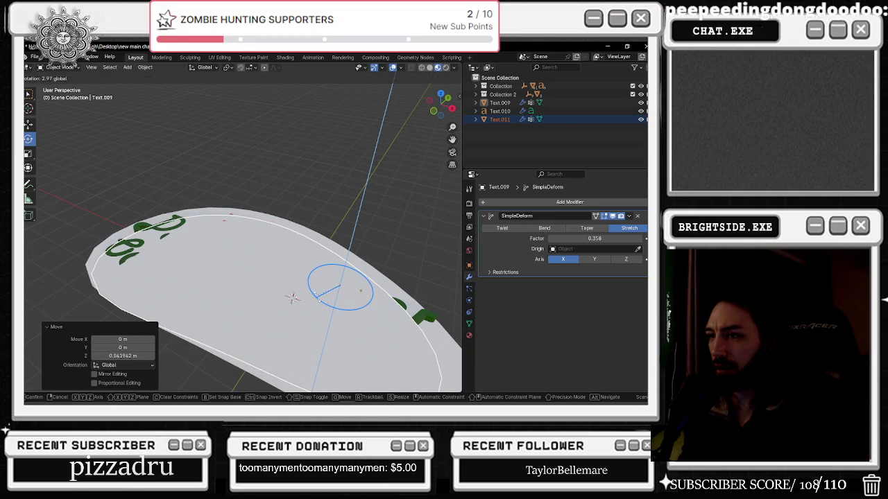
click(29, 124)
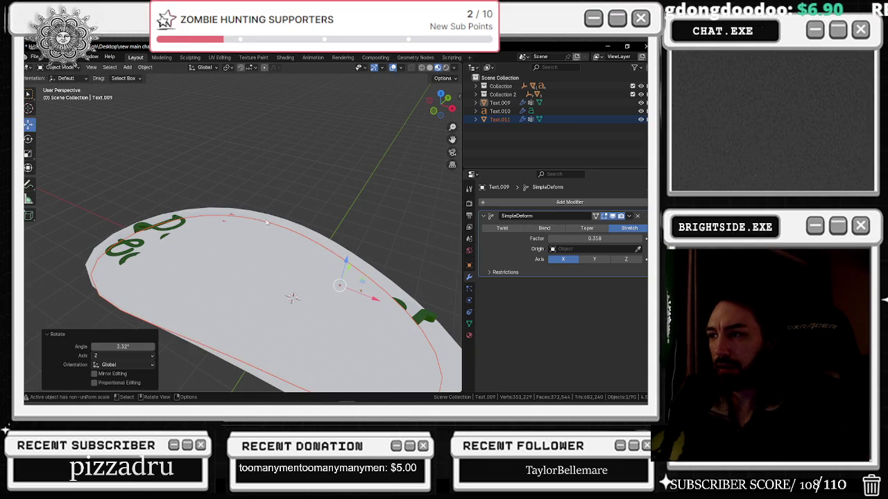
drag(352, 266, 413, 253)
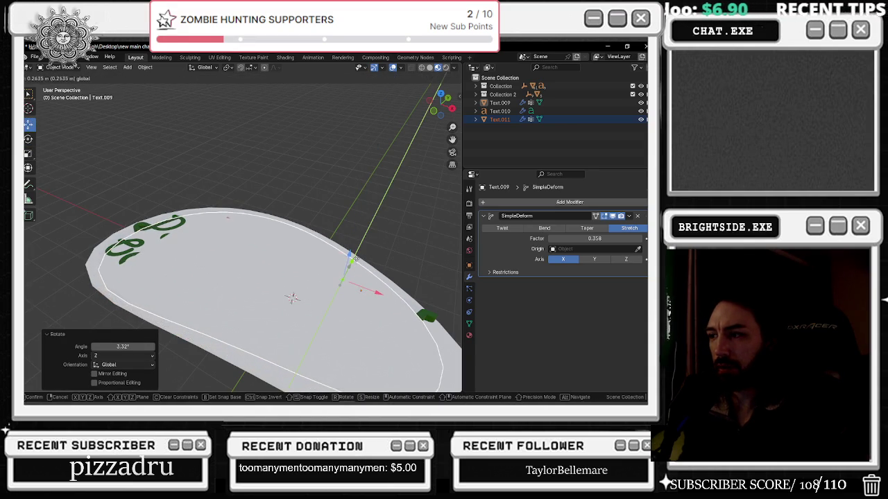
click(469, 334)
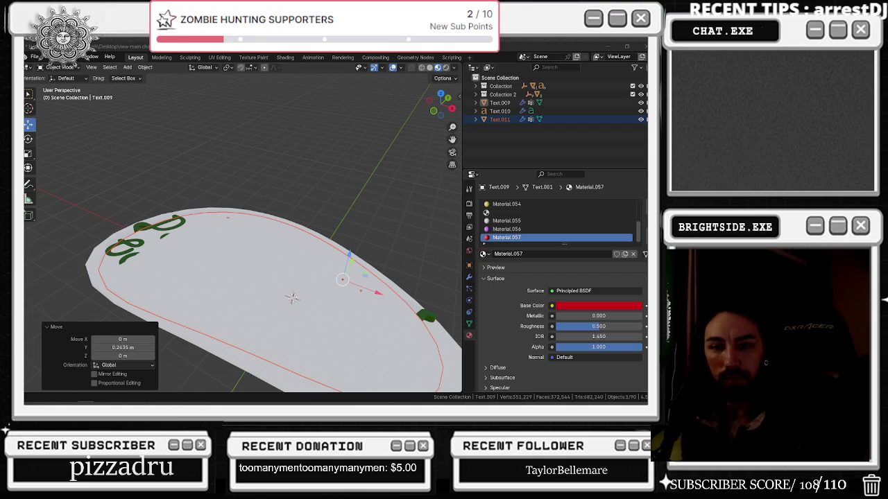
Rotate the rim piece -4.62° about Z and slide it -0.086686 m along Y onto the plaque edge
mouse_move(228, 217)
middle_down()
mouse_move(219, 196)
mouse_move(306, 222)
middle_up()
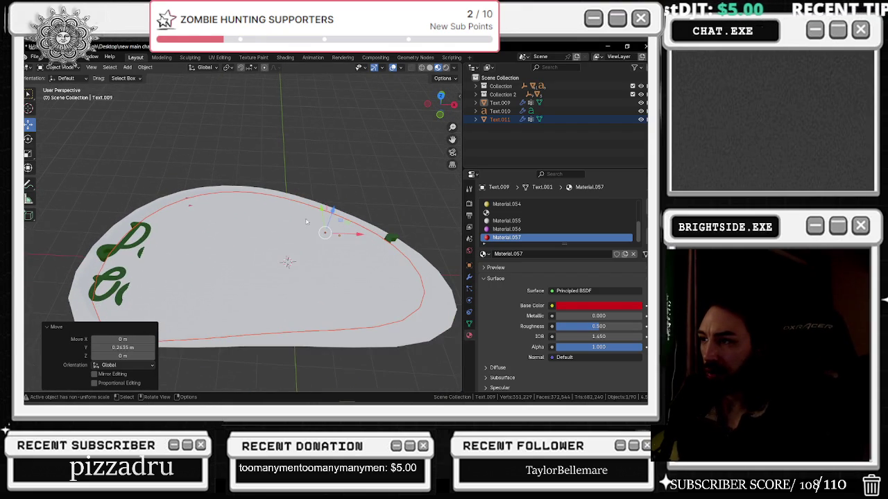
click(28, 139)
drag(304, 249, 299, 243)
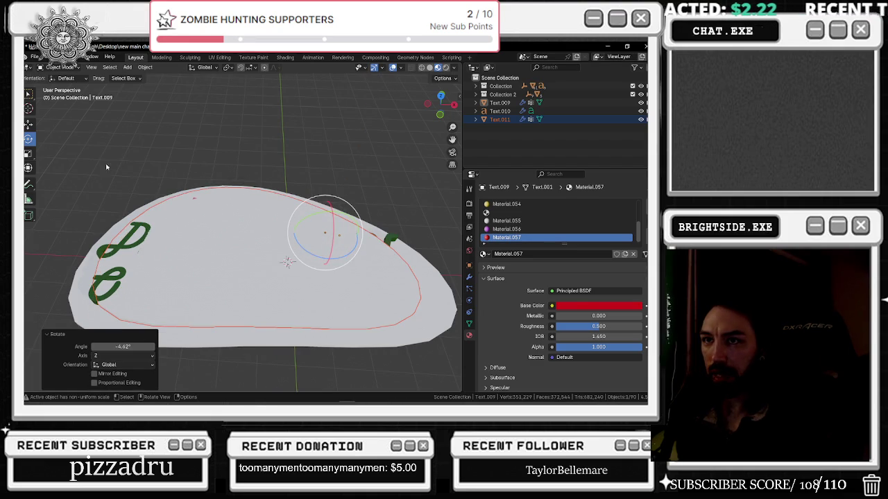
click(29, 123)
mouse_move(354, 236)
mouse_down()
mouse_move(338, 216)
mouse_move(378, 217)
mouse_up()
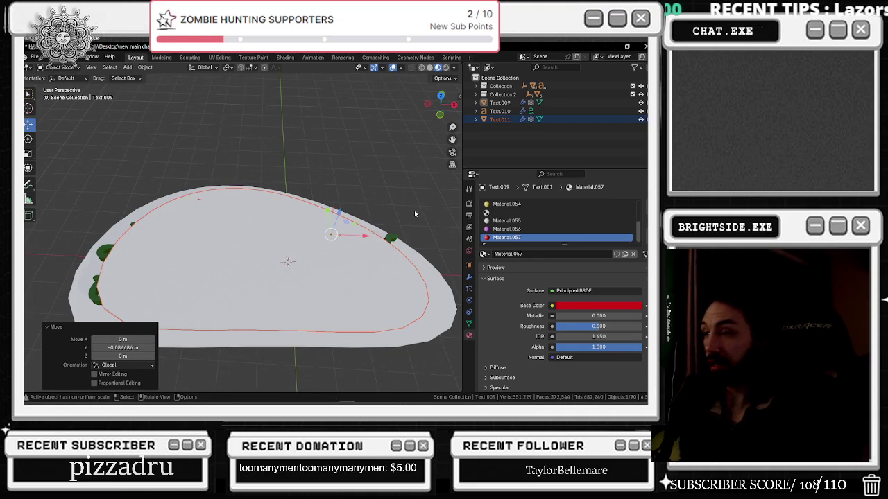
middle_drag(379, 217, 310, 208)
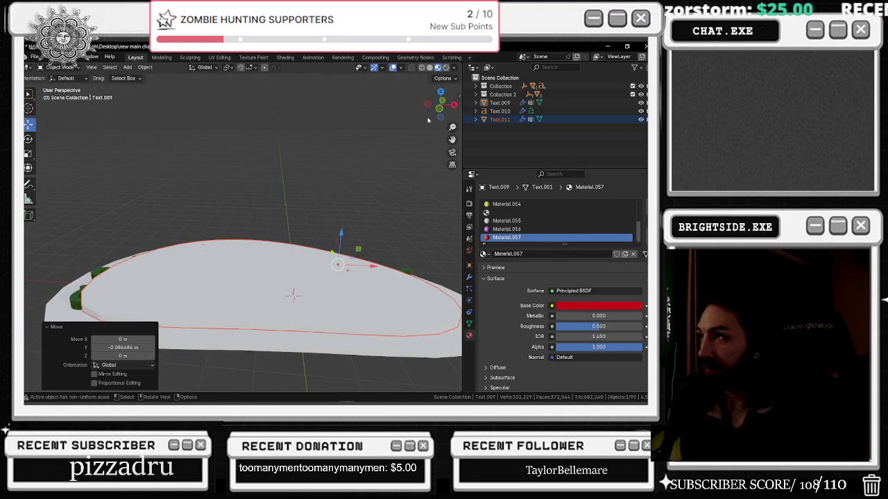
Swap the slot's material for Material.053, then select the inner oval Text.011
click(483, 254)
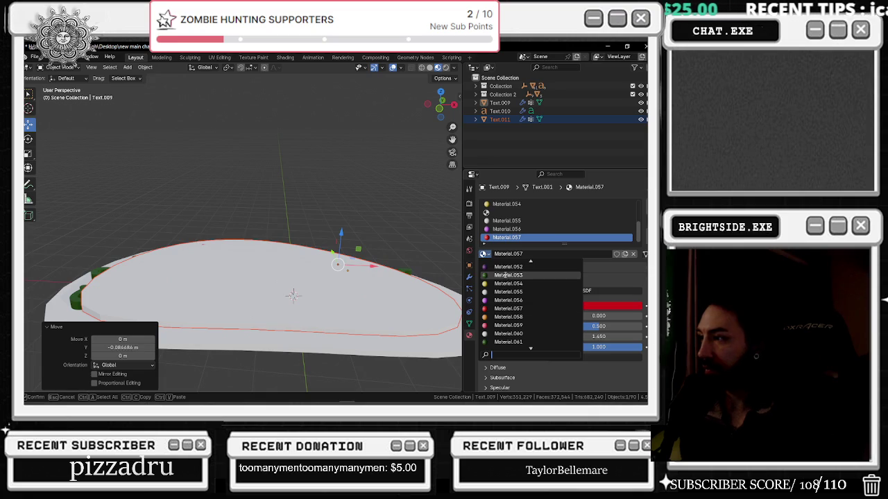
click(507, 276)
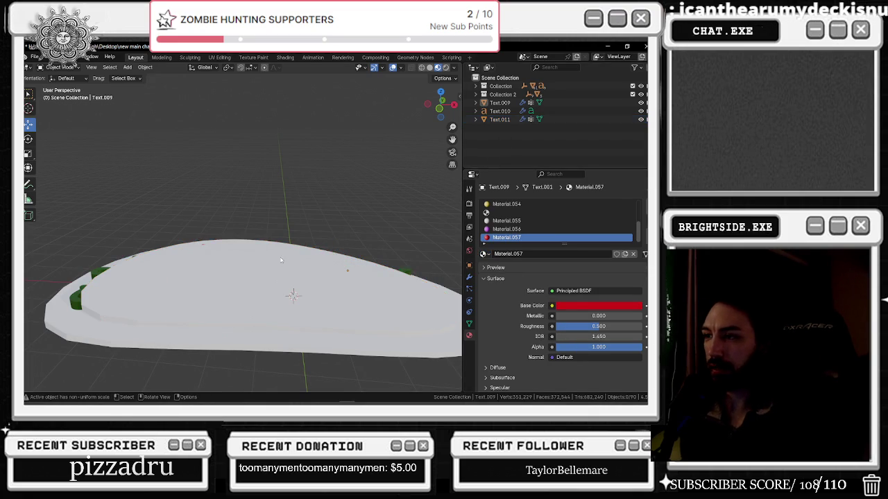
click(500, 119)
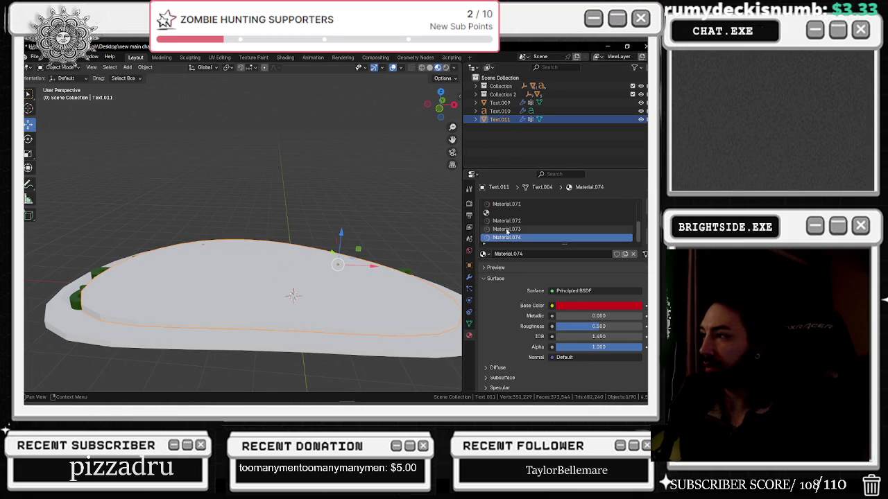
click(503, 111)
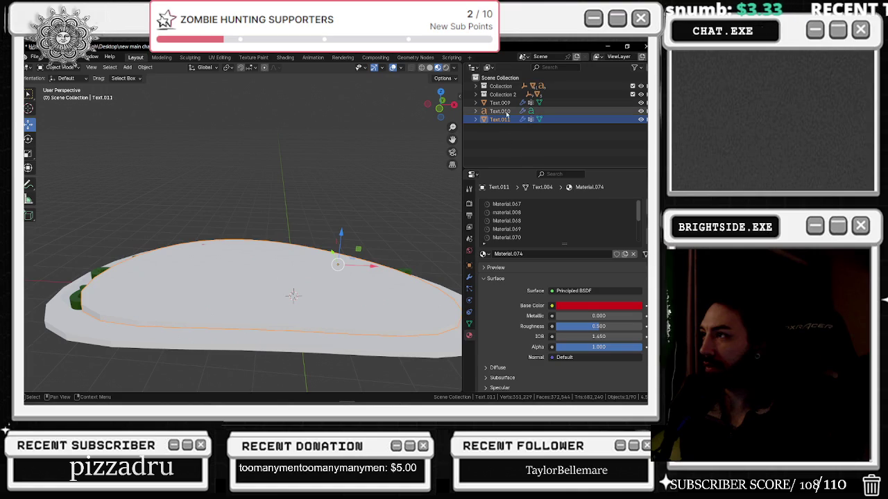
click(506, 120)
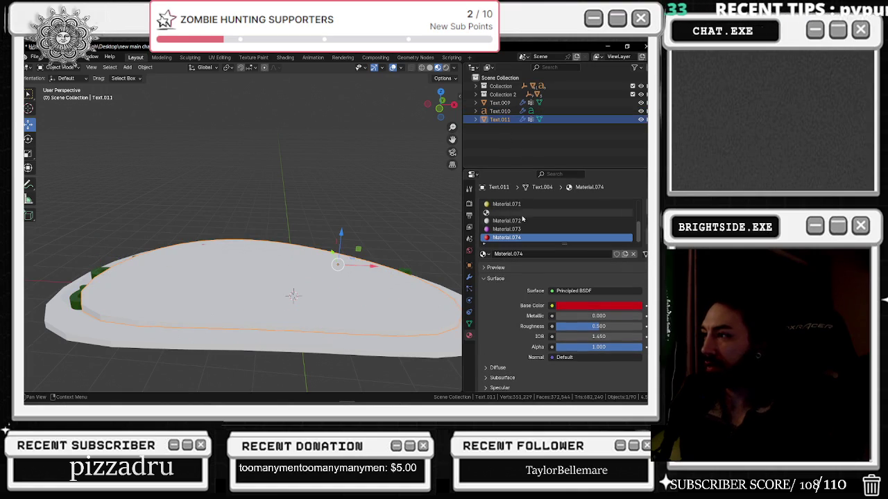
Clear Text.011's leftover material slots and assign it the dark material.001
click(516, 207)
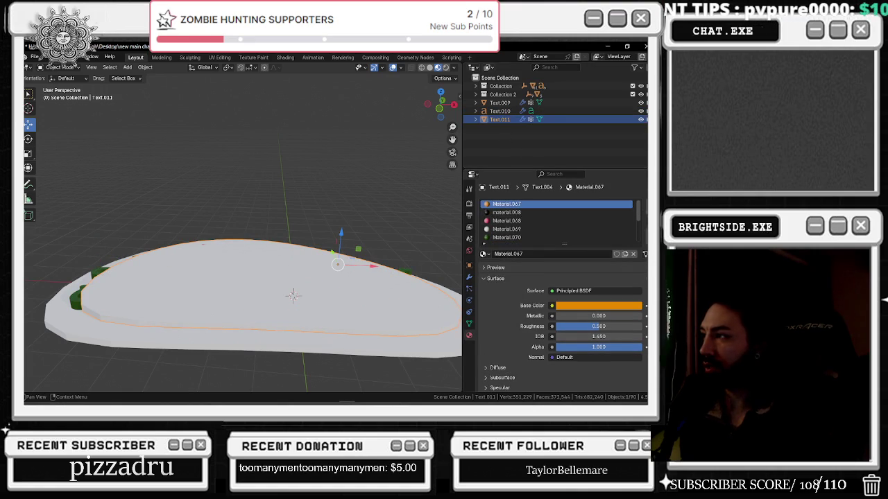
scroll(527, 222, down, 4)
click(532, 222)
scroll(555, 221, up, 4)
click(627, 207)
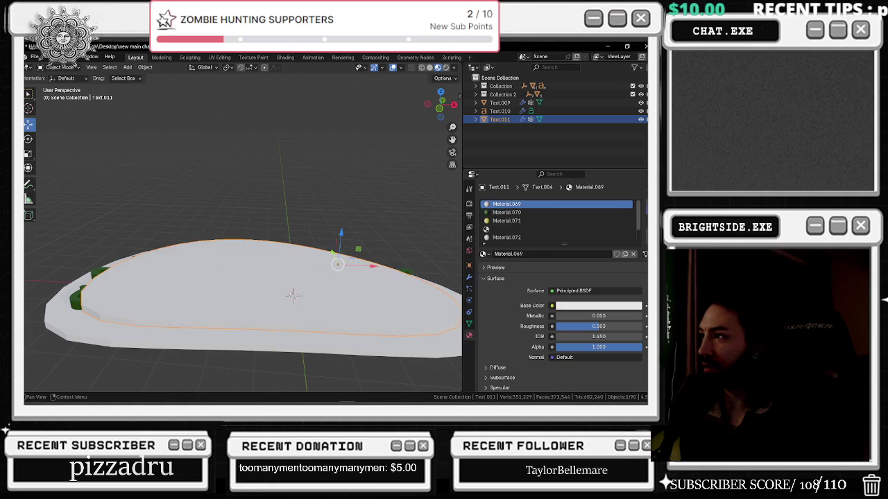
key(ctrl+z)
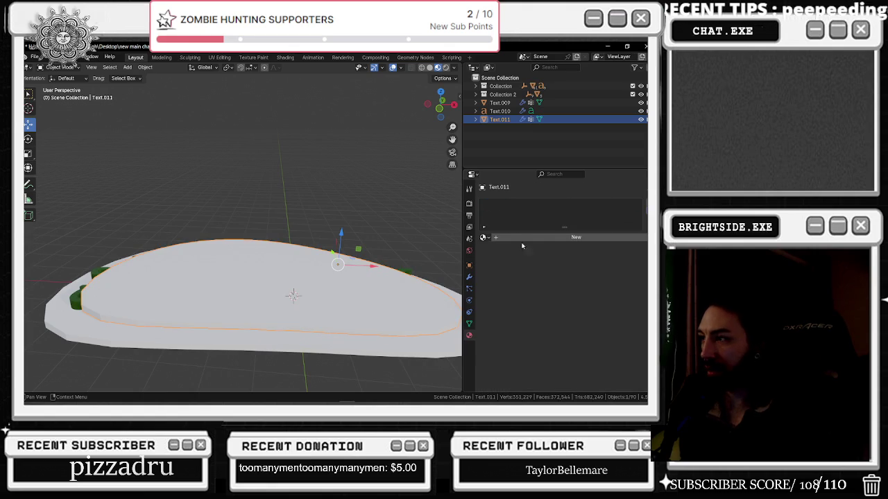
click(483, 237)
click(506, 276)
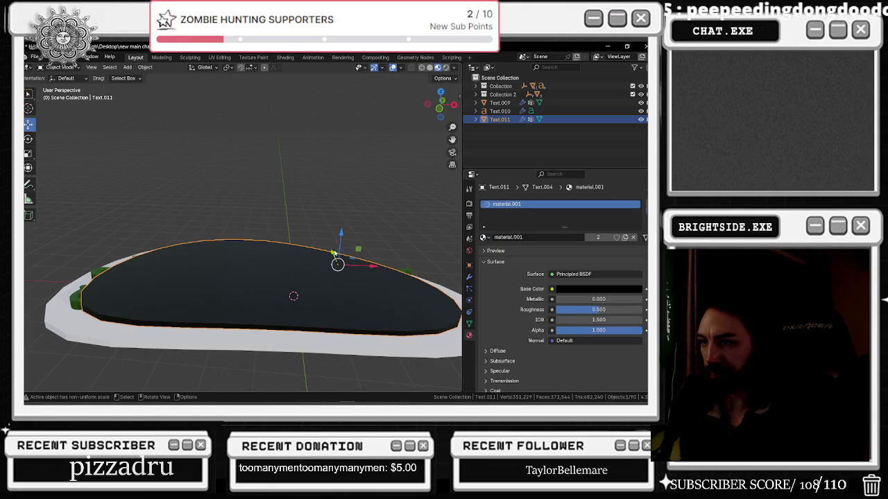
Assign the dark material.006 to the base Text.009
click(336, 333)
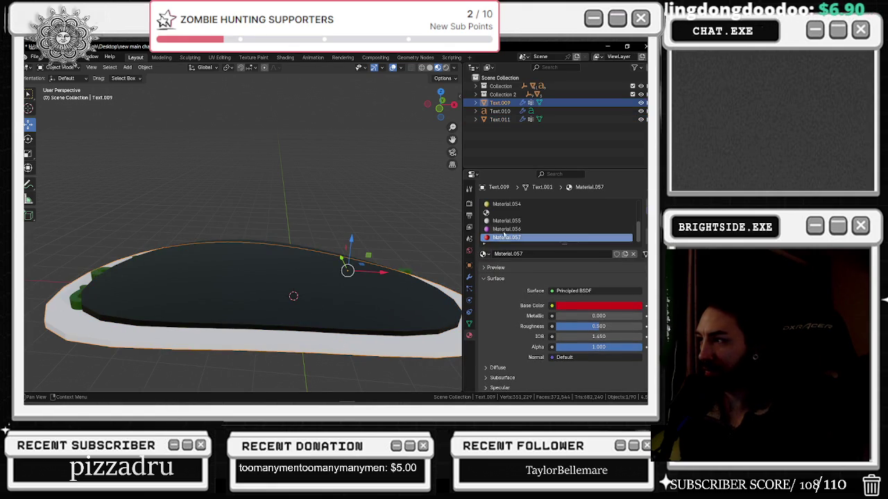
ctrl+scroll(564, 216, down, 2)
ctrl+scroll(563, 216, down, 1)
ctrl+scroll(564, 216, down, 1)
ctrl+scroll(564, 216, down, 2)
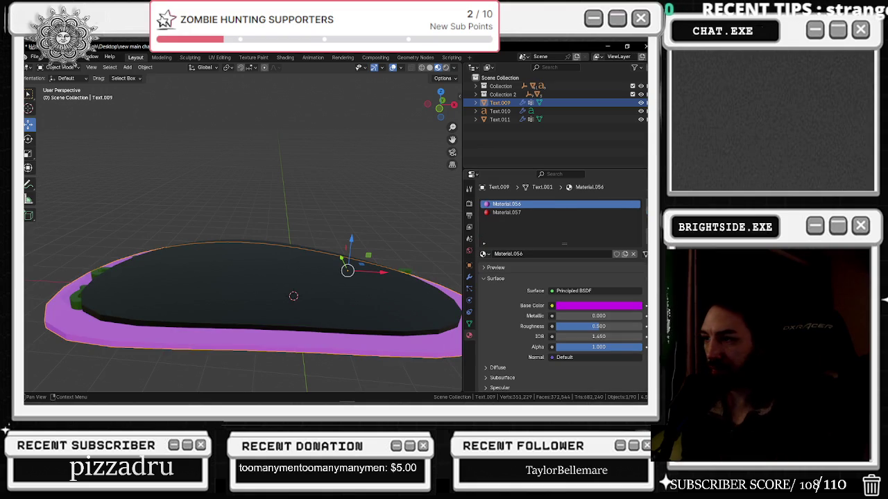
ctrl+scroll(564, 216, down, 1)
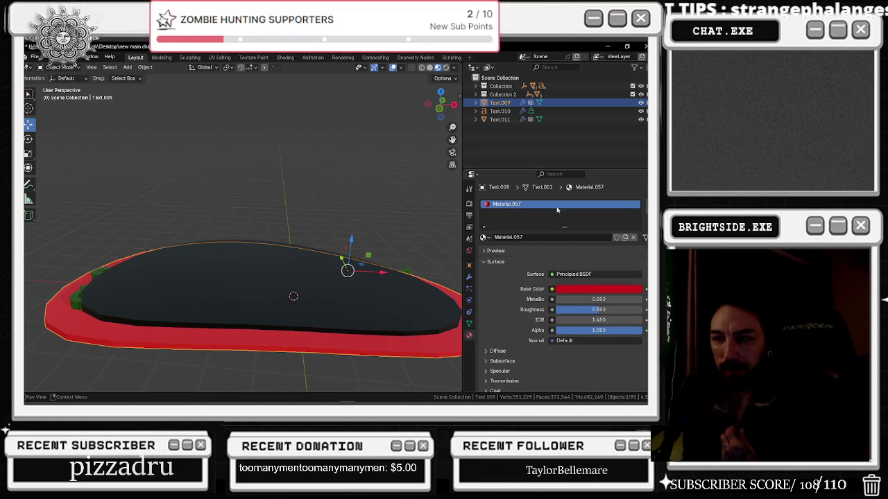
middle_drag(455, 208, 451, 252)
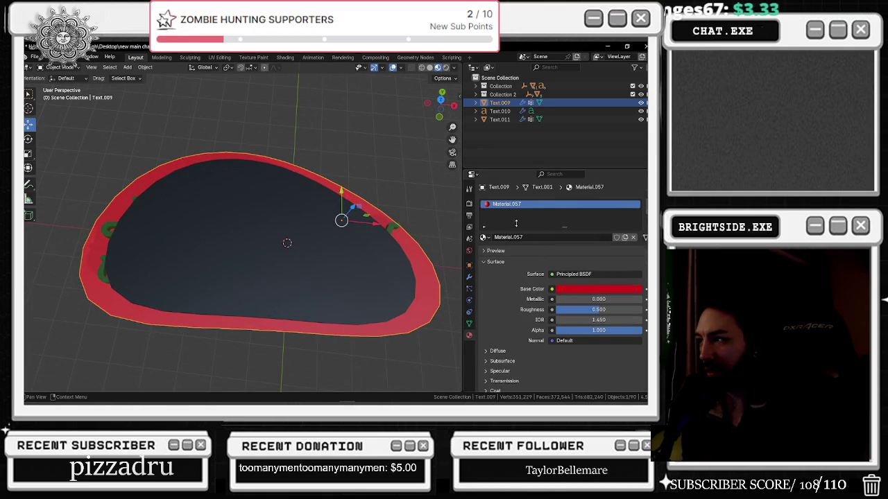
click(483, 237)
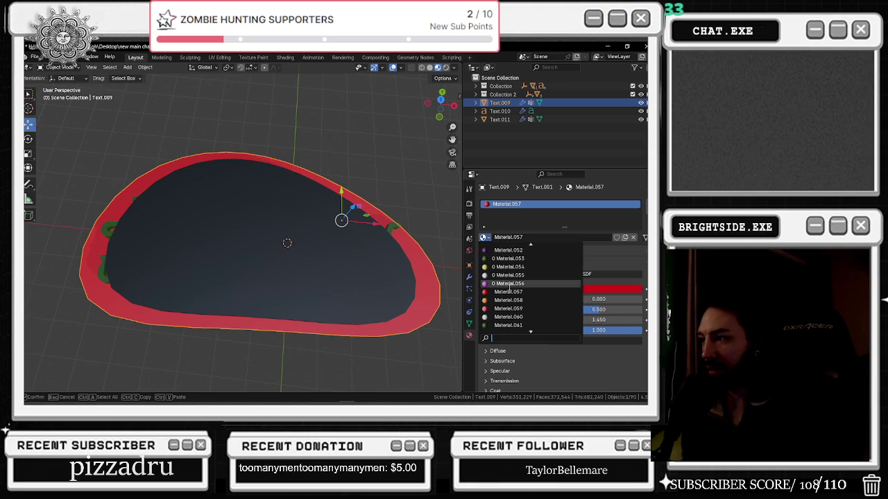
scroll(509, 276, up, 5)
scroll(509, 275, up, 5)
scroll(509, 275, up, 5)
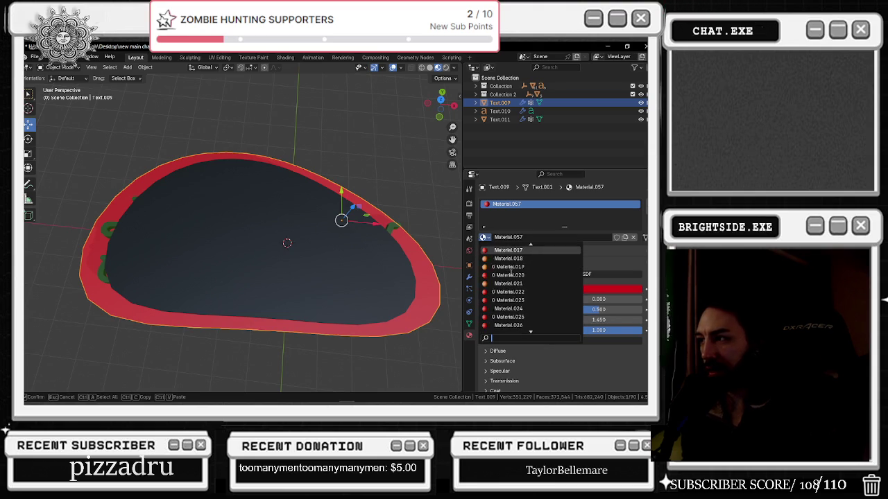
scroll(506, 276, up, 5)
scroll(504, 277, up, 5)
click(501, 276)
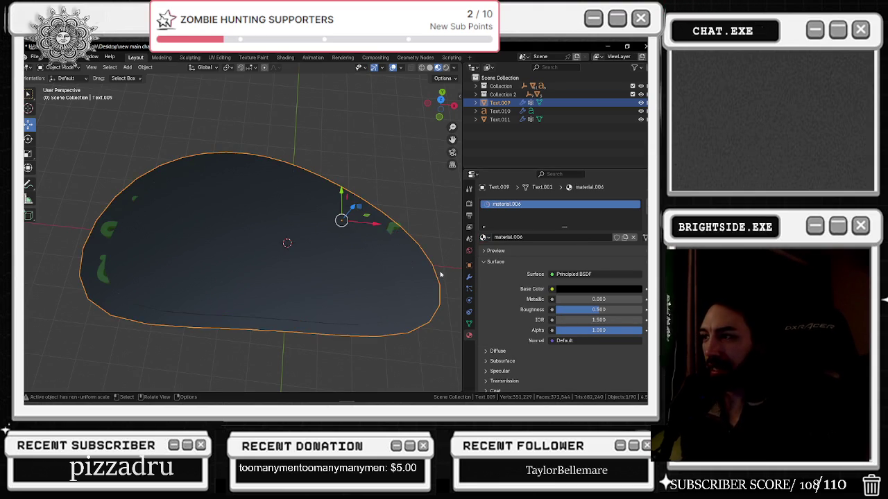
Give the inner oval Text.011 the red Material.007, then select the lettering Text.010
click(395, 271)
click(484, 237)
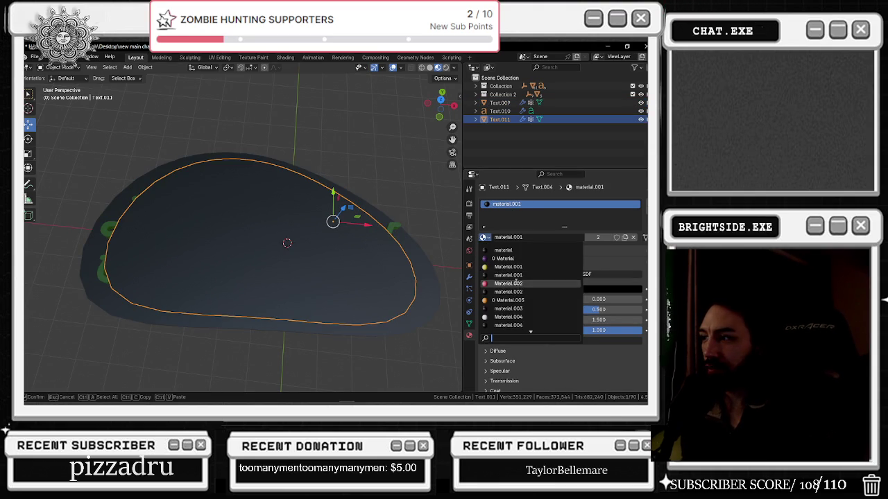
scroll(509, 296, down, 7)
click(509, 308)
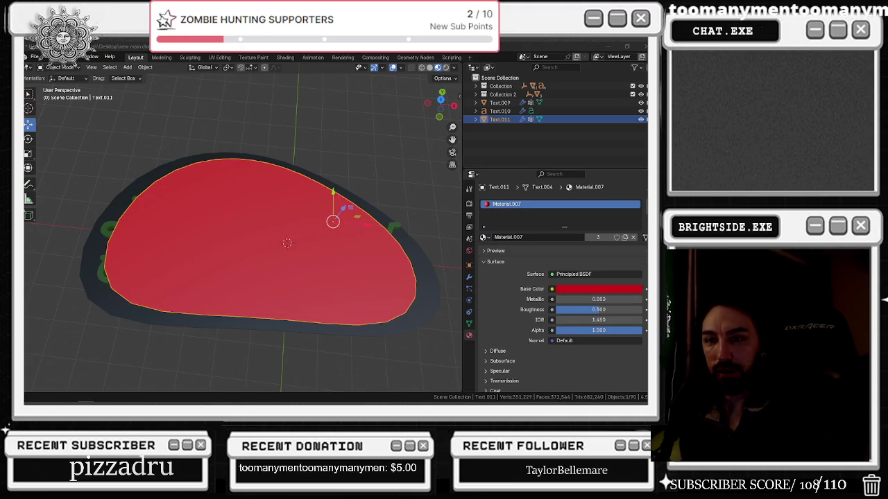
mouse_move(167, 194)
middle_down()
mouse_move(113, 136)
mouse_move(110, 212)
middle_up()
click(99, 262)
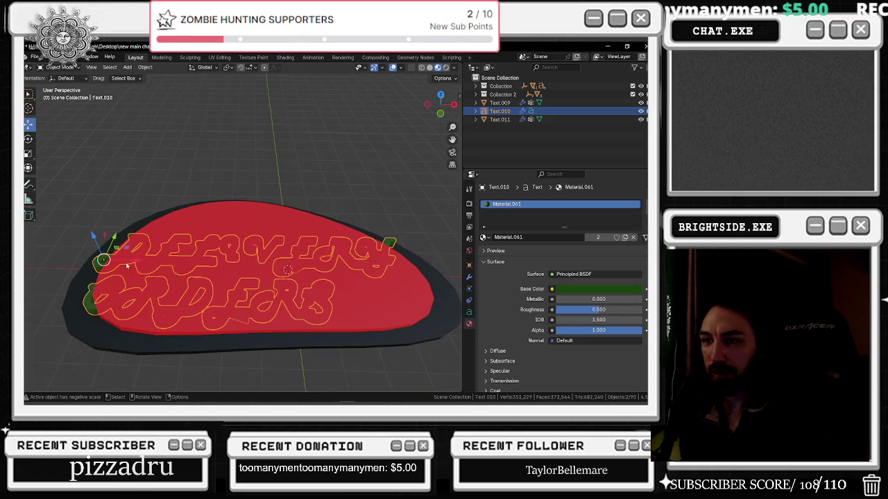
Raise the DELIVERY ORDERS lettering 0.08117 m along Z
key(g)
key(x)
click(115, 247)
key(ctrl+z)
key(g)
key(z)
click(124, 238)
Select the red sign Text.011 and raise its Simple Deform stretch factor from 0.378 to 0.768
middle_drag(181, 237, 328, 236)
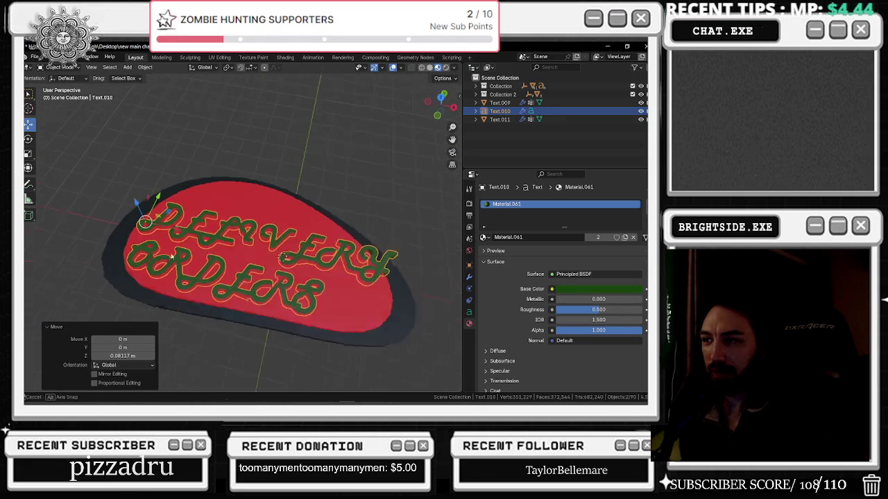
click(344, 238)
mouse_move(344, 237)
middle_down()
mouse_move(346, 254)
mouse_move(333, 246)
middle_up()
click(322, 243)
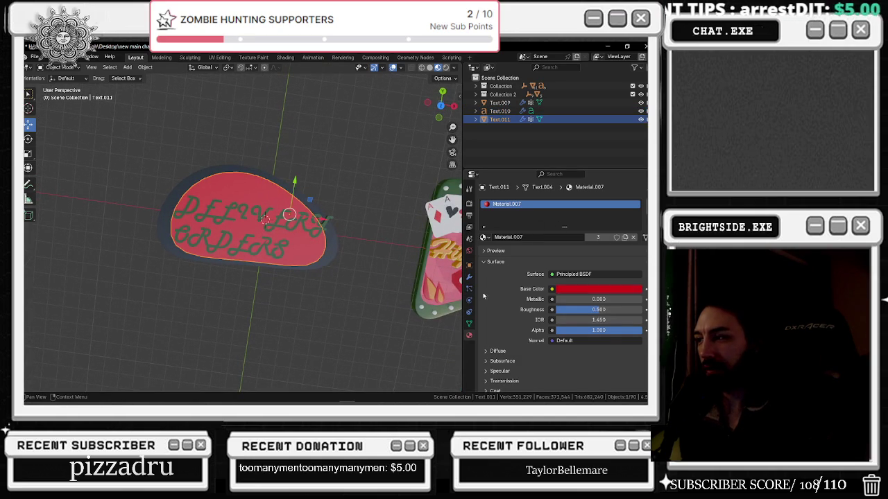
click(470, 313)
click(470, 322)
click(469, 300)
click(469, 286)
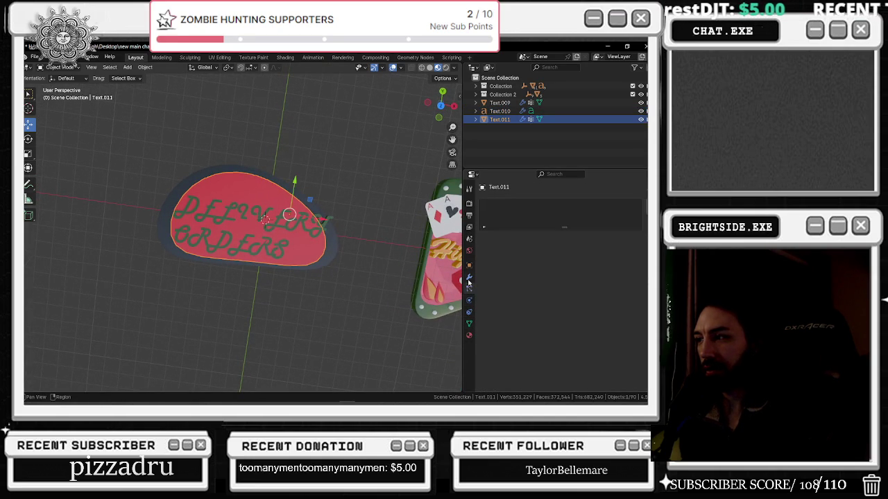
drag(590, 239, 627, 238)
Shift the red sign Text.011 0.4817 m along X
drag(315, 220, 321, 220)
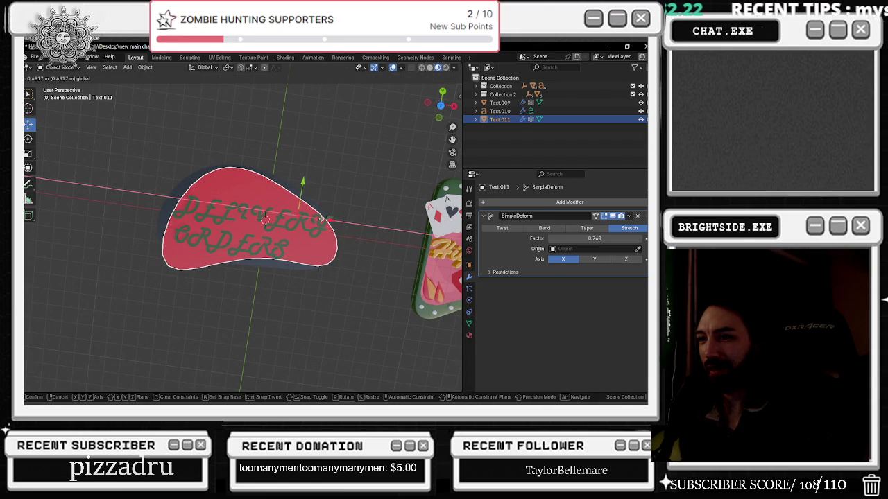
drag(321, 219, 321, 219)
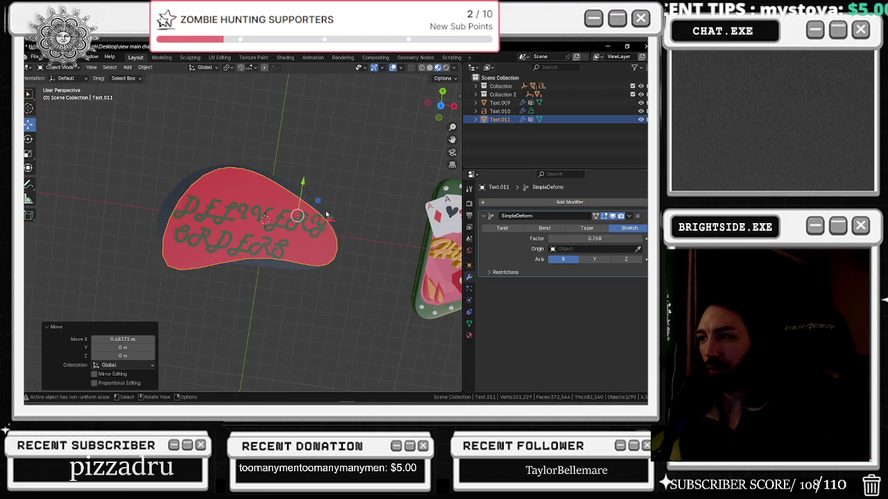
click(322, 213)
click(312, 163)
mouse_move(315, 164)
middle_down()
mouse_move(340, 170)
mouse_move(248, 230)
middle_up()
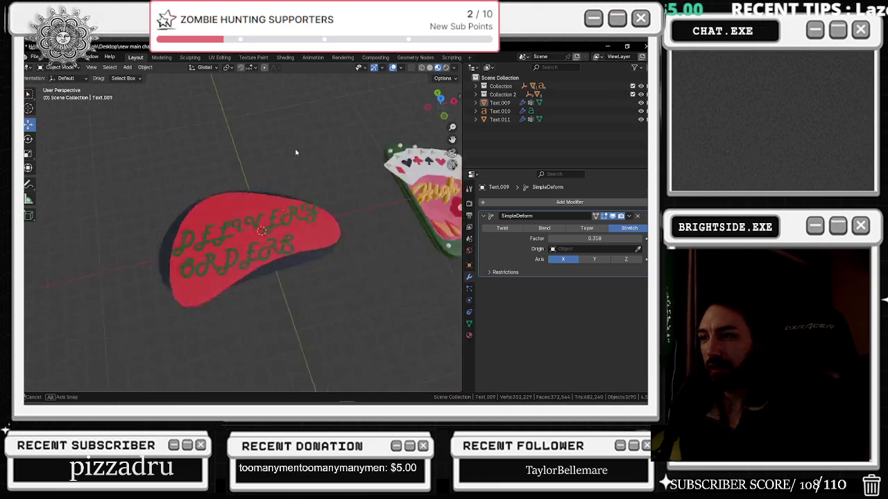
Lift the green lettering Text.010 slightly, about 0.034564 m
click(200, 265)
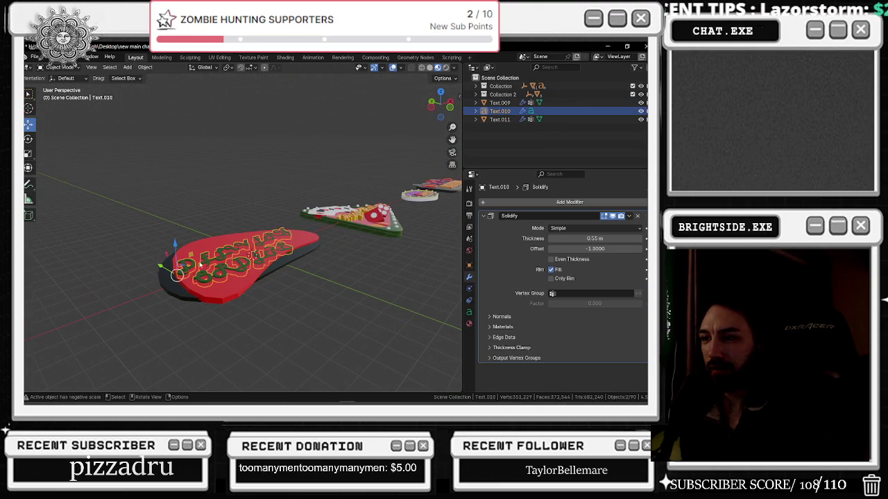
drag(176, 246, 176, 241)
mouse_move(229, 229)
middle_down()
mouse_move(267, 210)
mouse_move(336, 242)
middle_up()
scroll(267, 211, up, 2)
click(267, 211)
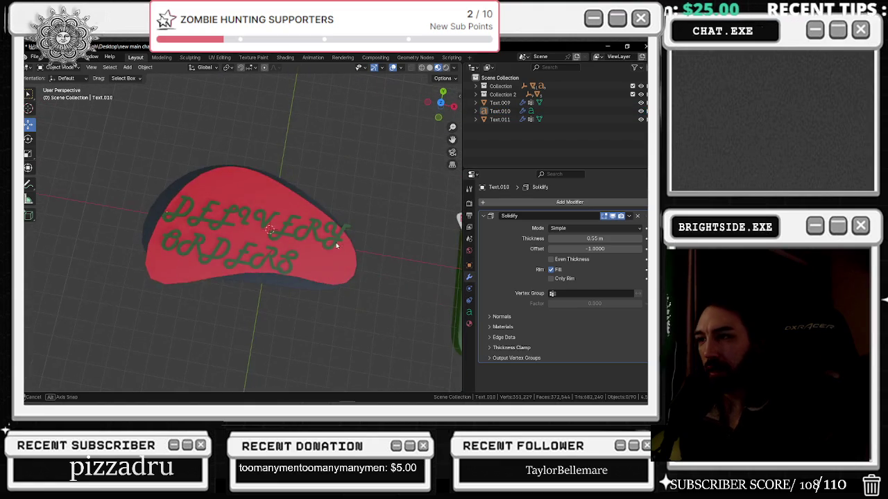
click(226, 228)
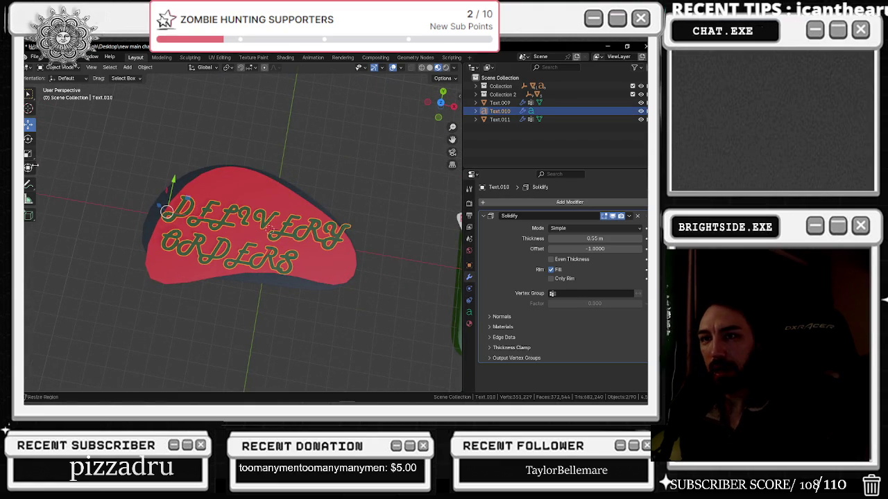
Narrow the DELIVERY ORDERS lettering to 0.959 along X
key(shift+space)
key(s)
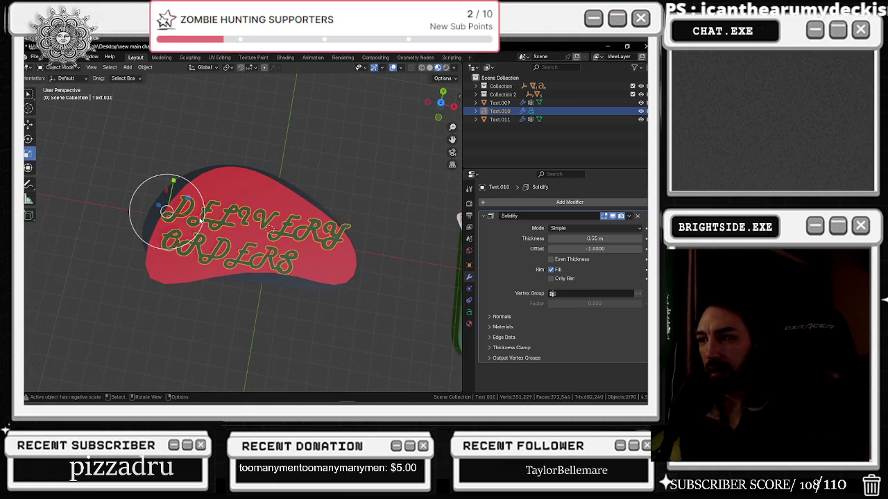
drag(200, 221, 195, 219)
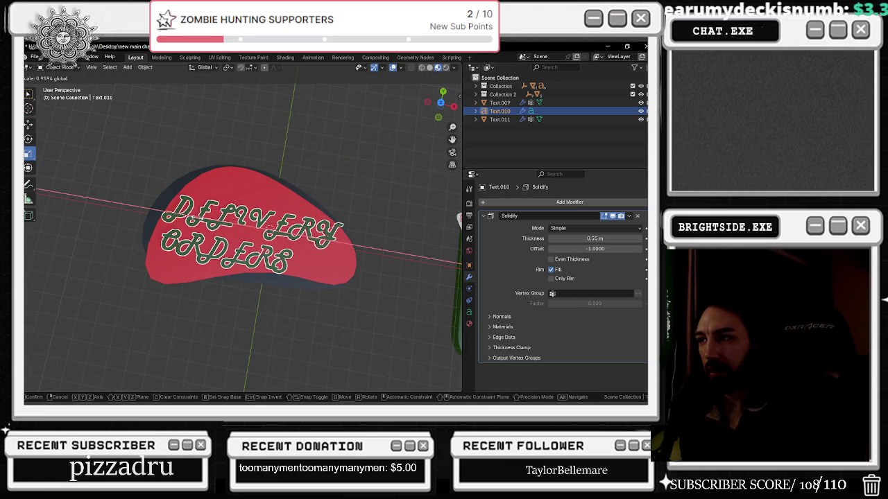
middle_drag(239, 235, 212, 191)
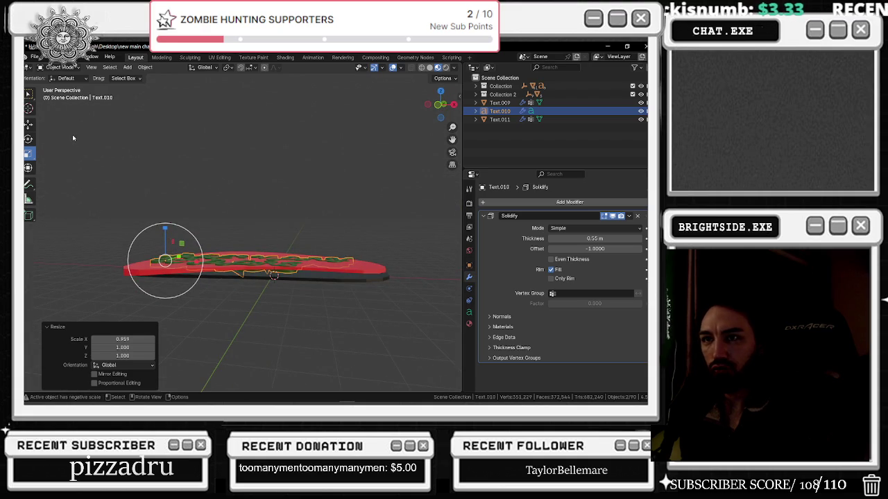
Lift the lettering about 0.0665 m along Z with the Move tool, then deselect it
click(29, 123)
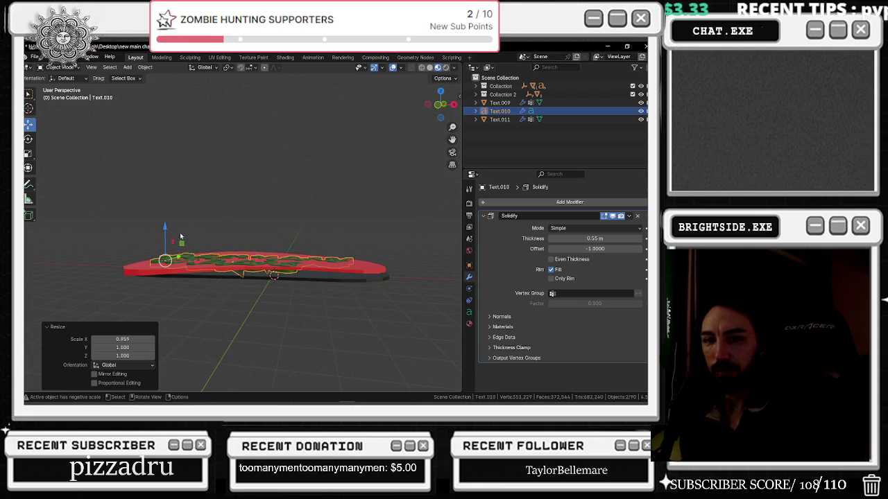
drag(167, 231, 167, 226)
middle_drag(169, 228, 239, 256)
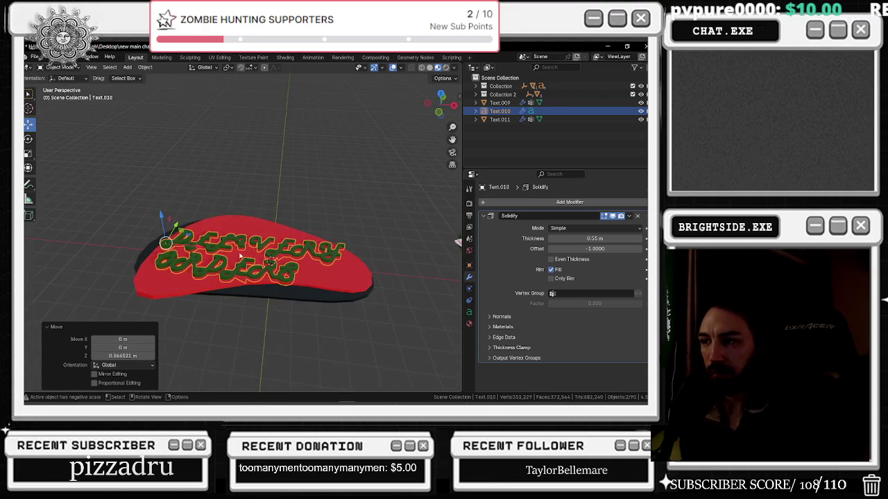
click(345, 219)
mouse_move(345, 218)
middle_down()
mouse_move(347, 229)
mouse_move(327, 233)
middle_up()
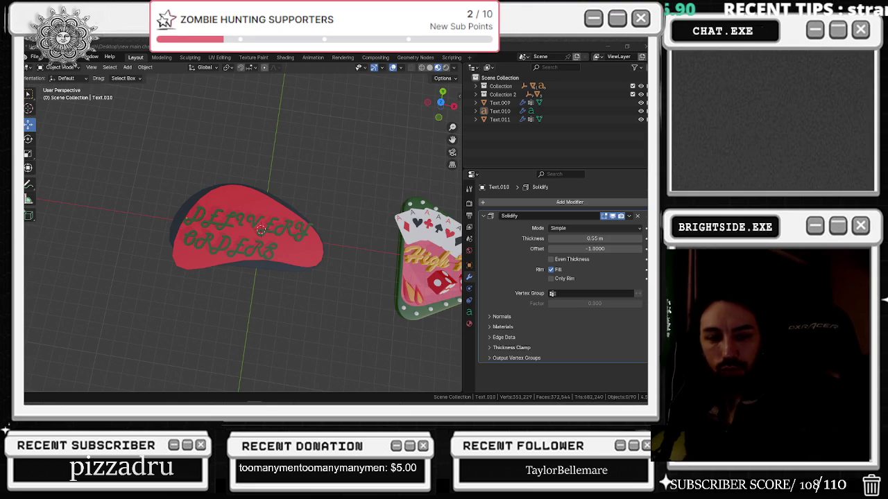
mouse_move(260, 219)
middle_down()
mouse_move(303, 192)
mouse_move(353, 229)
middle_up()
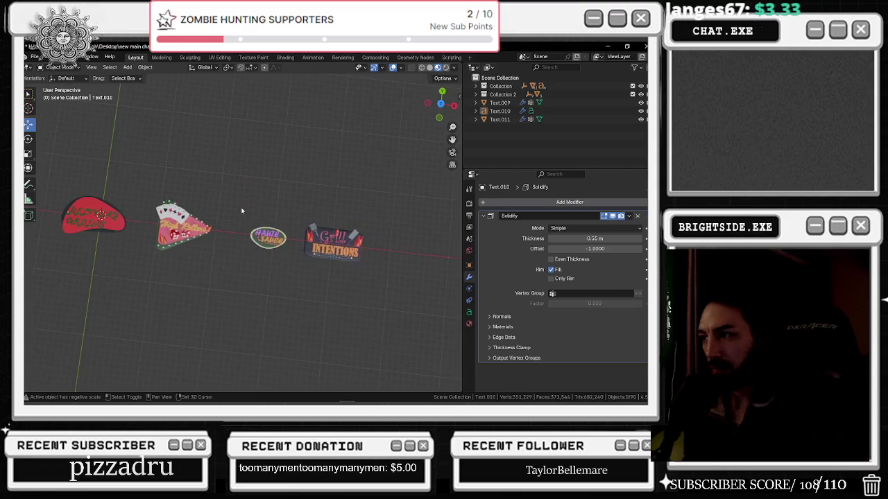
middle_drag(353, 229, 376, 251)
middle_drag(274, 229, 233, 226)
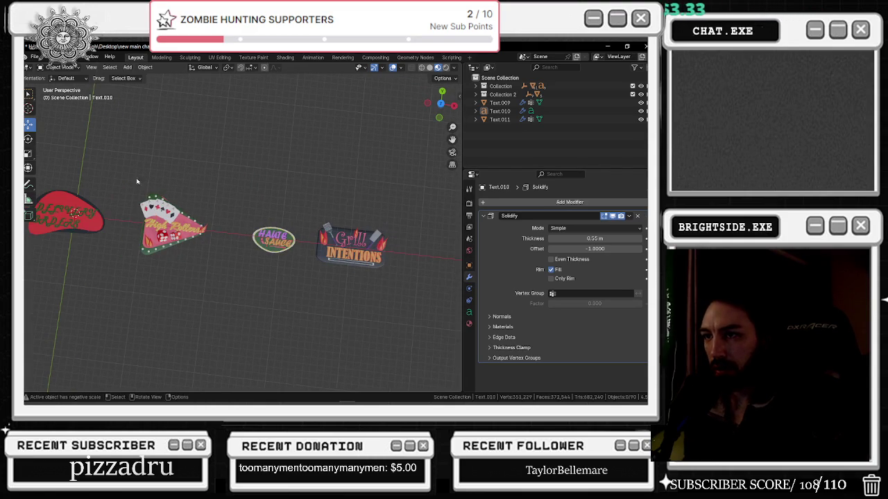
drag(137, 181, 201, 272)
mouse_move(220, 239)
middle_down()
mouse_move(241, 234)
mouse_move(222, 259)
middle_up()
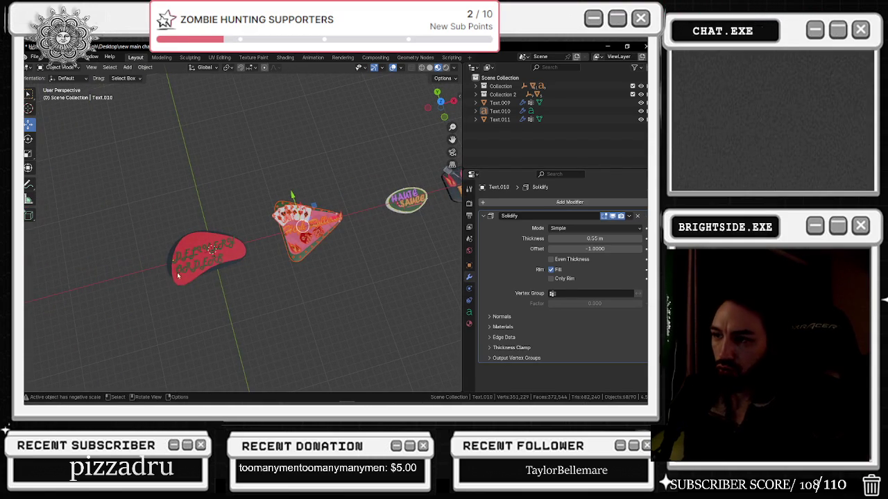
scroll(177, 276, up, 3)
click(236, 229)
mouse_move(236, 228)
middle_down()
mouse_move(255, 259)
mouse_move(200, 284)
mouse_move(228, 264)
middle_up()
scroll(199, 285, up, 3)
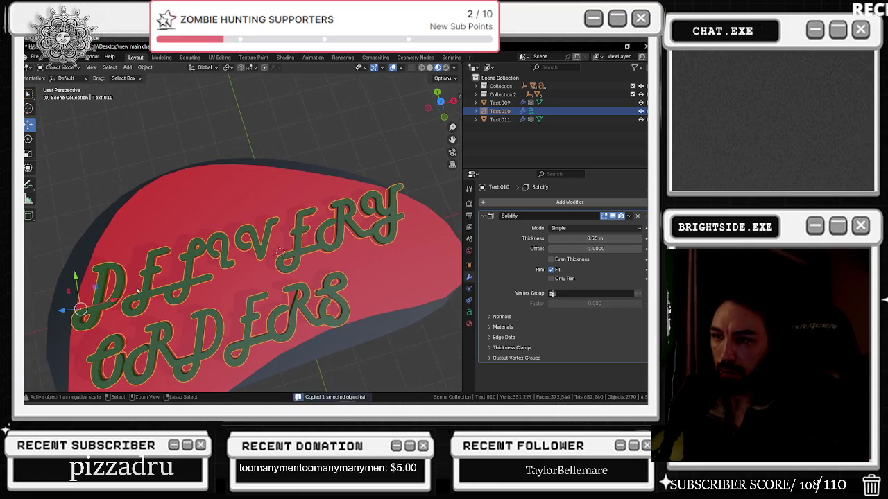
Paste a copy of the lettering, Text.012, and nudge it slightly along Y
key(ctrl+v)
key(g)
click(115, 298)
key(g)
key(y)
click(428, 255)
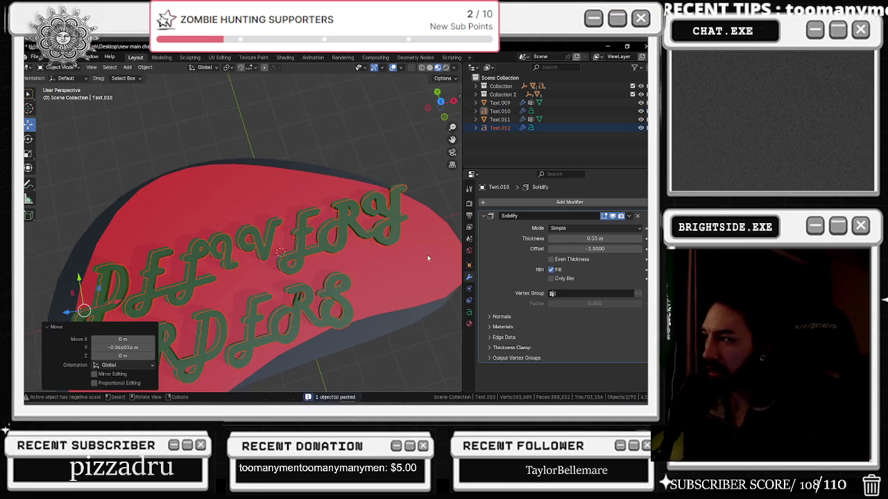
Collapse the copy's Solidify modifier and bring up the Add Modifier list
click(469, 300)
click(468, 277)
click(487, 216)
click(484, 202)
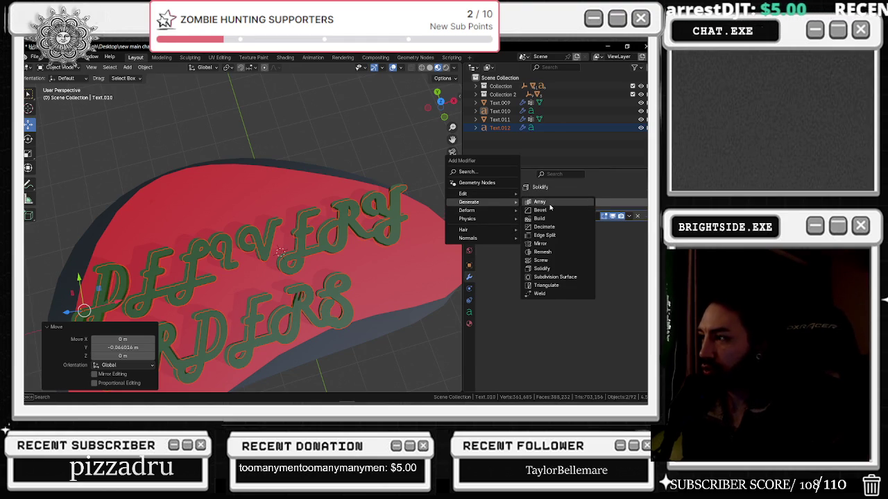
click(545, 210)
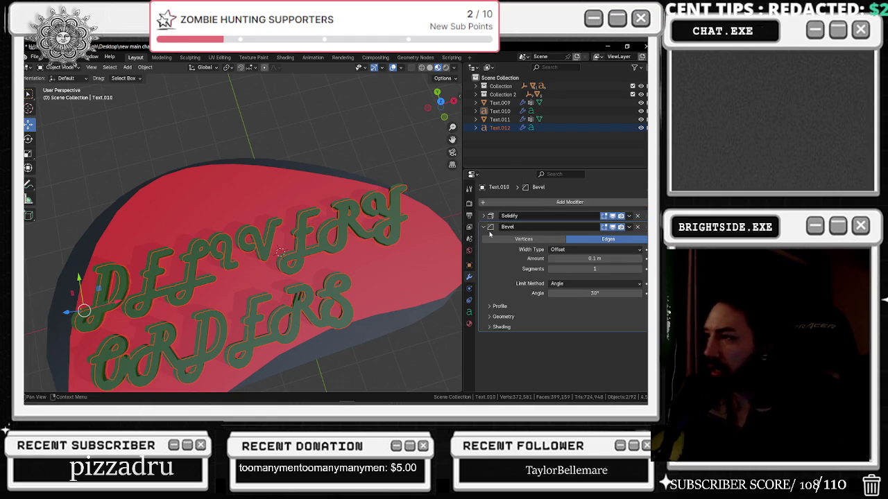
key(ctrl+x)
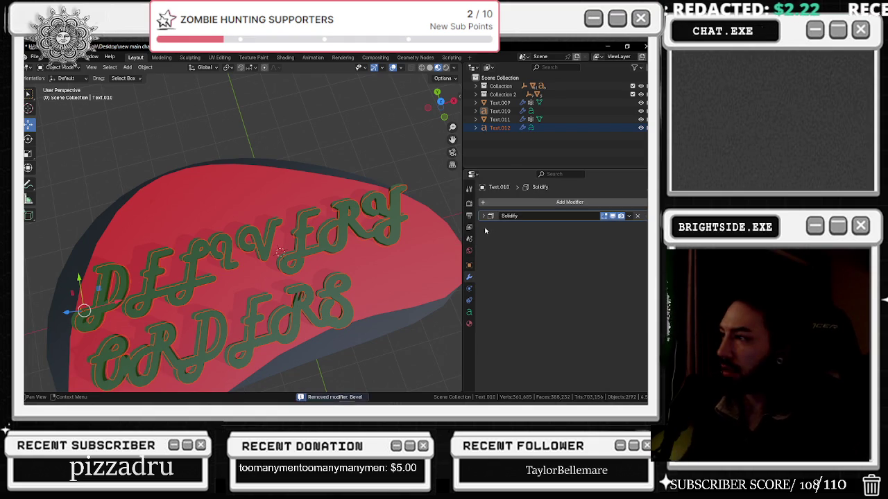
click(628, 218)
click(590, 228)
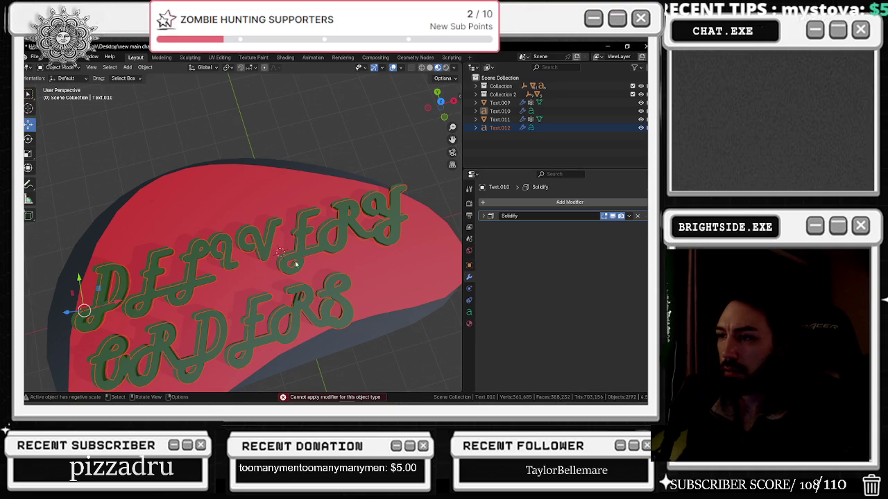
right_click(229, 251)
mouse_move(177, 267)
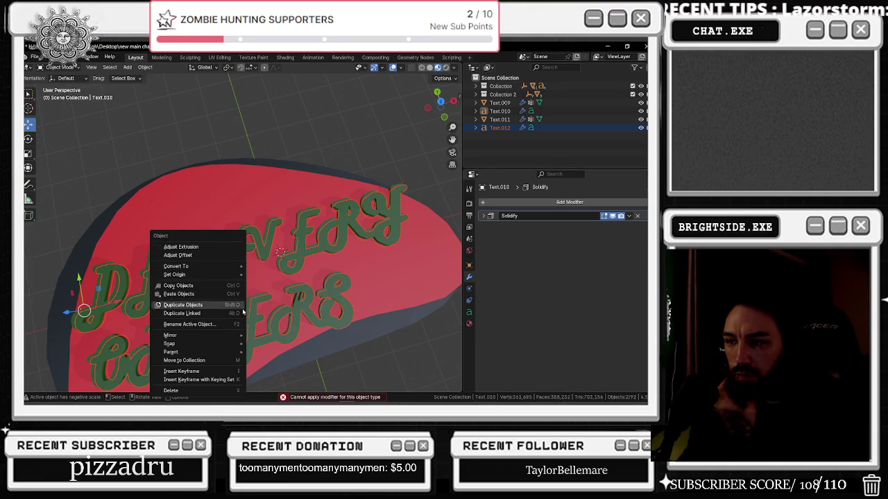
Convert the copied lettering Text.012 to a mesh with Object > Convert > Mesh
click(141, 68)
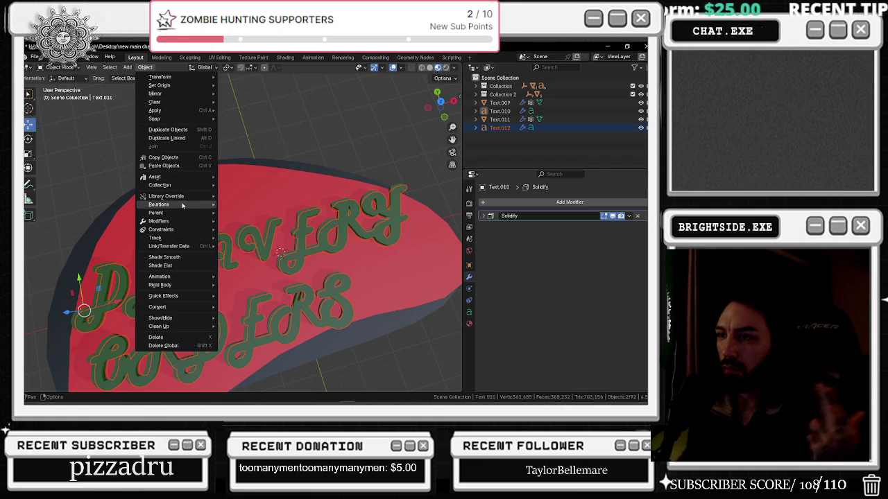
mouse_move(159, 307)
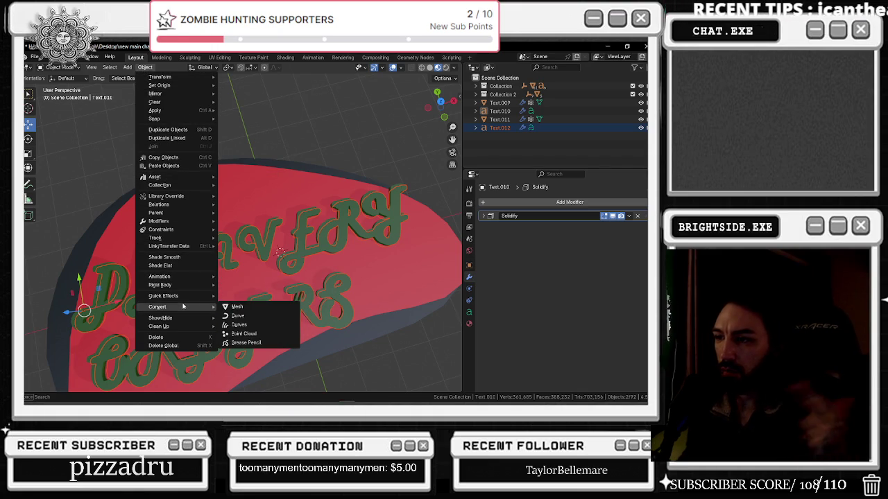
click(238, 307)
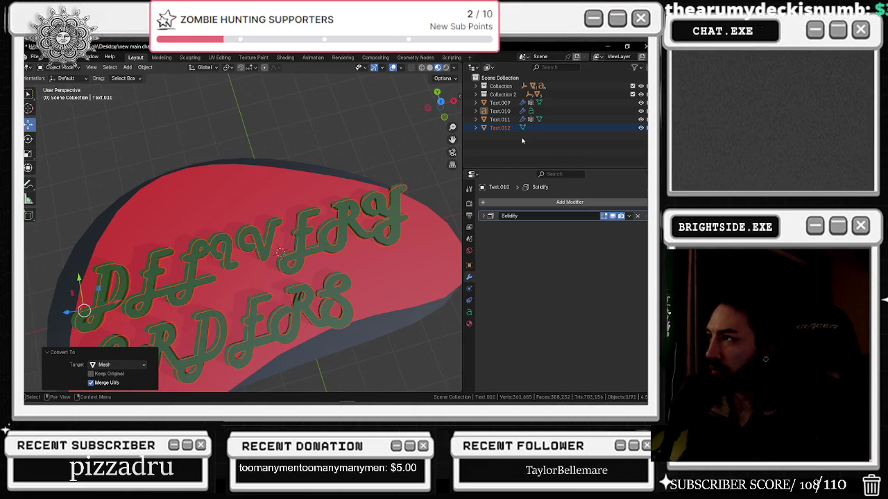
click(469, 323)
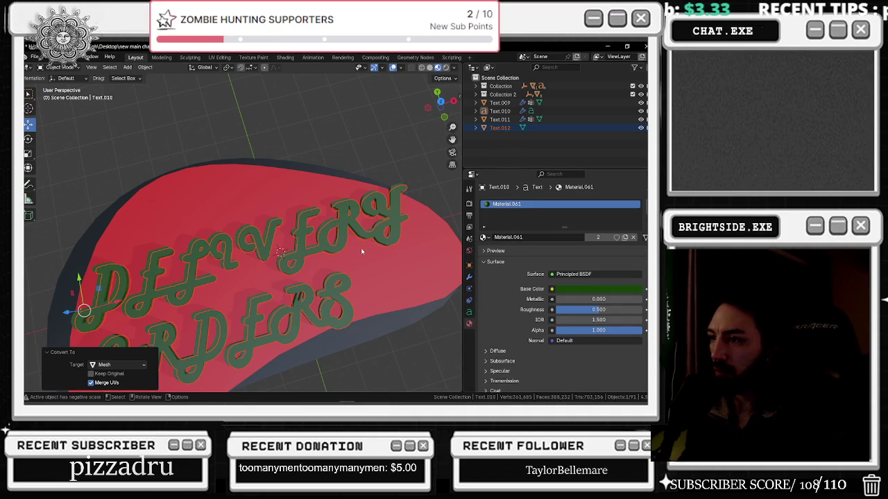
double_click(500, 128)
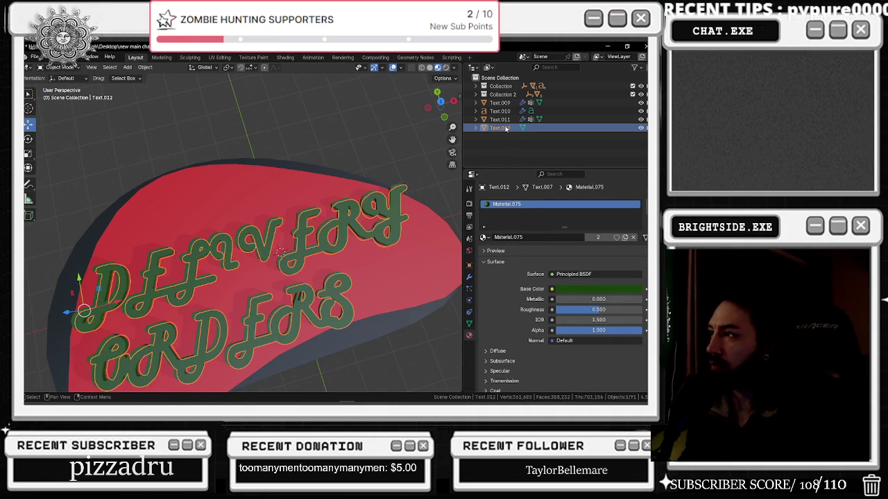
Rename the copy to textshadow and brighten its Material.075 base colour to green 5FFF28
key(BackSpace)
text(textsha)
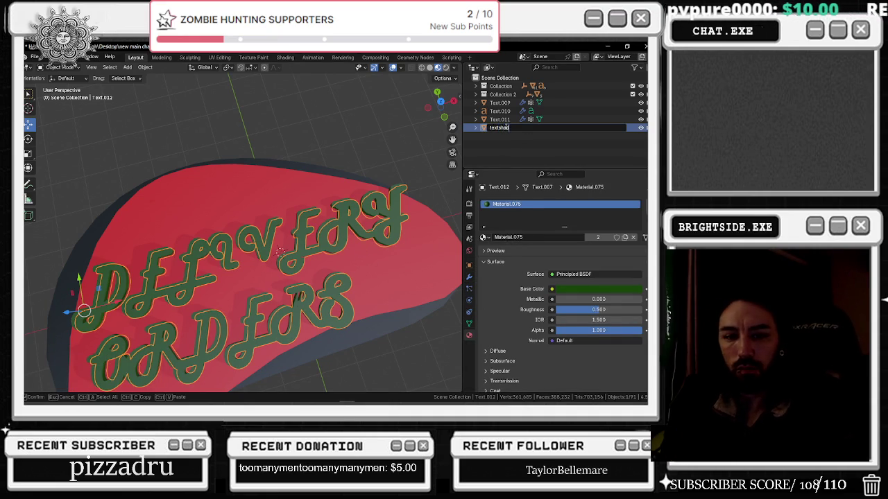
text(dow)
key(Return)
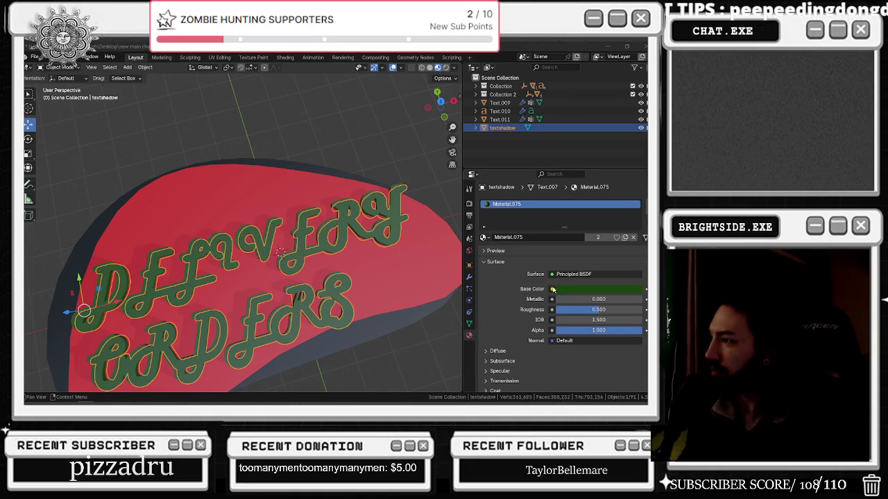
click(572, 290)
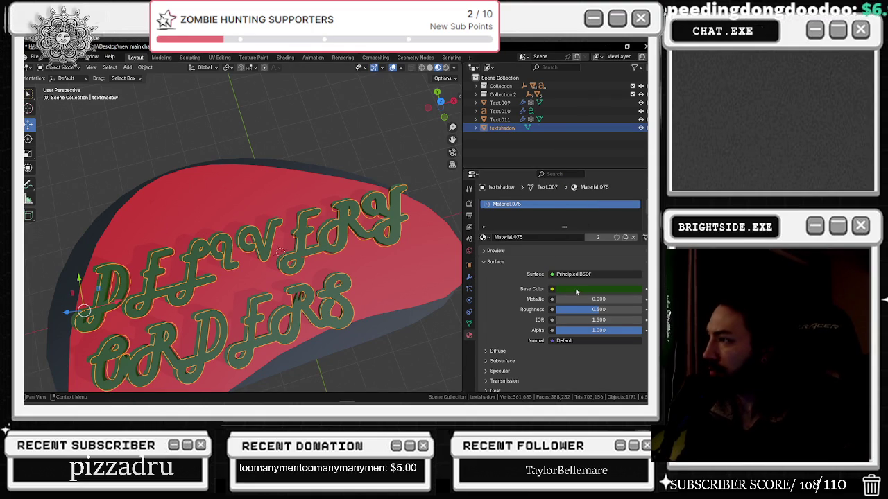
click(576, 290)
drag(636, 201, 637, 156)
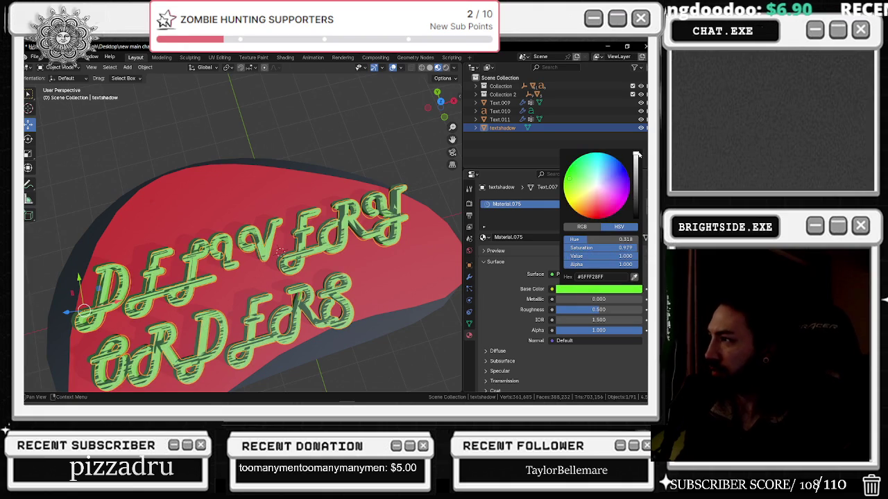
Show textshadow's modifiers and bring up the Add Modifier list
click(469, 312)
click(469, 299)
click(469, 288)
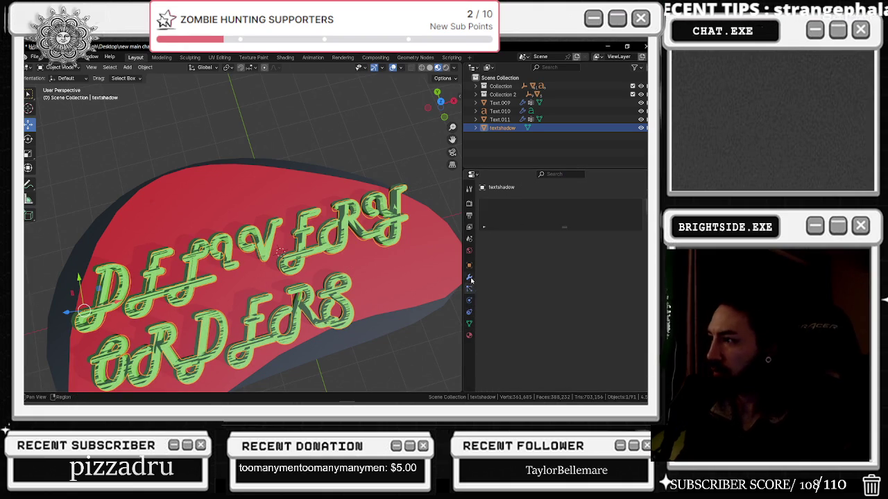
click(469, 277)
click(489, 201)
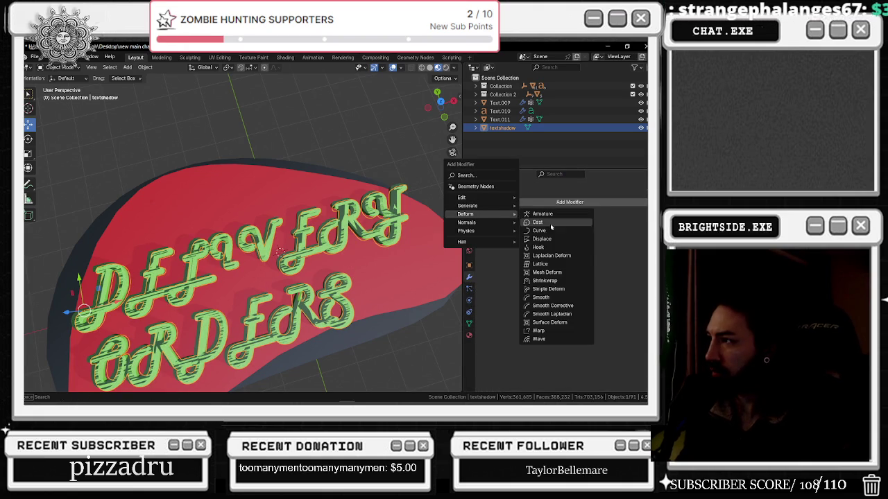
mouse_move(468, 206)
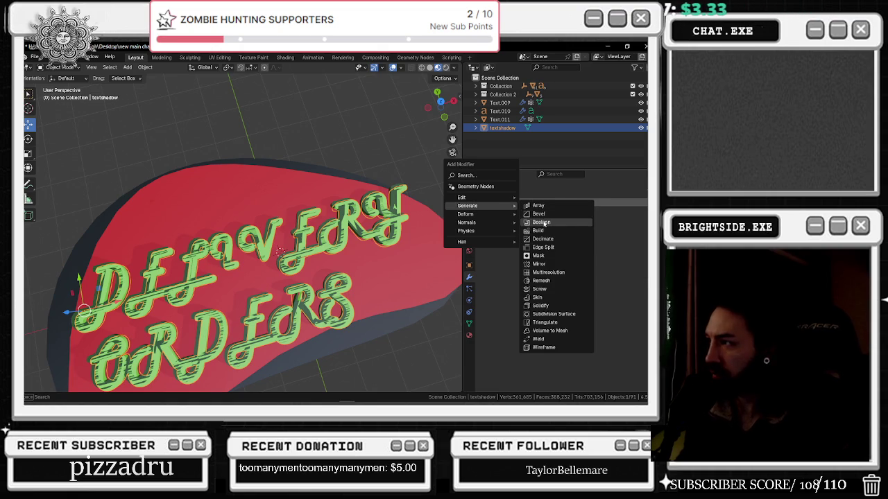
Add a Boolean modifier (Difference, Exact) to textshadow
click(545, 222)
click(638, 249)
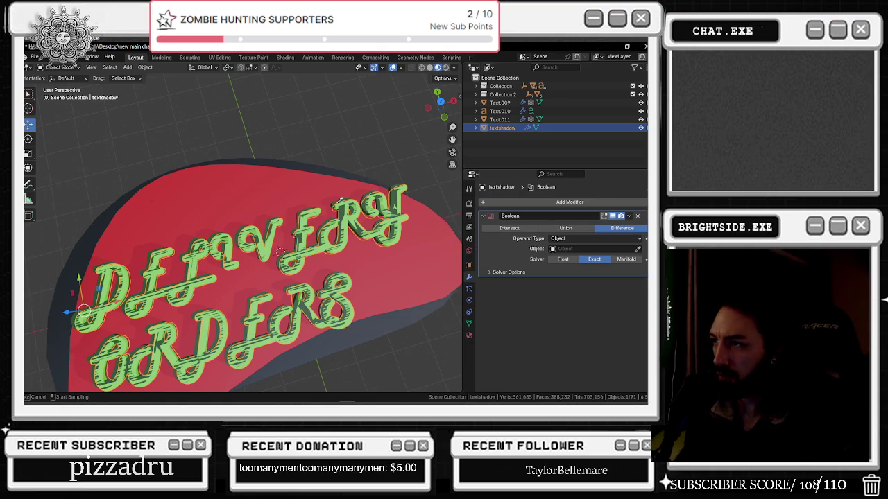
click(435, 203)
scroll(357, 217, up, 5)
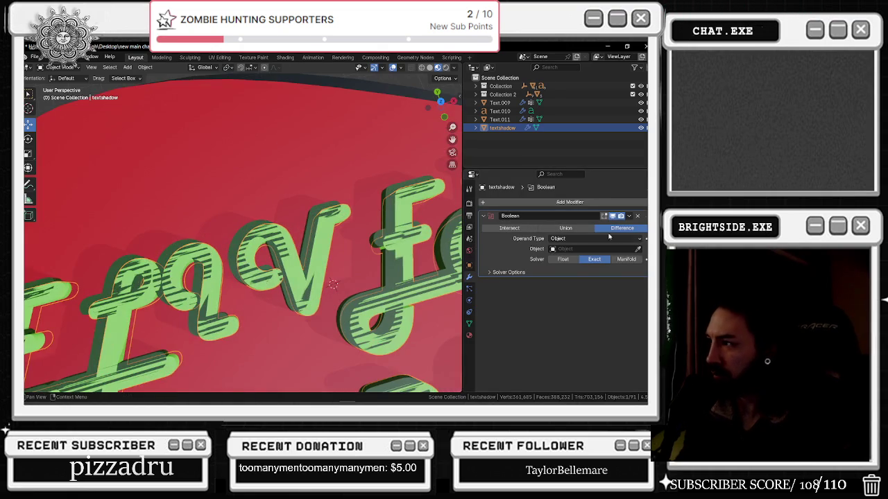
click(637, 249)
click(315, 212)
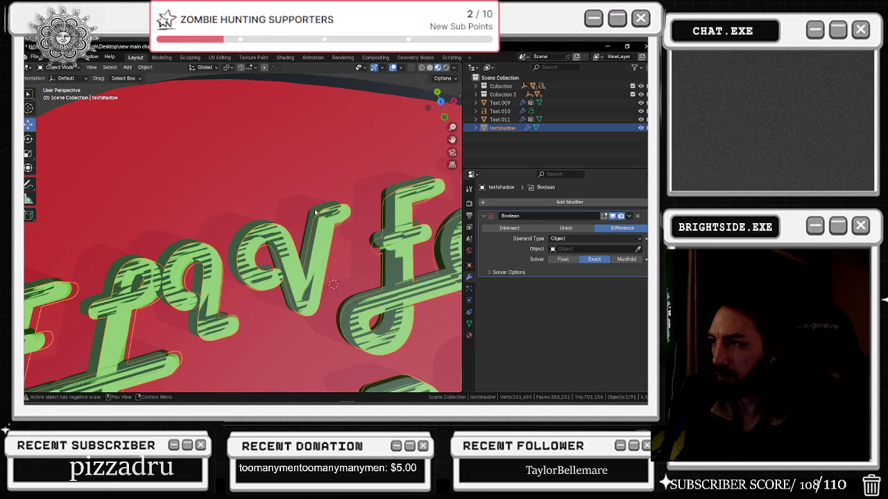
scroll(341, 212, down, 3)
Convert the original Text.010 lettering to a mesh via Convert To > Mesh
click(338, 208)
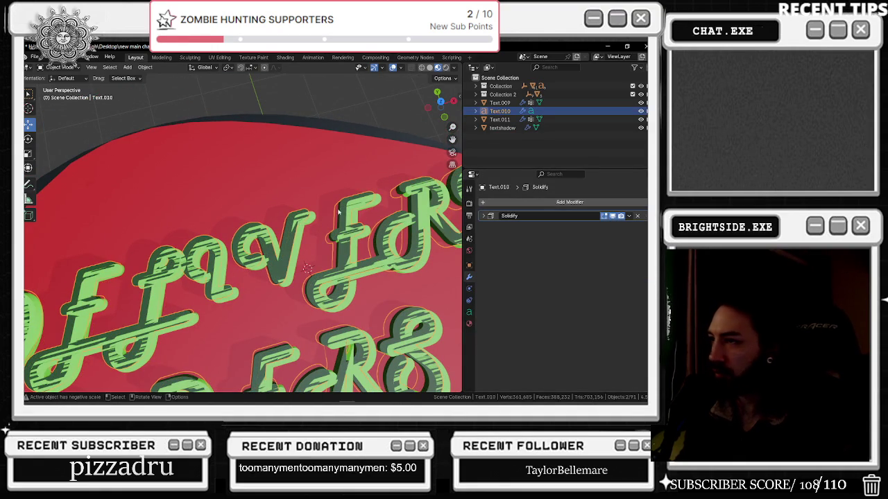
right_click(295, 215)
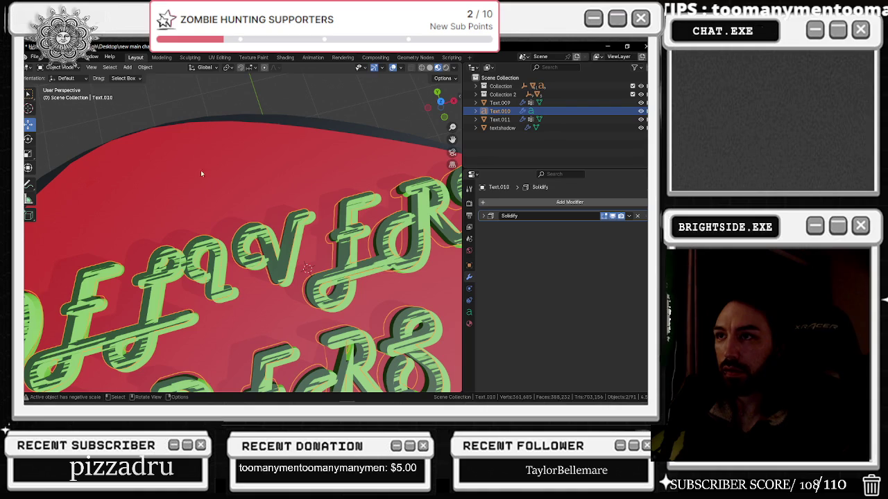
right_click(290, 231)
mouse_move(237, 241)
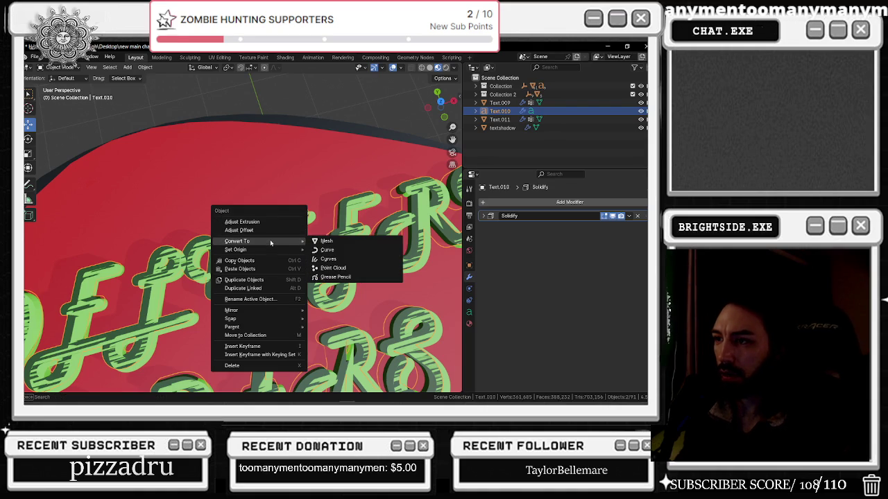
click(326, 241)
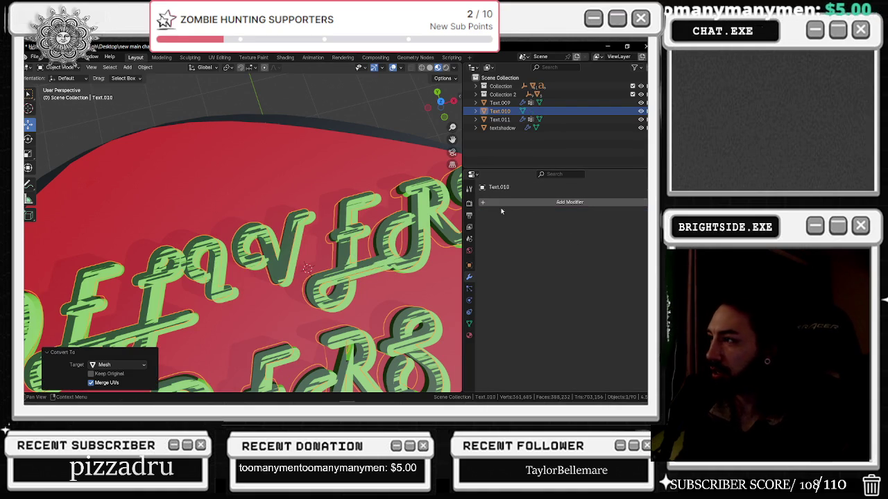
Reselect textshadow and activate the Boolean Object eyedropper
click(373, 205)
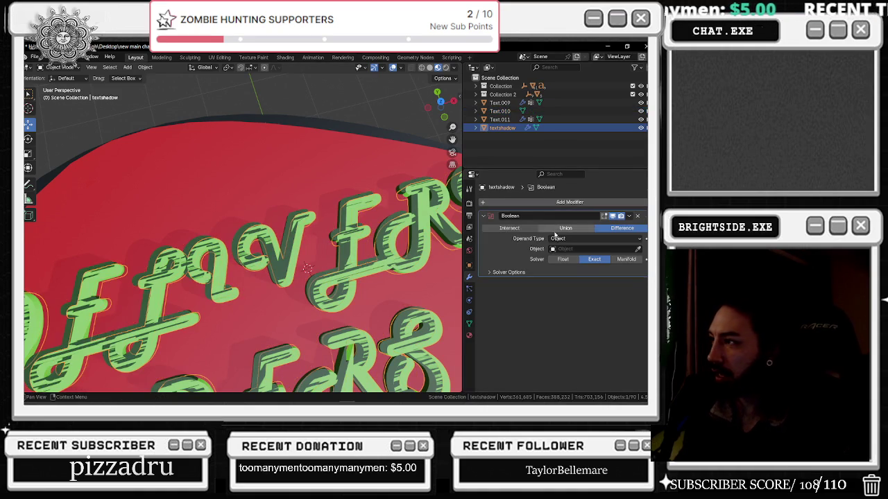
click(638, 250)
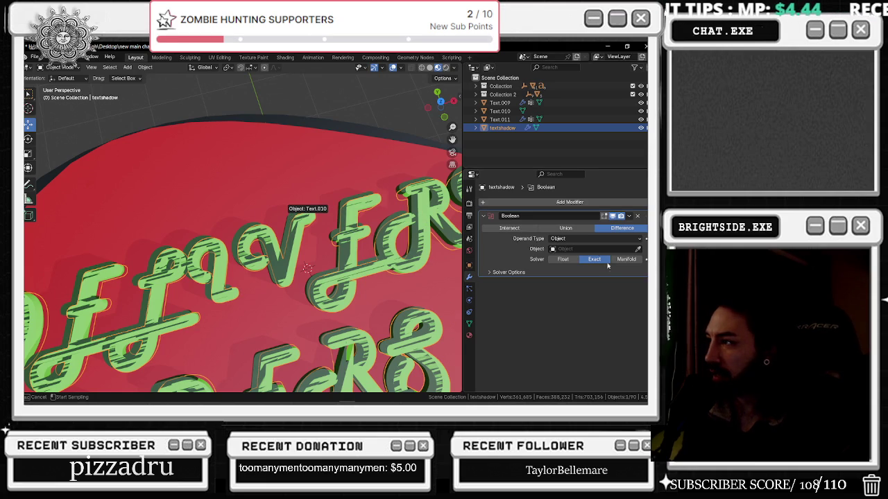
click(323, 236)
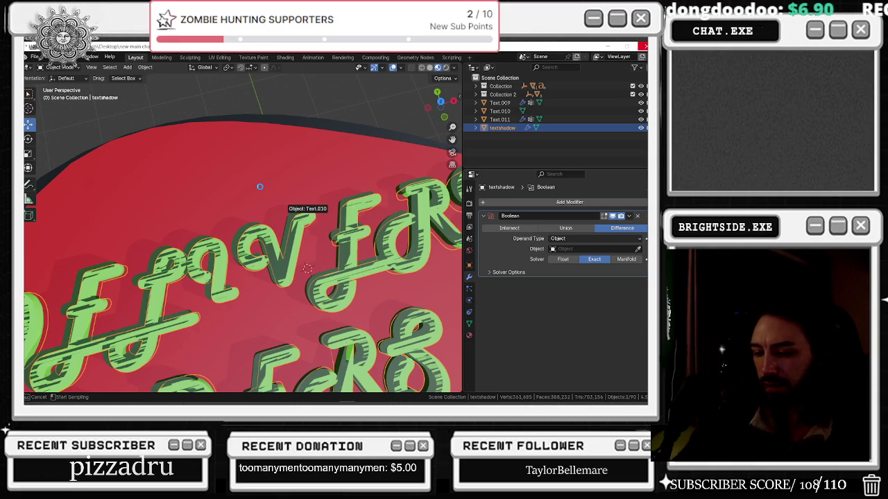
Set Text.010 as textshadow's Boolean cutter, then switch the solver to Float
click(260, 186)
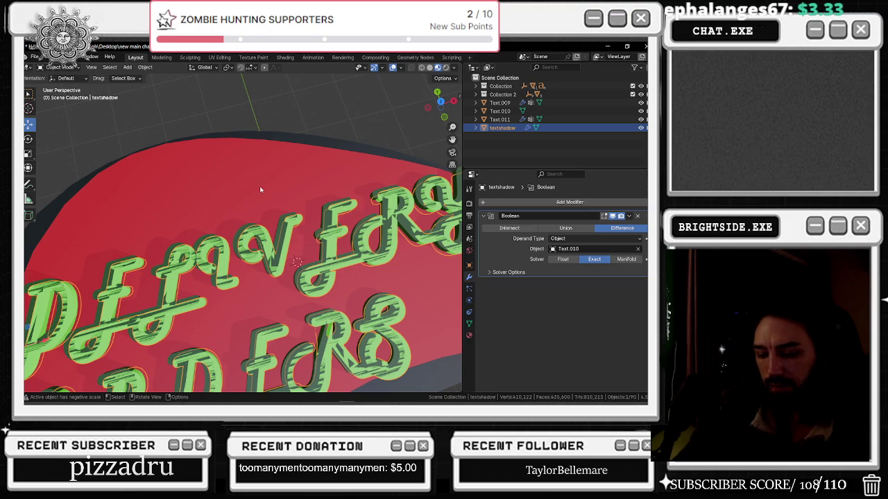
scroll(278, 194, down, 5)
click(301, 200)
scroll(302, 205, up, 3)
scroll(302, 225, up, 4)
click(302, 233)
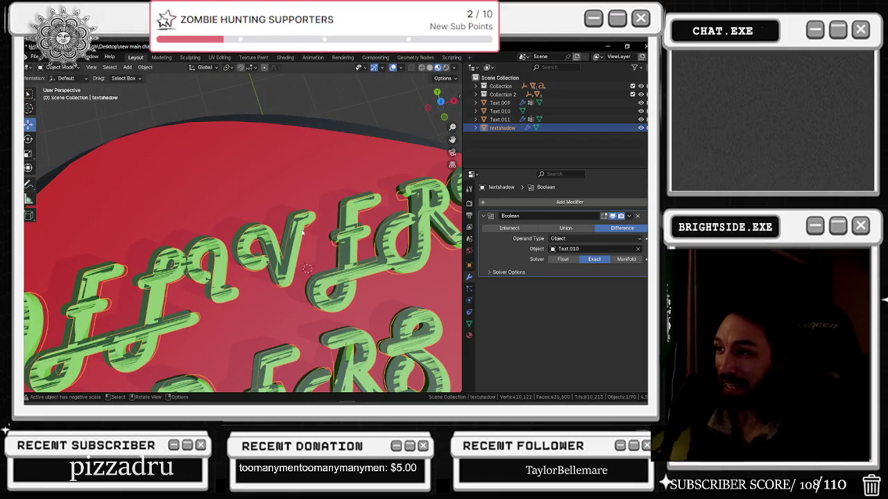
scroll(301, 233, up, 2)
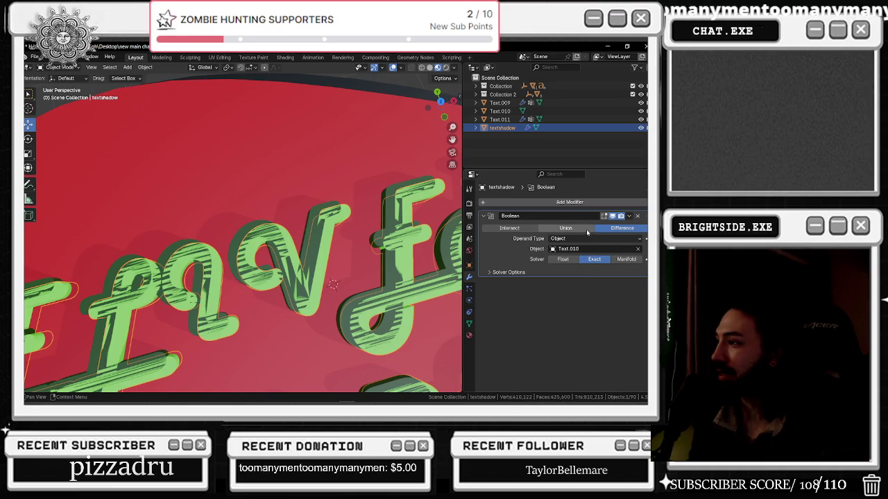
click(562, 258)
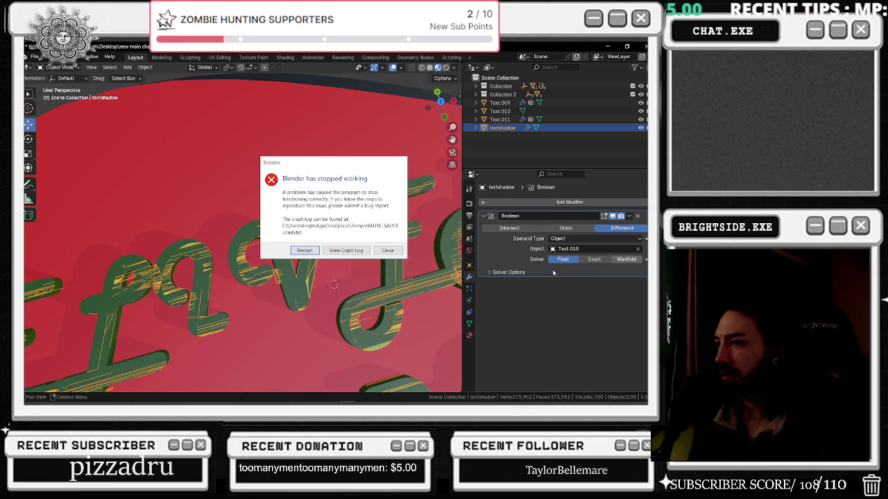
Close the 'Blender has stopped working' crash dialog that appeared after choosing the Float solver
click(398, 254)
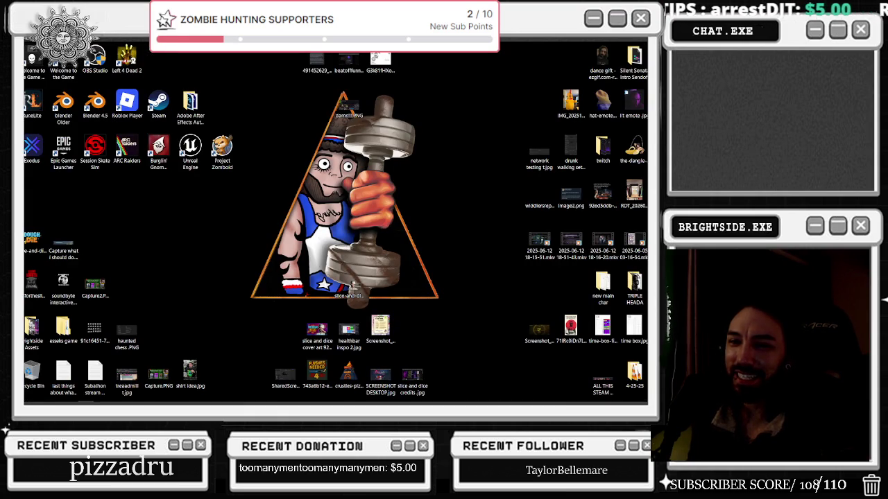
Relaunch Blender 4.5 and reopen HAUTE_SAUCE.blend from Recent Files
double_click(100, 105)
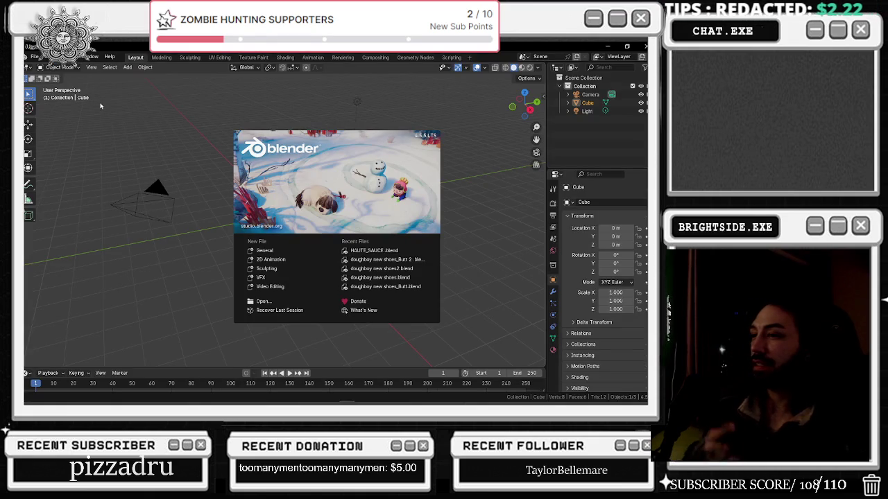
click(362, 251)
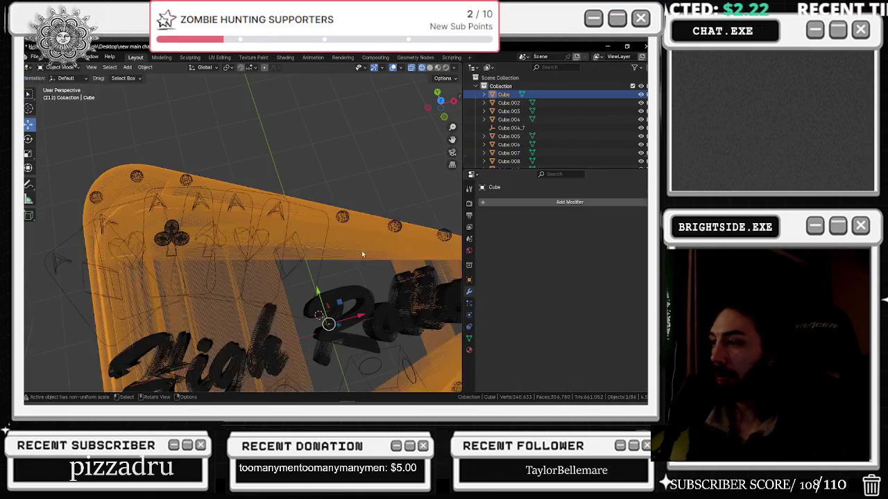
Box-select every object and move them all 24.36 m along X
scroll(331, 243, down, 5)
scroll(332, 243, down, 4)
mouse_move(331, 243)
middle_down()
mouse_move(314, 256)
mouse_move(325, 255)
middle_up()
drag(199, 199, 371, 258)
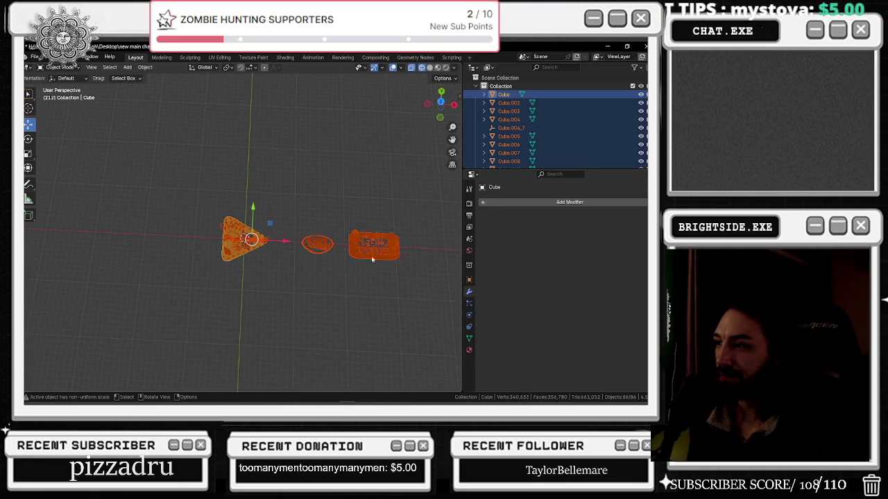
drag(274, 242, 397, 246)
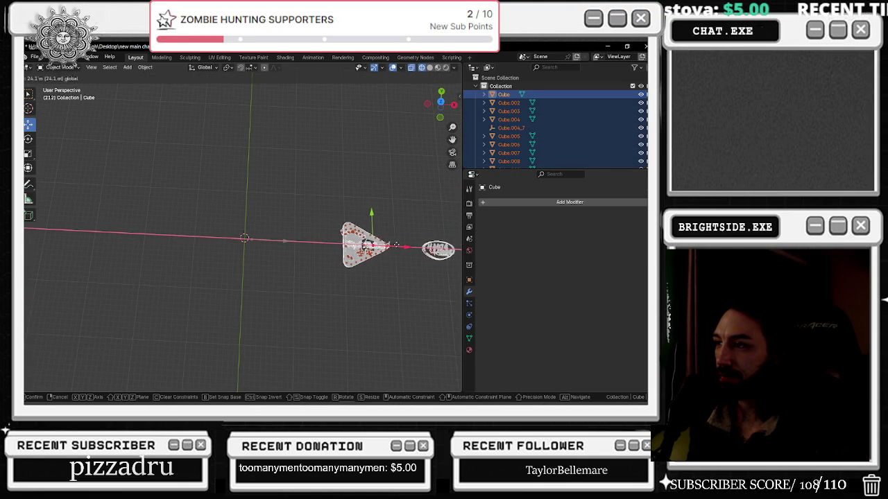
click(397, 246)
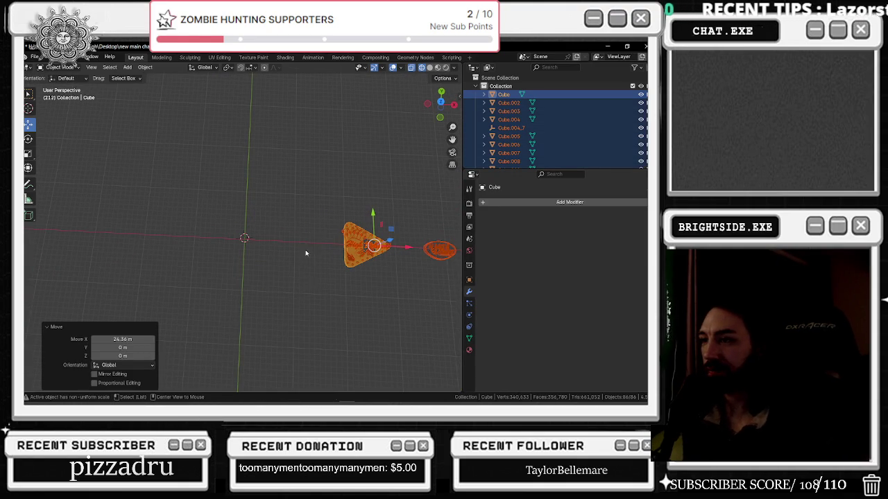
Select only the oval sign Text.003 and paste a copy of it
key(ctrl+KP_1)
middle_drag(317, 266, 351, 263)
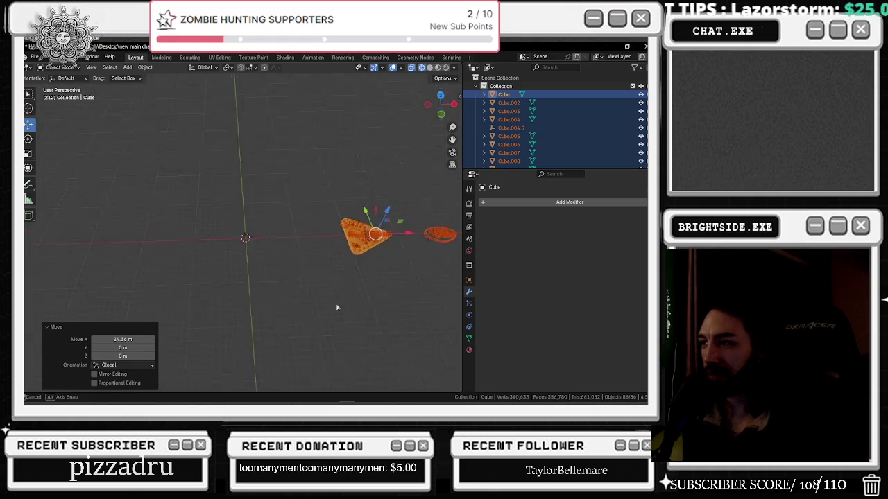
click(423, 257)
click(439, 247)
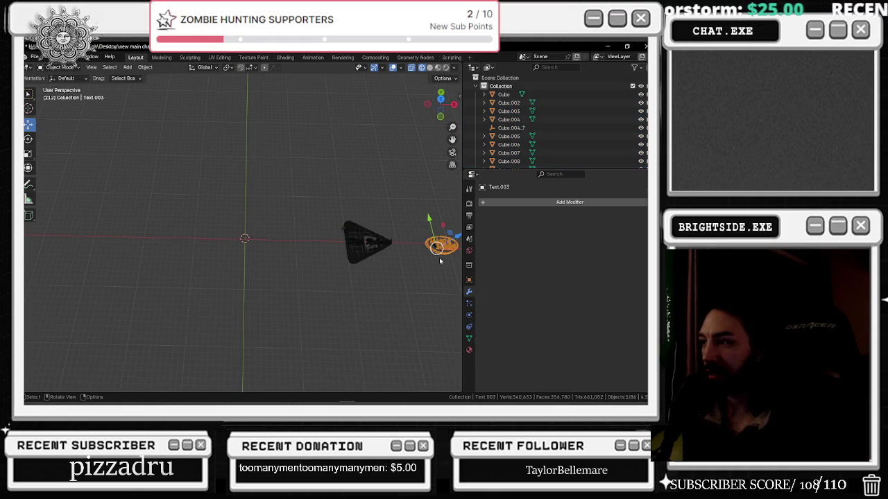
key(ctrl+v)
Move the pasted oval copy along X back to the origin
key(g)
key(x)
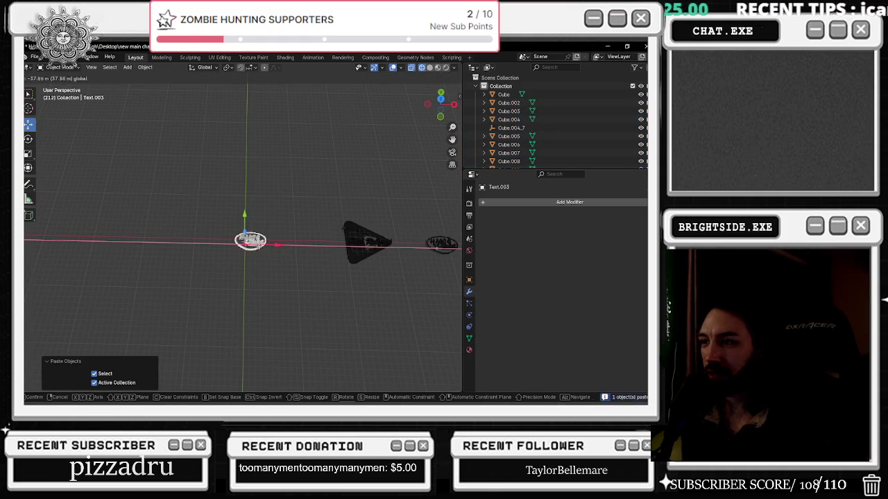
click(255, 249)
key(KP_Decimal)
mouse_move(298, 274)
middle_down()
mouse_move(288, 244)
mouse_move(232, 254)
middle_up()
Paste another oval copy and raise it along Z above the first
key(g)
key(z)
key(Escape)
key(ctrl+v)
key(g)
key(z)
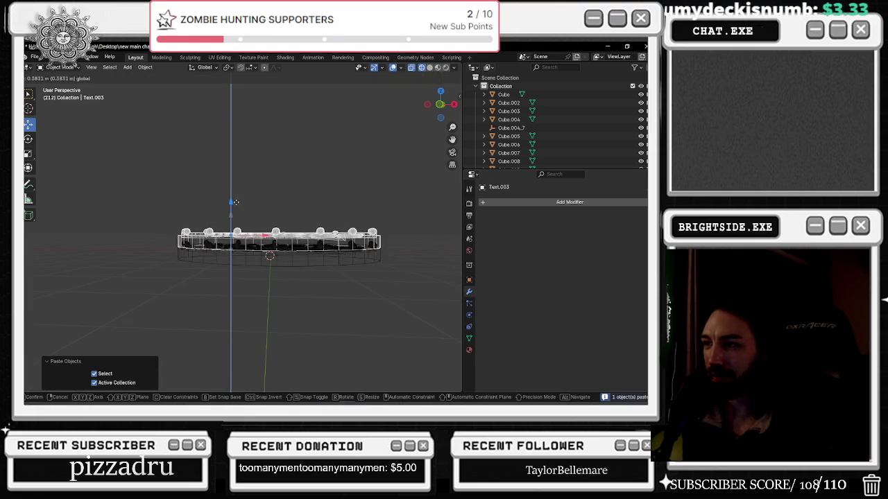
click(231, 201)
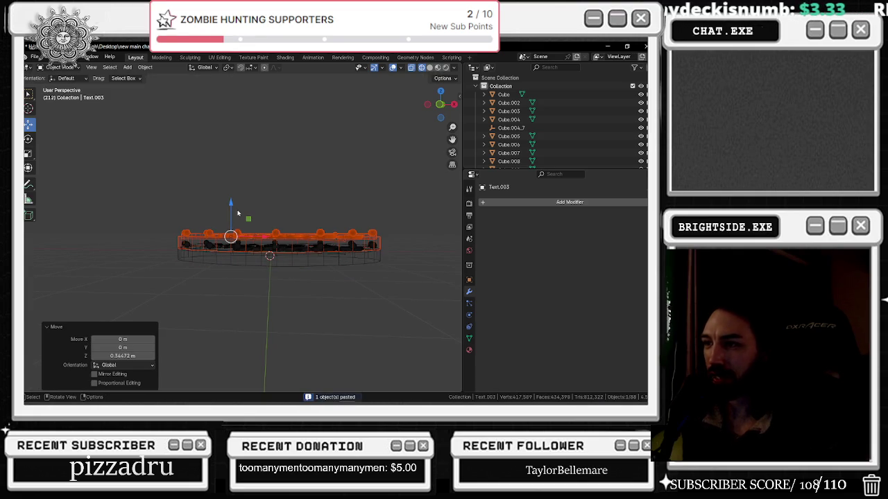
Stretch the raised copy taller along Z (1.61) and wider along Y (1.228)
click(27, 153)
drag(231, 203, 232, 184)
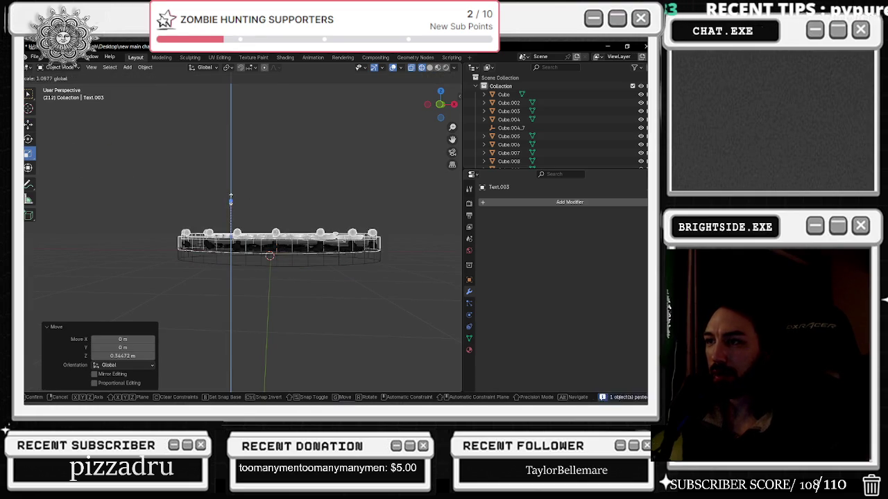
middle_drag(244, 213, 321, 262)
drag(292, 235, 305, 225)
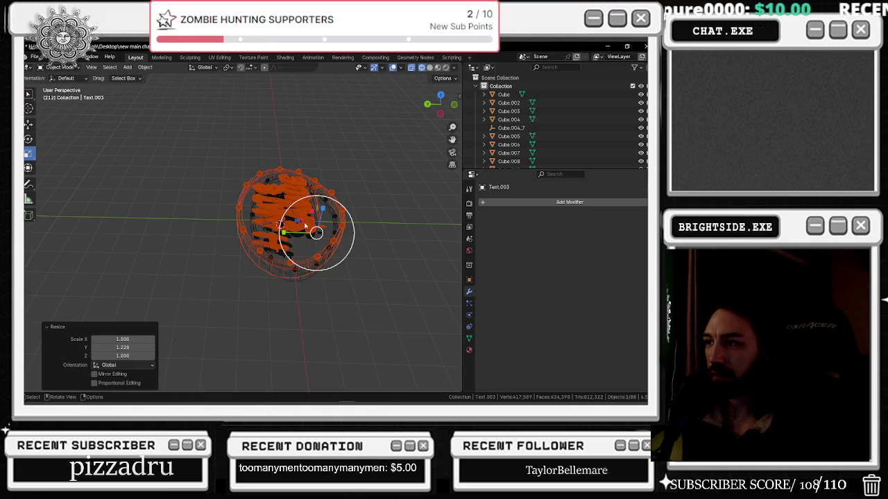
key(KP_1)
click(430, 67)
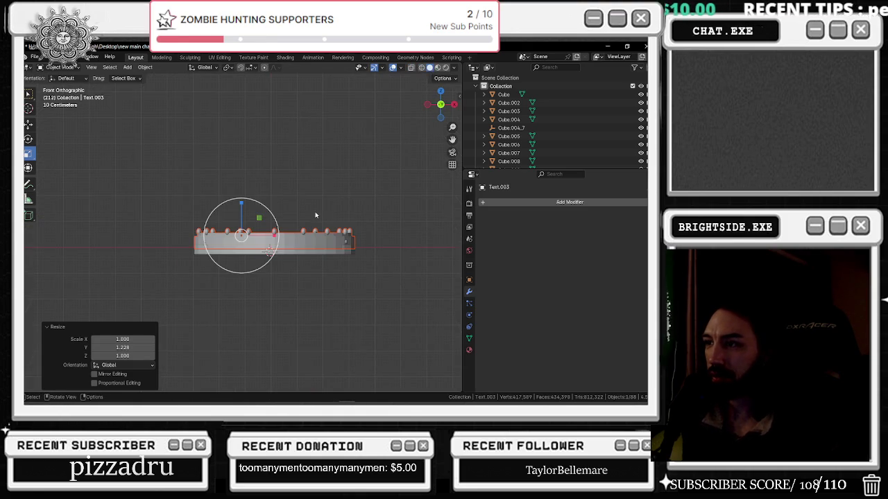
middle_drag(316, 216, 328, 254)
Duplicate the stretched copy in place
key(shift+d)
key(Escape)
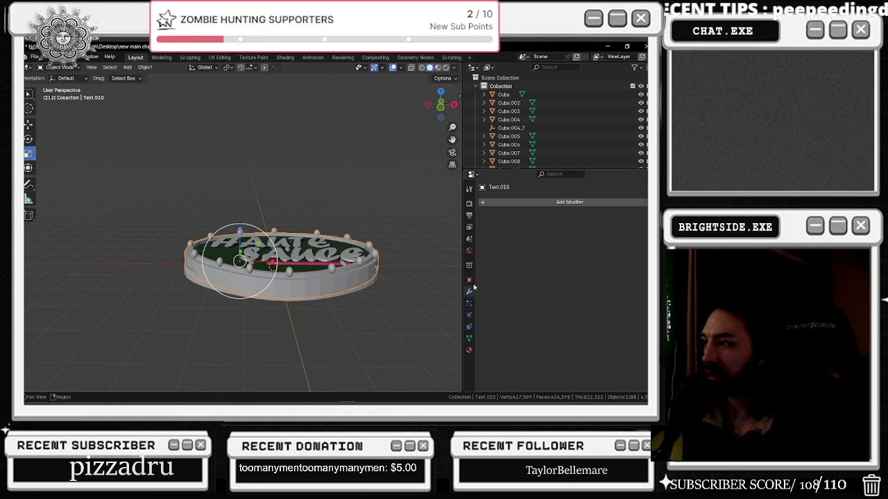
key(shift+a)
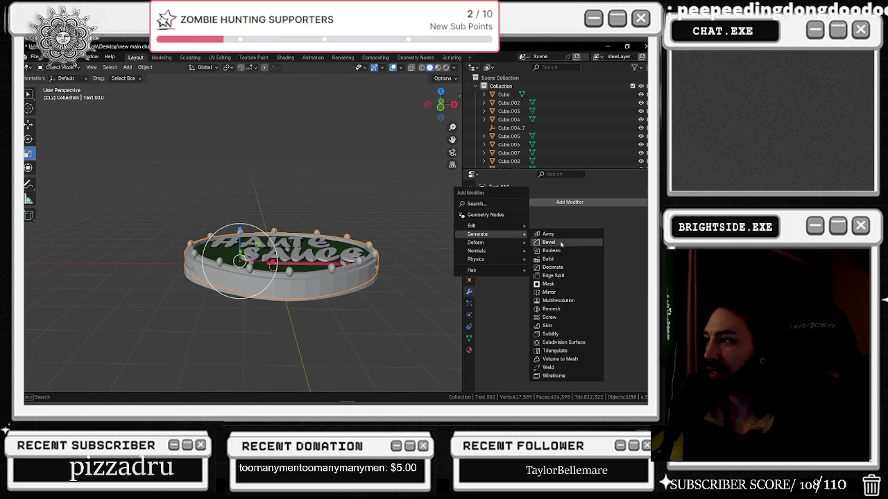
Remove the Boolean modifier mistakenly added to the ring Text.010
click(558, 251)
click(636, 251)
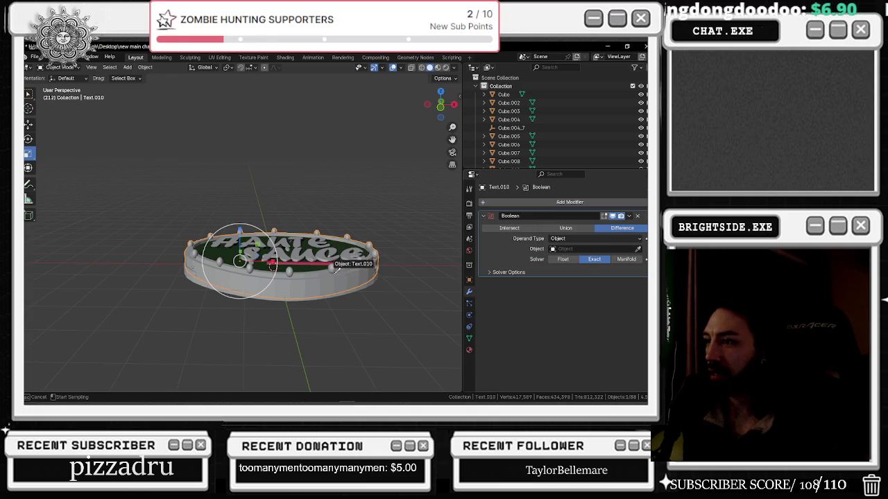
click(489, 277)
scroll(312, 263, up, 3)
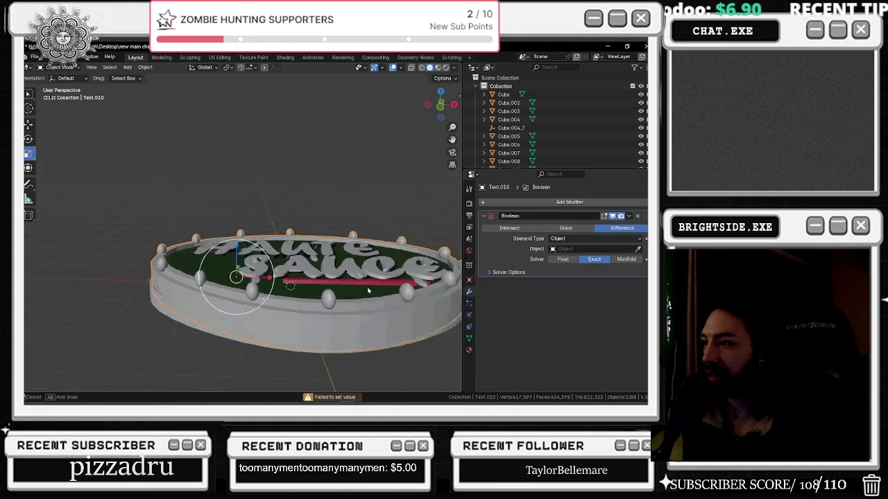
scroll(312, 263, up, 3)
click(359, 259)
scroll(360, 257, down, 5)
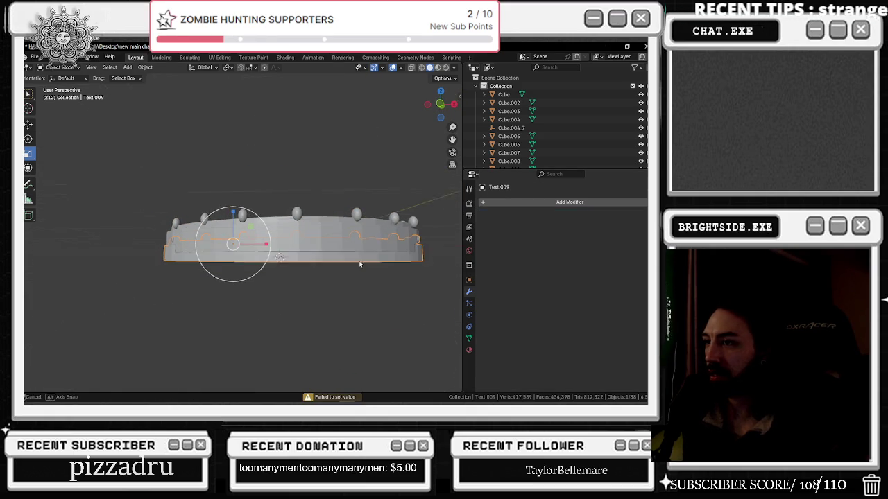
click(344, 244)
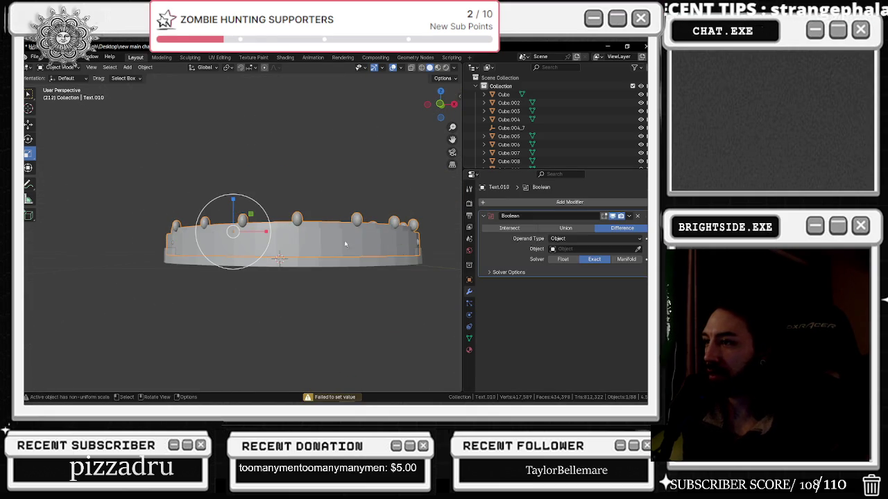
click(637, 216)
Give Text.009 a Boolean modifier cut by Text.010, and widen it to 1.169 along X
click(420, 265)
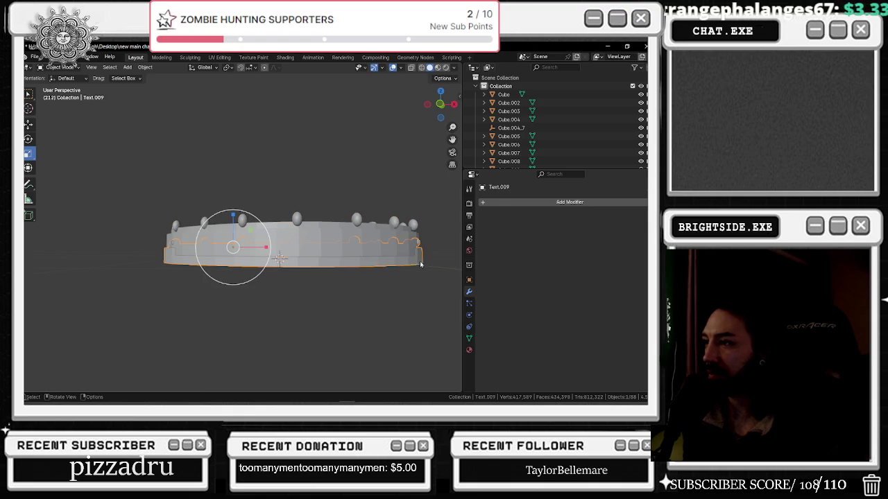
click(538, 203)
click(586, 222)
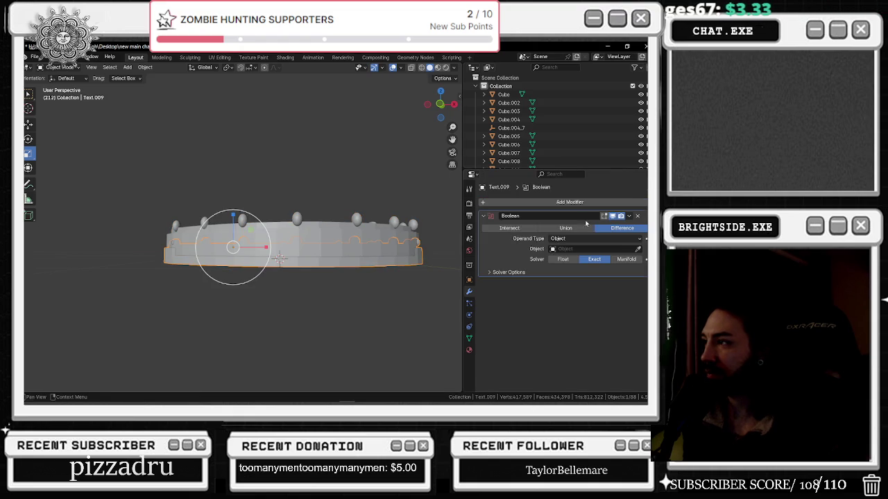
click(459, 244)
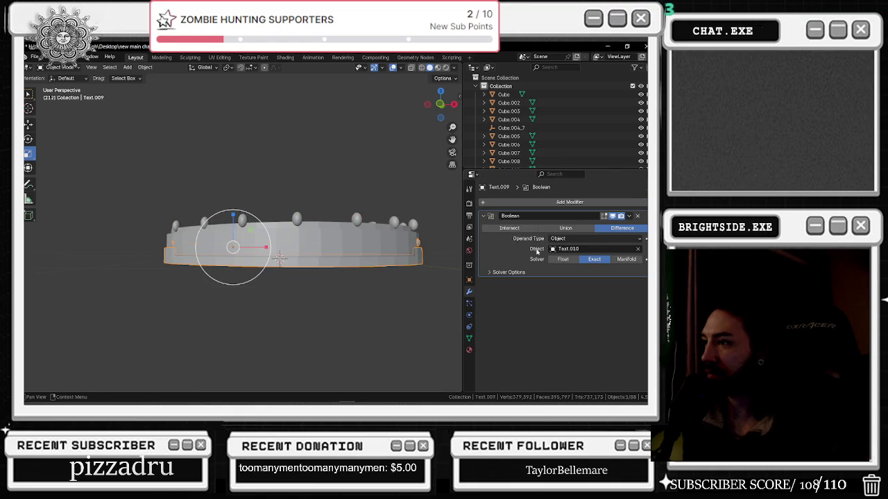
middle_drag(429, 248, 429, 280)
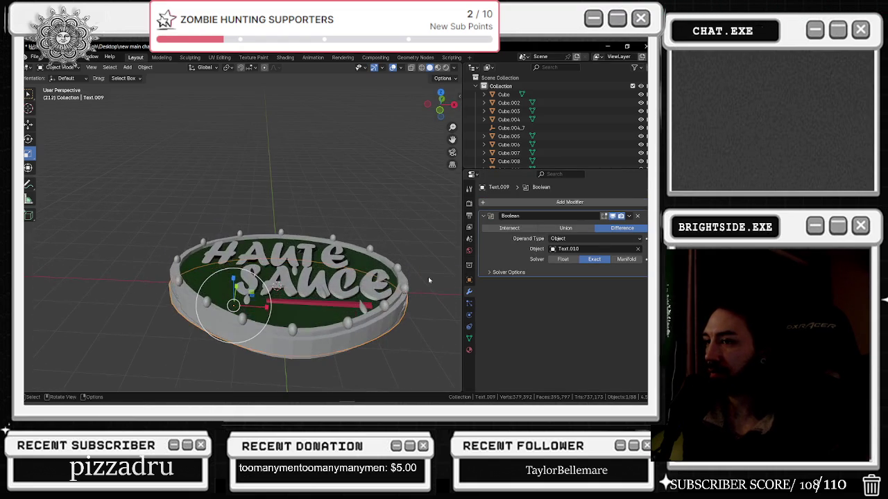
drag(267, 310, 268, 307)
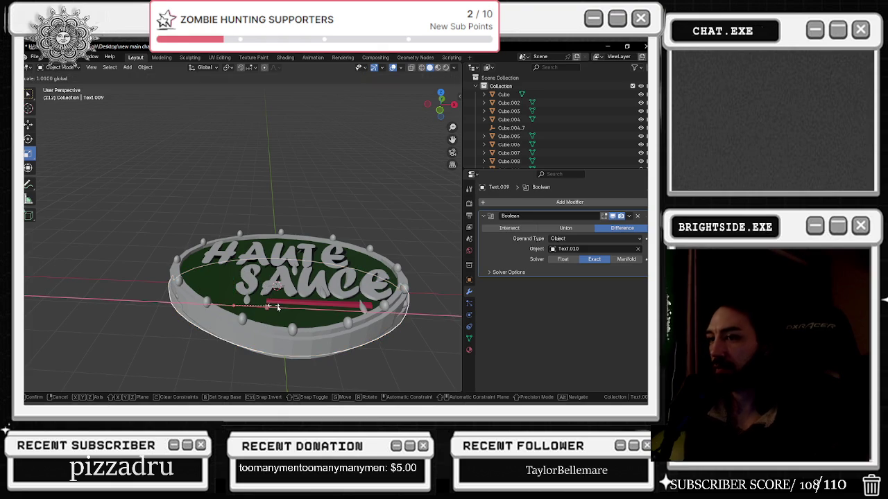
Widen the upper ring Text.010 along X to 1.068, then reselect Text.009
middle_drag(381, 324, 381, 301)
click(379, 301)
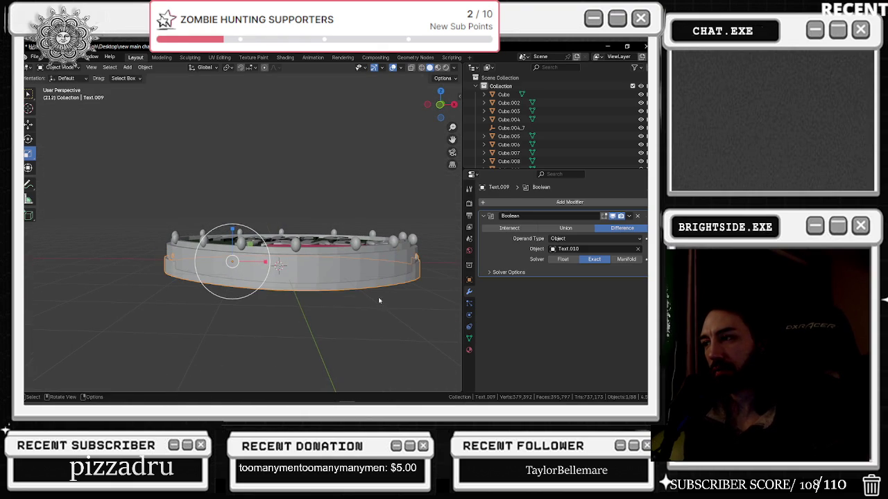
click(373, 256)
key(g)
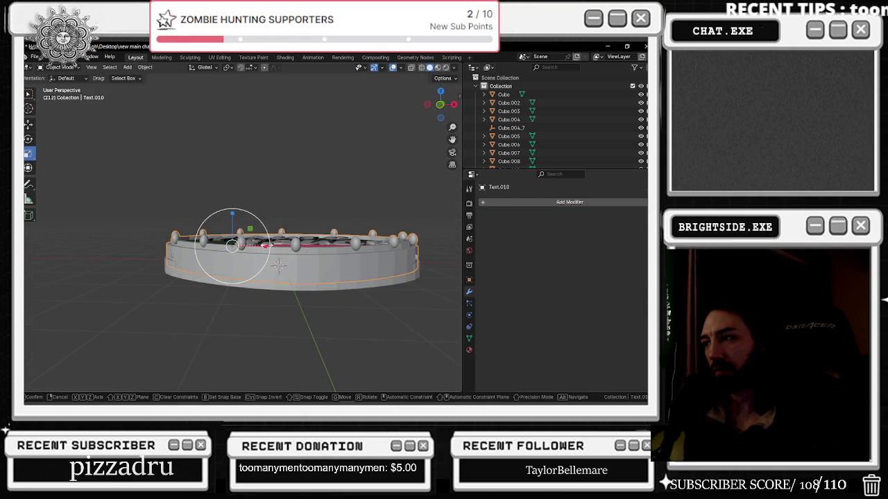
click(267, 247)
mouse_move(295, 251)
middle_down()
mouse_move(408, 250)
mouse_move(104, 219)
middle_up()
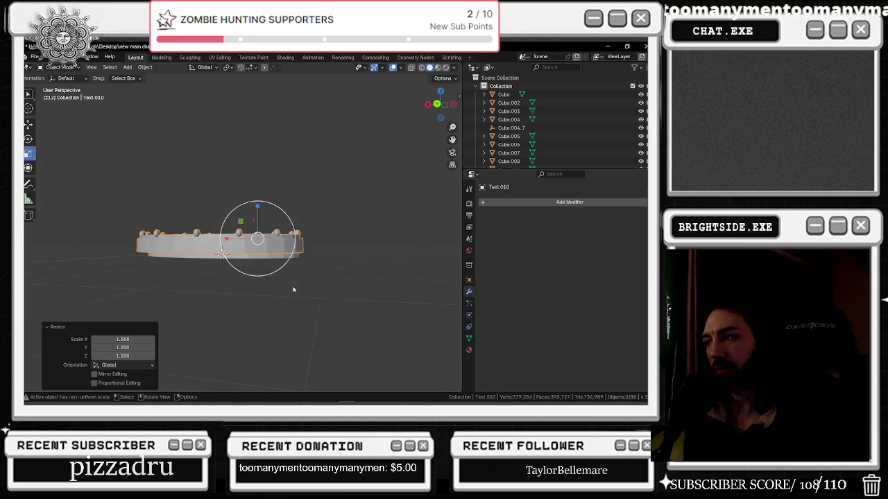
click(267, 260)
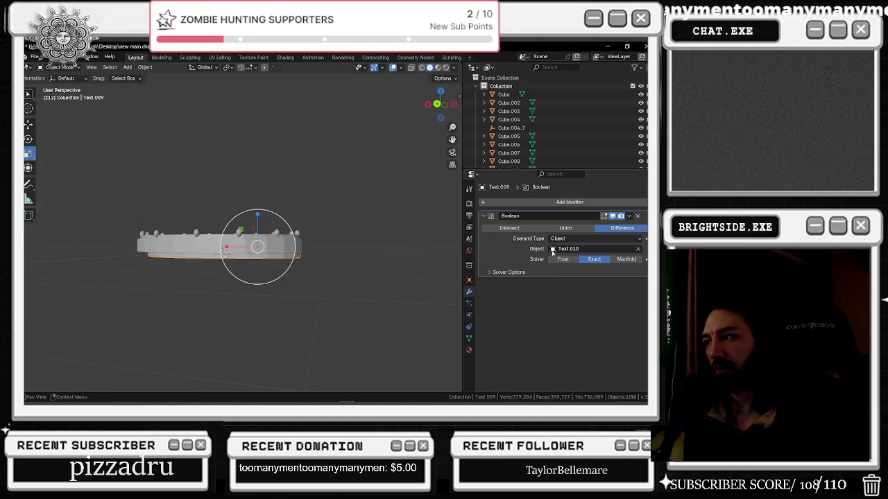
Apply the Boolean cut on the disc Text.009, undoing an accidental deletion
click(631, 217)
click(598, 229)
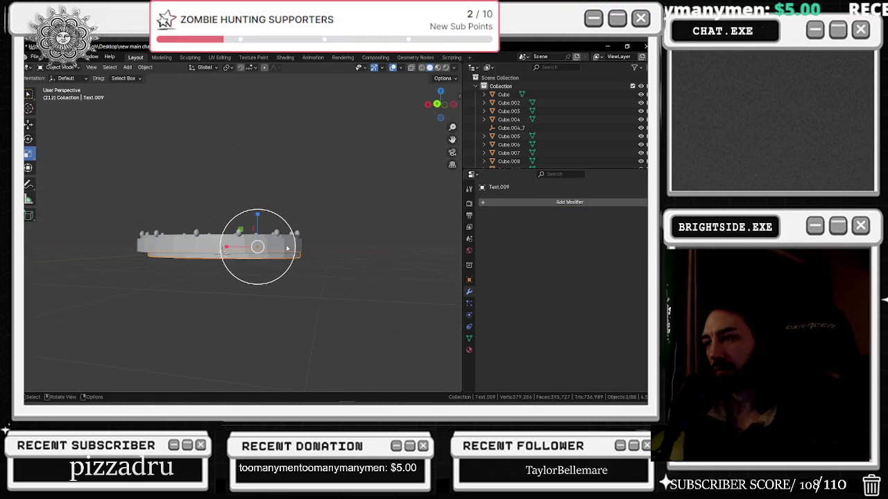
key(Delete)
mouse_move(251, 244)
middle_down()
mouse_move(254, 263)
mouse_move(206, 231)
middle_up()
mouse_move(112, 189)
middle_down()
mouse_move(294, 188)
mouse_move(339, 231)
mouse_move(366, 288)
middle_up()
key(ctrl+z)
Inspect the cut slab Text.009 from a low side view, undoing a trial move
scroll(339, 230, up, 3)
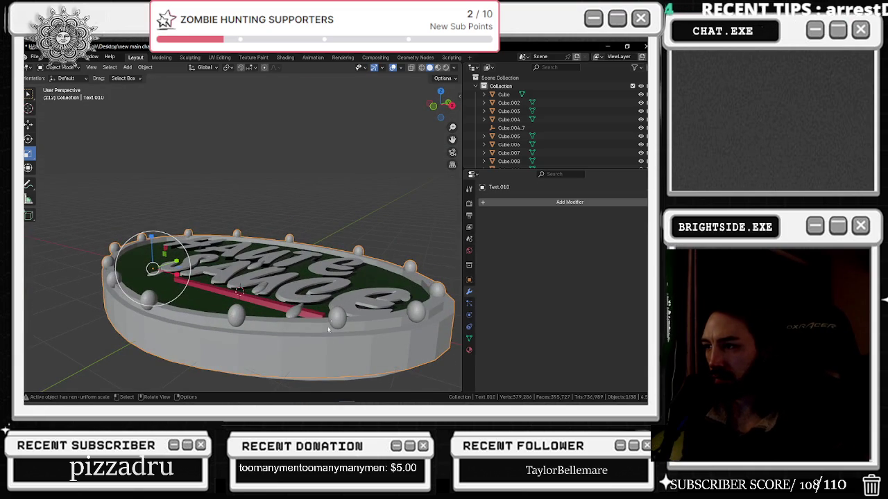
mouse_move(326, 357)
middle_down()
mouse_move(298, 280)
mouse_move(321, 267)
mouse_move(316, 257)
middle_up()
click(299, 258)
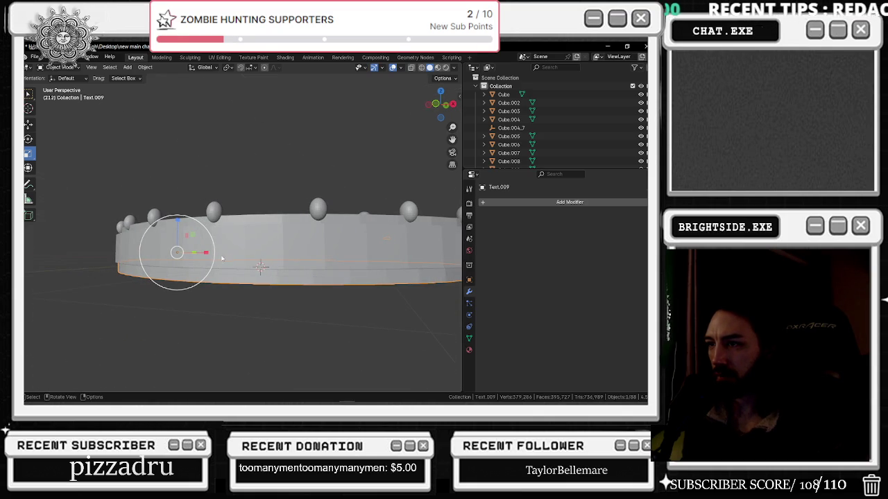
drag(206, 254, 208, 254)
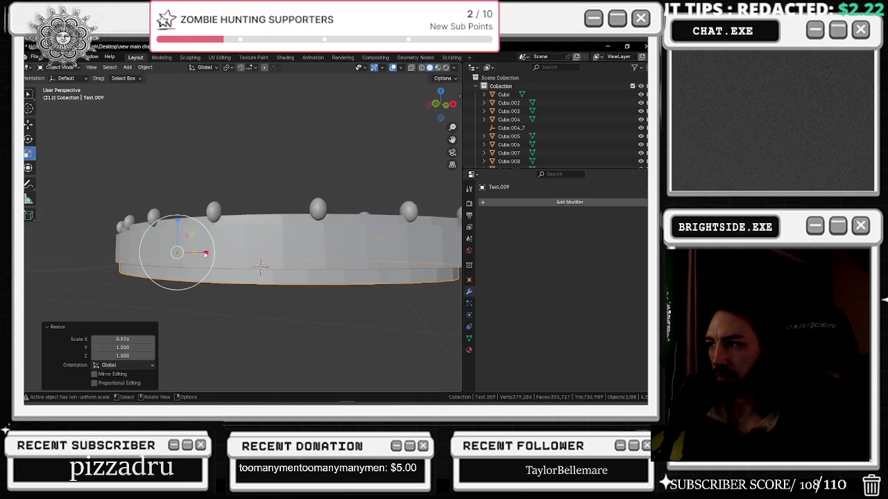
key(ctrl+z)
click(240, 243)
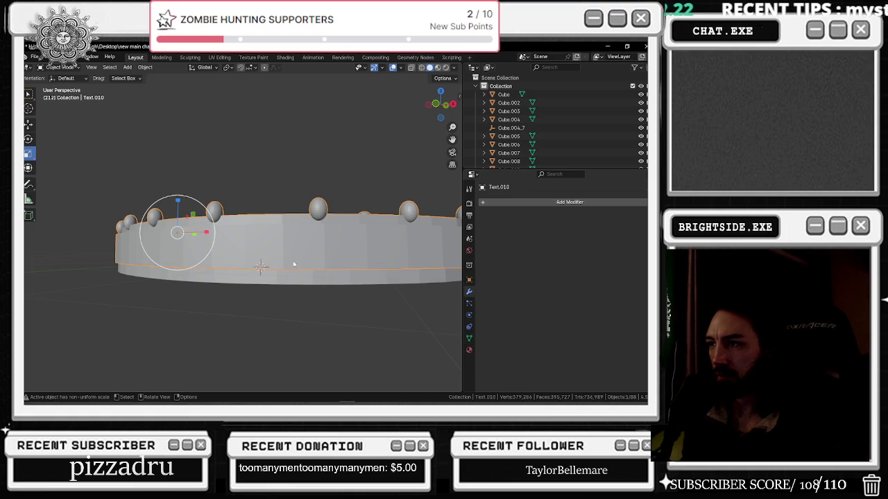
scroll(294, 264, down, 2)
scroll(299, 262, up, 2)
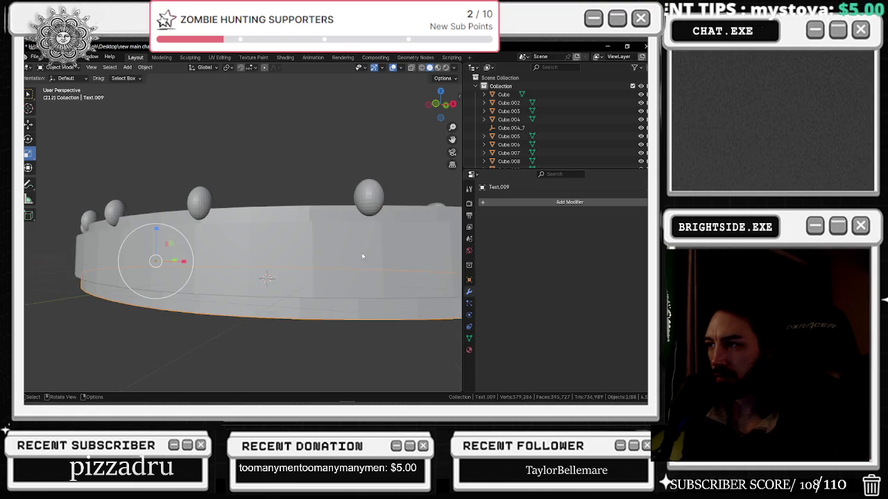
scroll(295, 261, up, 2)
scroll(291, 260, up, 1)
Delete the upper ring Text.010
middle_drag(246, 249, 280, 282)
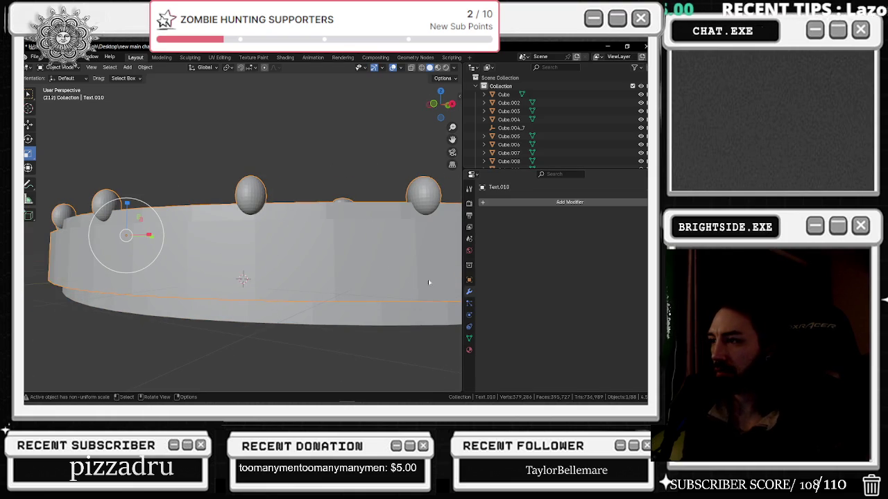
click(397, 320)
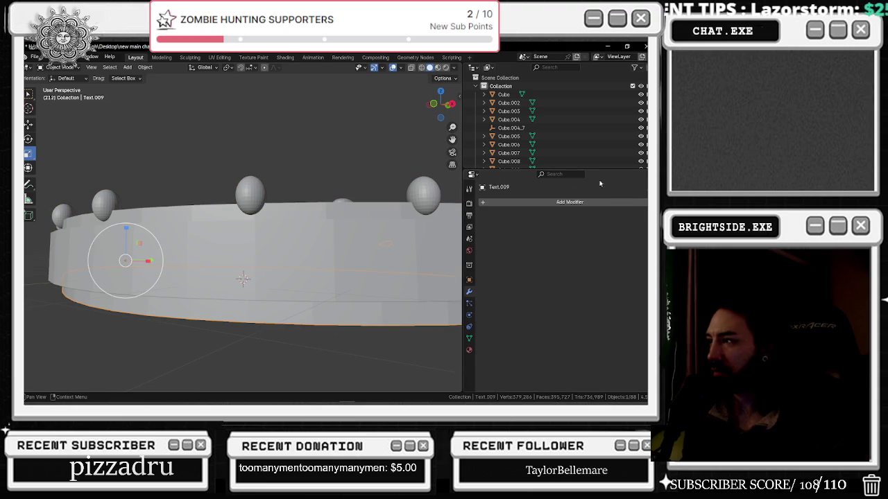
scroll(416, 311, down, 3)
scroll(333, 254, up, 5)
scroll(347, 254, down, 4)
click(347, 251)
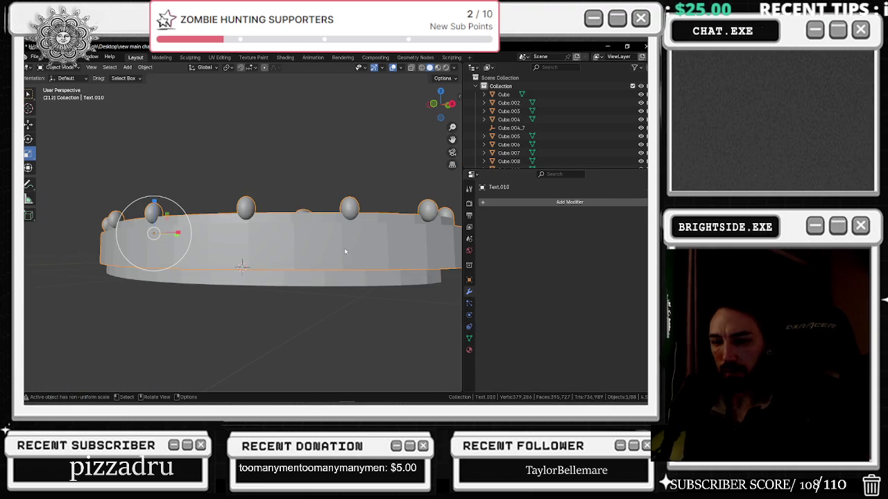
key(Delete)
Select the disc Text.009 and enter Edit Mode
mouse_move(344, 247)
middle_down()
mouse_move(401, 293)
mouse_move(396, 300)
mouse_move(347, 222)
middle_up()
click(434, 328)
key(Tab)
Delete the stray loose geometry, trimming the disc mesh from 109 to 64 vertices
drag(337, 208, 409, 243)
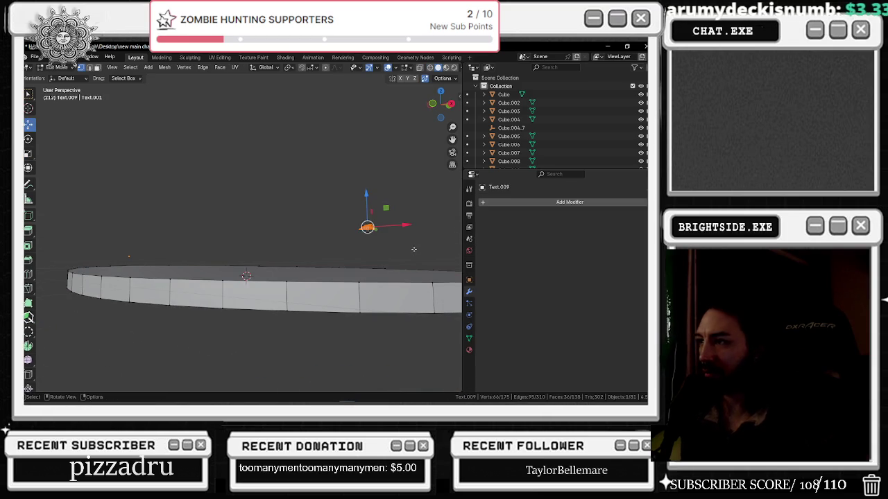
key(x)
click(405, 247)
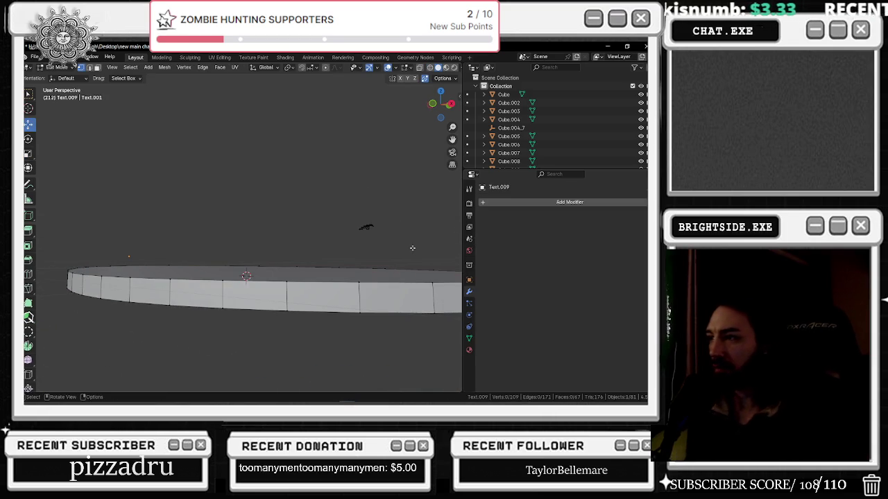
key(x)
click(389, 237)
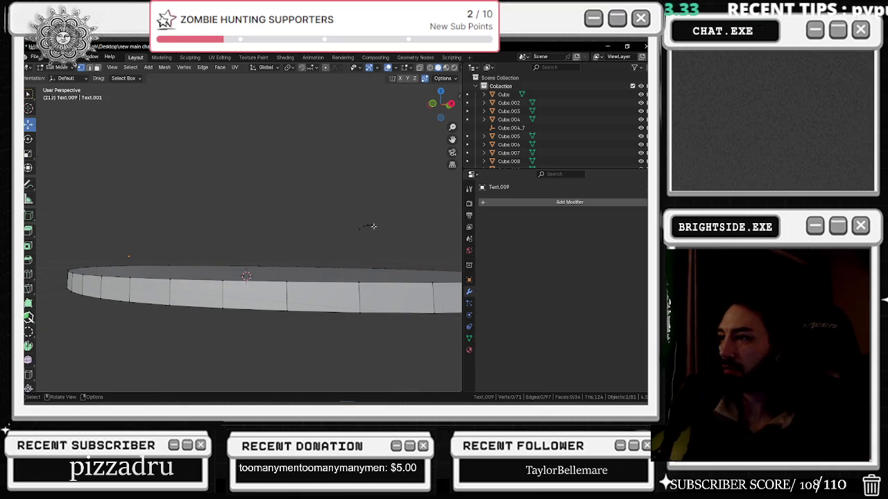
key(x)
click(383, 237)
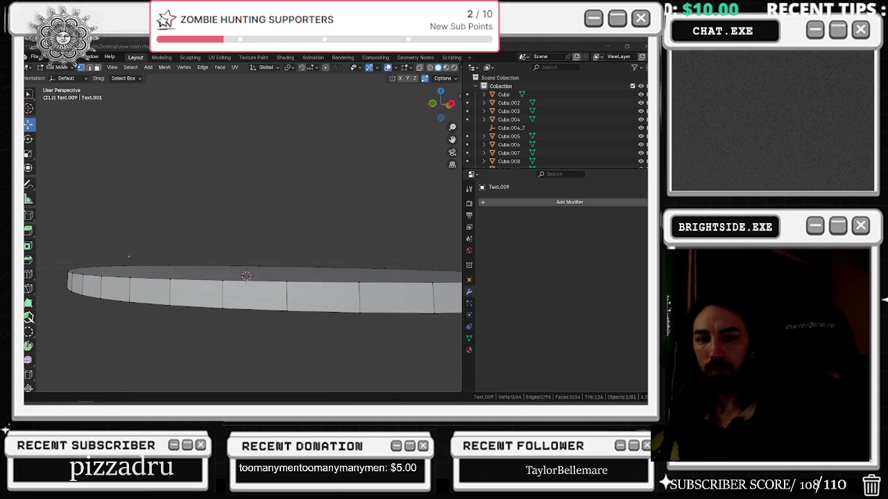
Return to Object Mode and bring up the Generate modifier list
key(Tab)
mouse_move(235, 150)
middle_down()
mouse_move(283, 214)
mouse_move(299, 200)
mouse_move(254, 199)
middle_up()
click(59, 66)
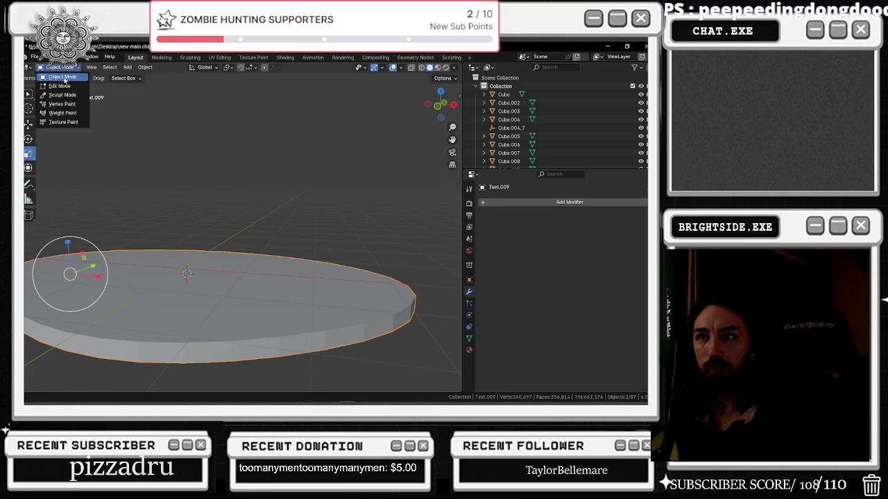
click(494, 201)
mouse_move(482, 203)
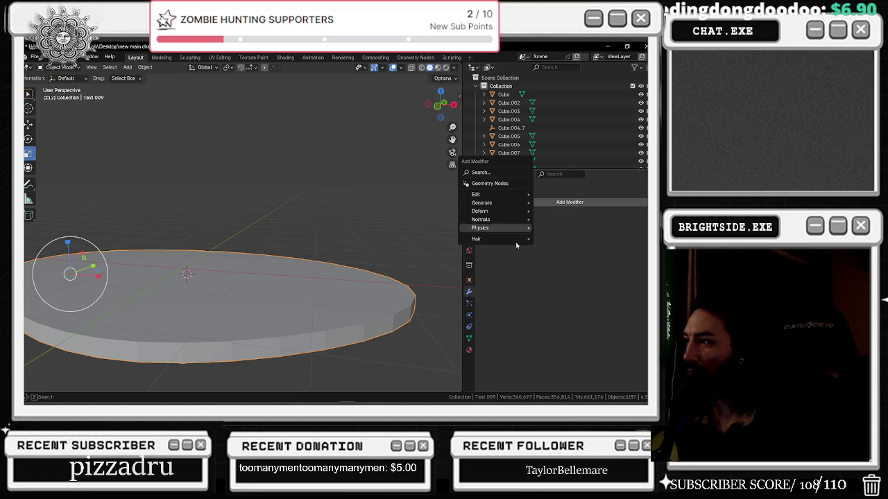
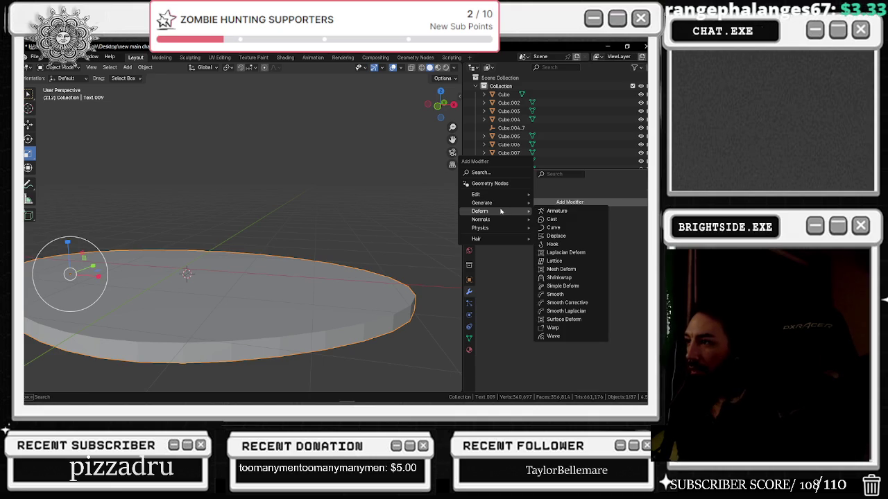
Add a Simple Deform modifier to the disc in Stretch mode on the X axis
click(582, 287)
mouse_move(373, 270)
middle_down()
mouse_move(416, 243)
mouse_move(289, 287)
middle_up()
click(629, 228)
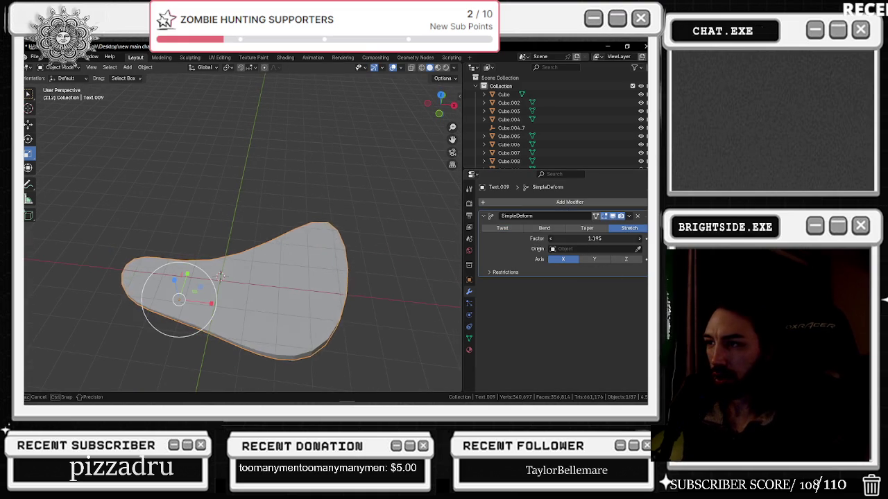
mouse_move(594, 238)
mouse_down()
mouse_move(568, 238)
mouse_move(624, 237)
mouse_up()
click(594, 259)
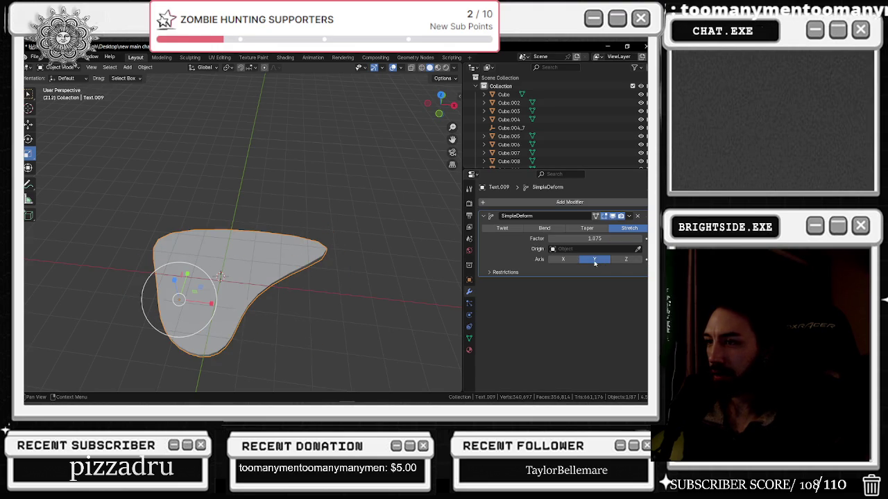
click(562, 259)
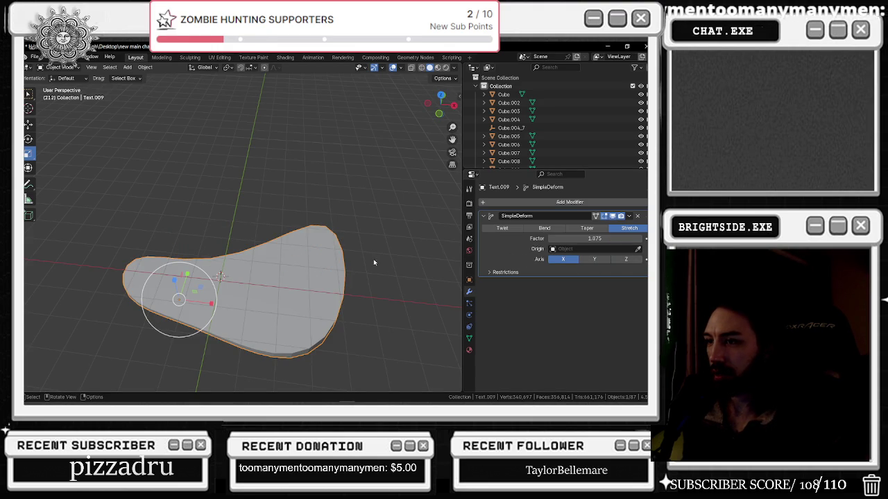
Move the plaque, rescale it on Y to 0.962, and lower the stretch factor to 0.555
key(s)
key(y)
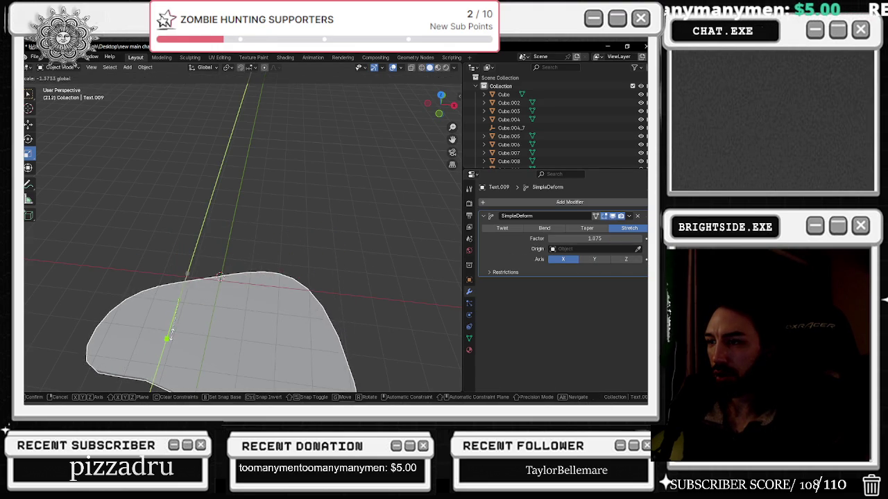
click(181, 279)
drag(198, 284, 210, 214)
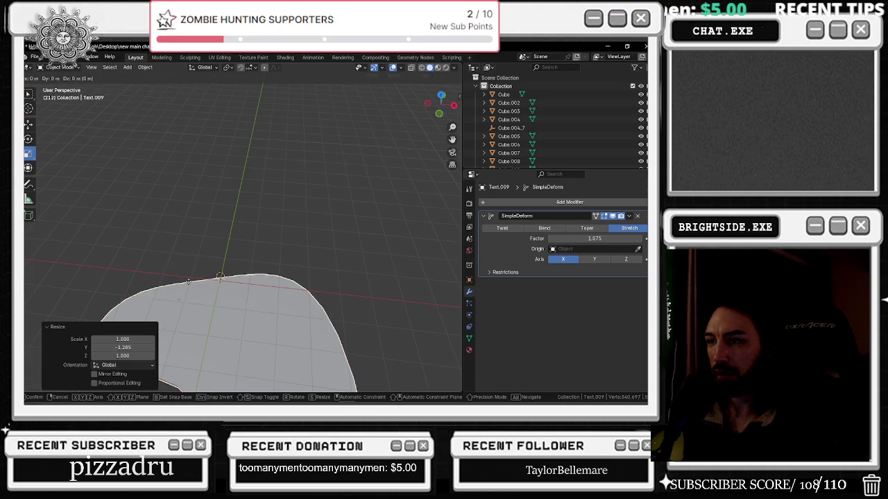
middle_drag(210, 213, 219, 258)
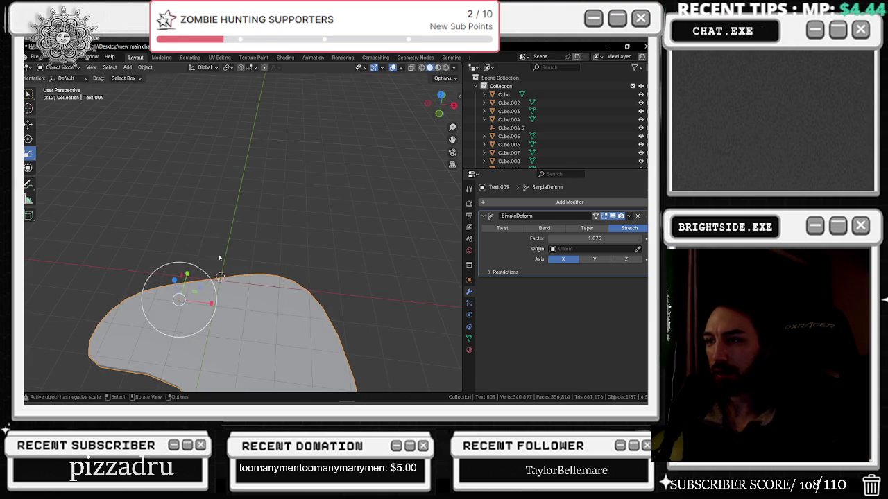
click(29, 124)
mouse_move(186, 275)
mouse_down()
mouse_move(189, 235)
mouse_move(198, 237)
mouse_up()
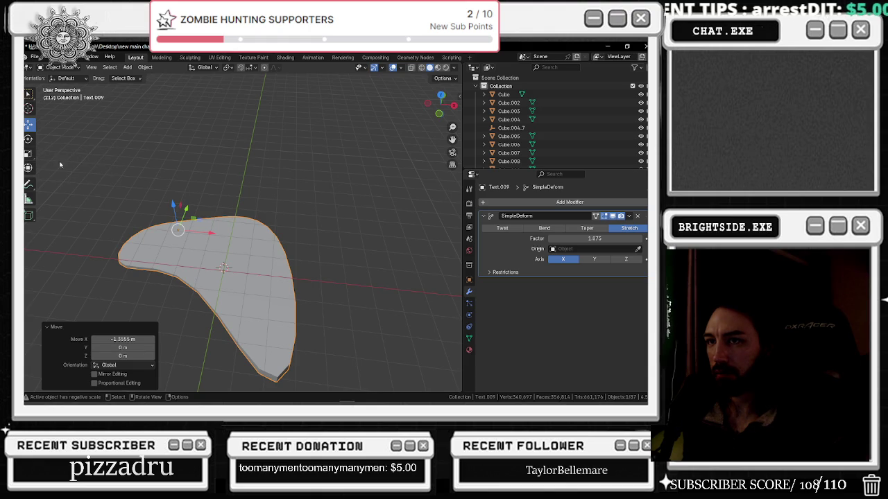
mouse_move(186, 210)
mouse_down()
mouse_move(200, 223)
mouse_move(231, 220)
mouse_up()
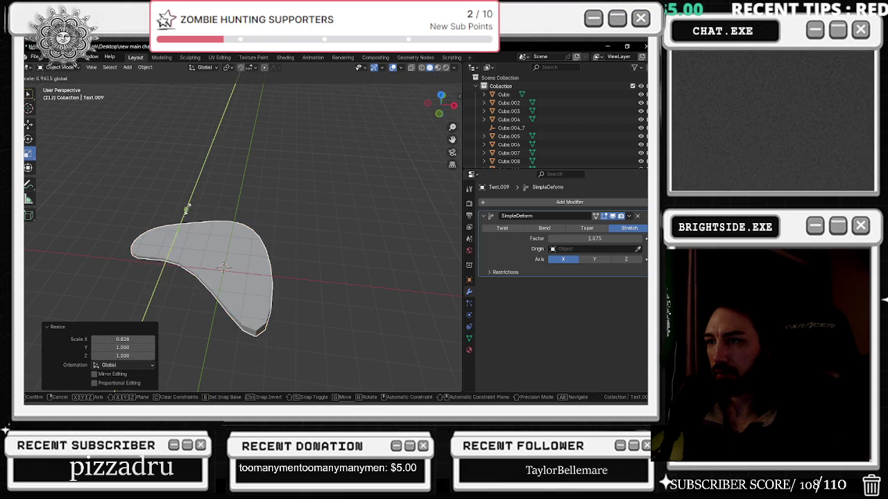
middle_drag(231, 221, 254, 260)
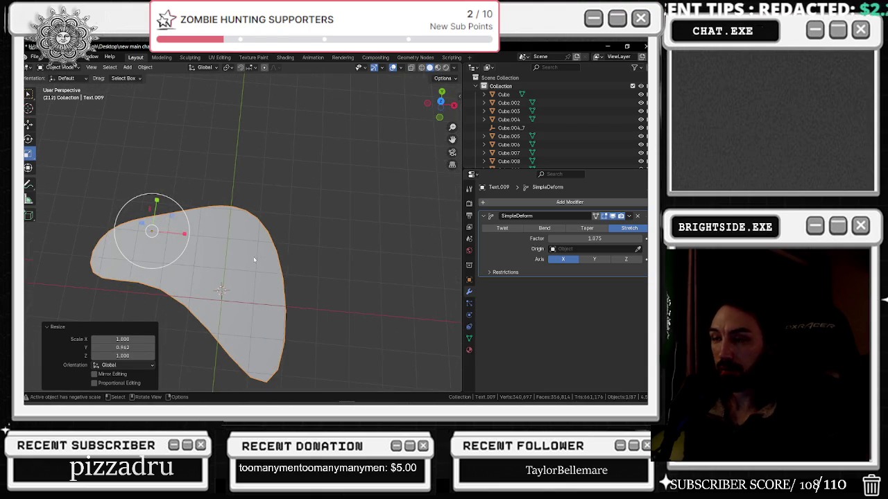
drag(594, 238, 565, 237)
middle_drag(287, 227, 217, 237)
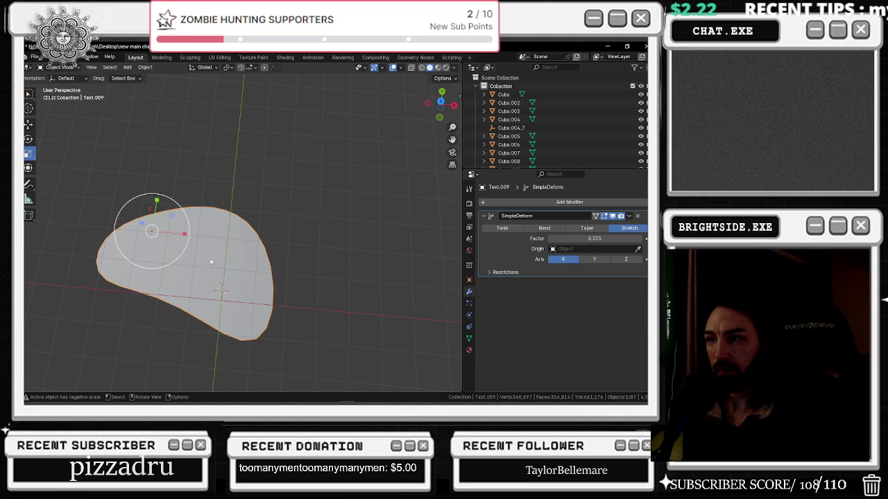
Add a text object and replace its default text with the Delivery Orders wording
click(127, 67)
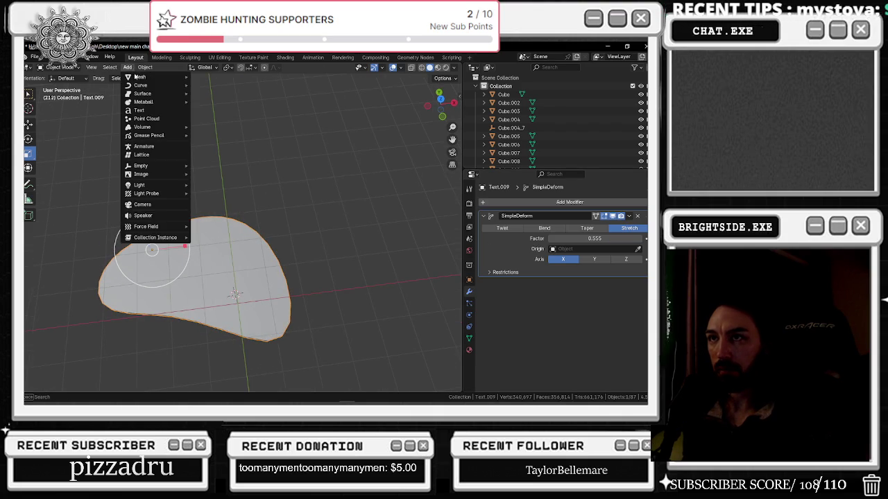
click(152, 118)
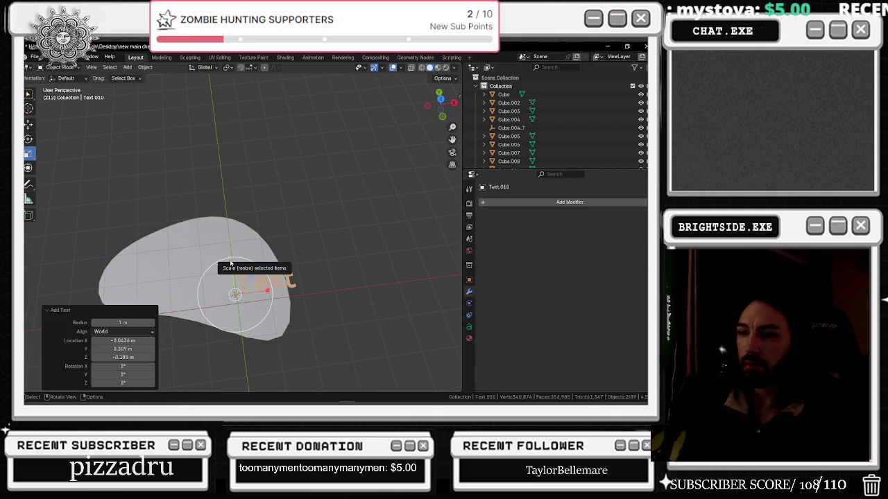
key(Tab)
key(BackSpace)
key(BackSpace)
key(BackSpace)
text(De)
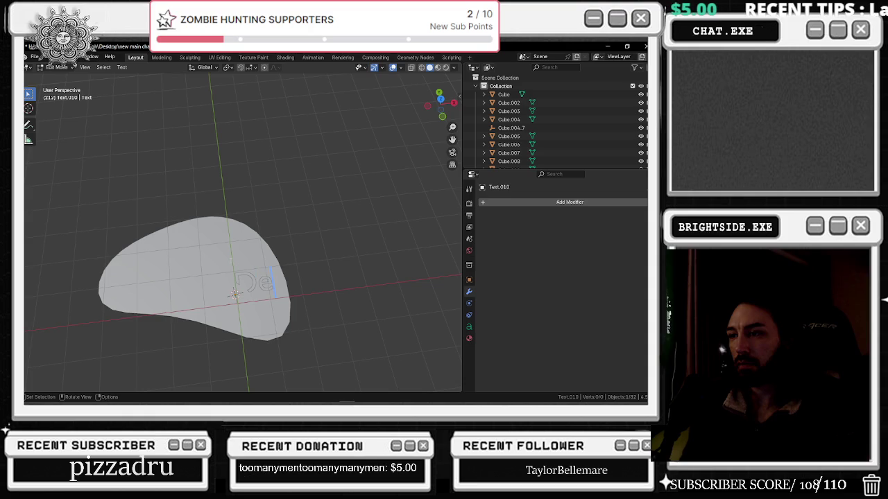
text(livery)
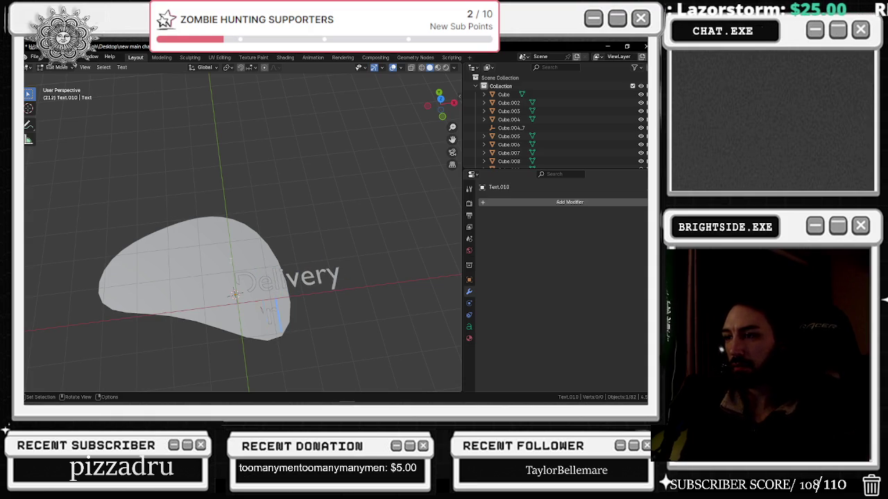
text(s)
Set the text's font to Harlow Solid Italic
key(ctrl+a)
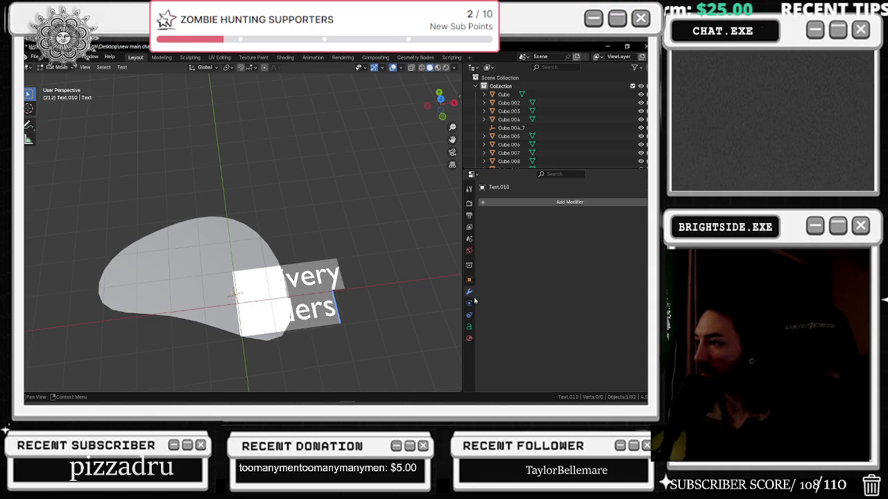
click(469, 327)
click(638, 312)
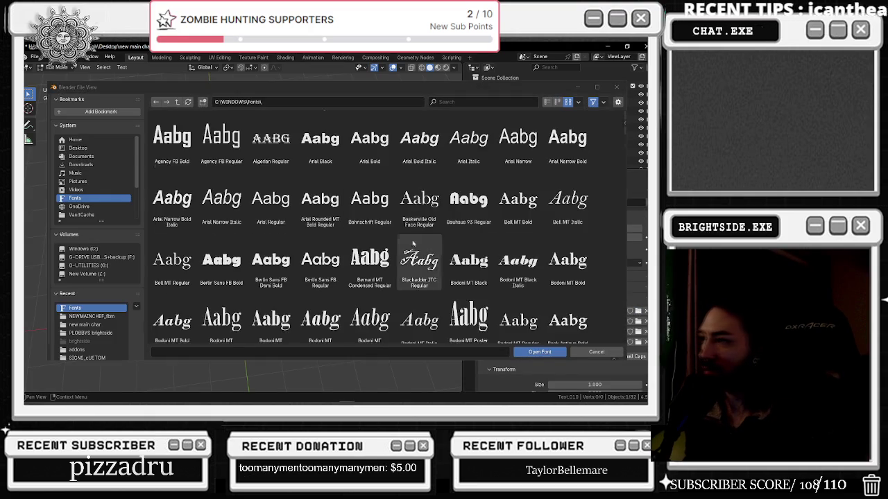
scroll(416, 271, down, 5)
scroll(416, 271, down, 5)
scroll(387, 267, down, 5)
scroll(388, 267, up, 3)
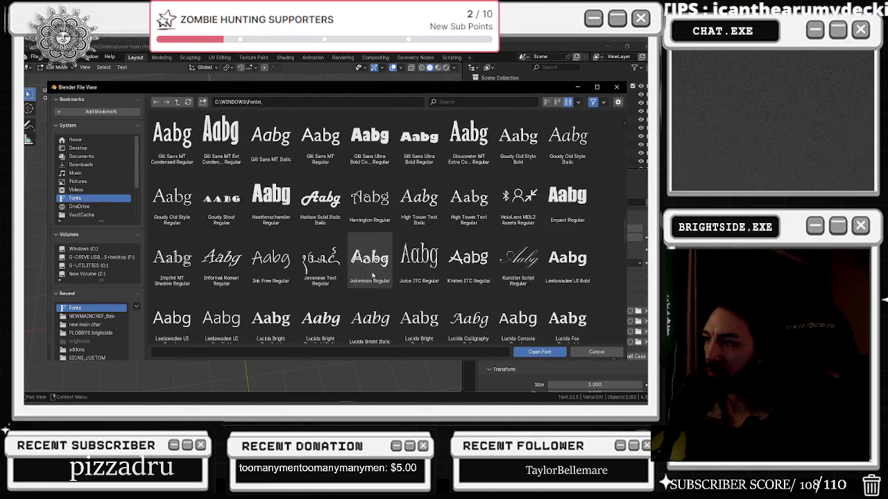
double_click(324, 200)
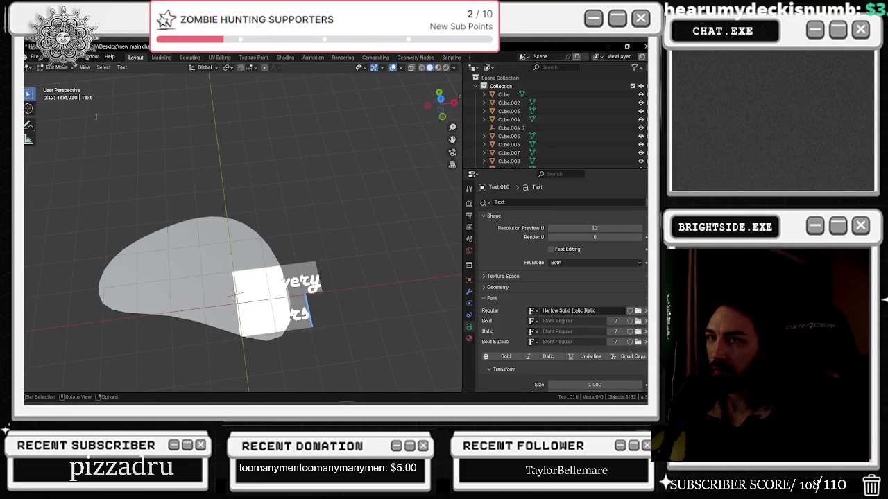
key(Tab)
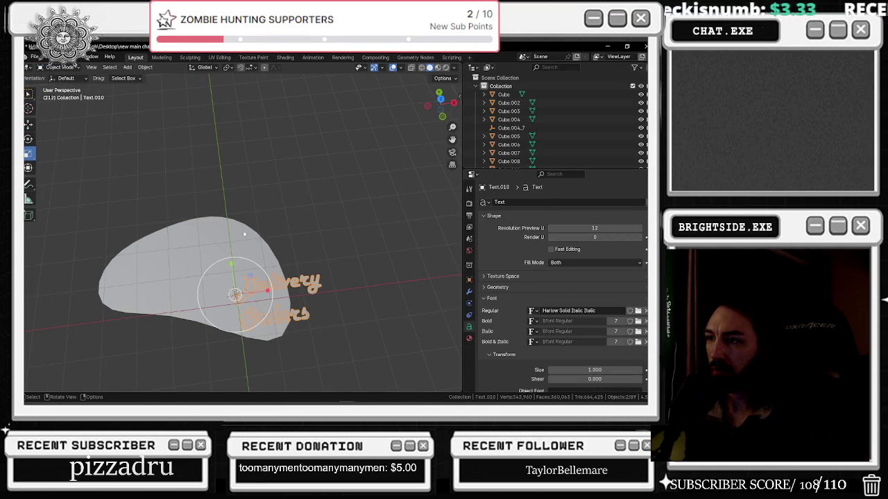
Move the text onto the plaque and raise it along Z above the surface
drag(264, 297, 174, 302)
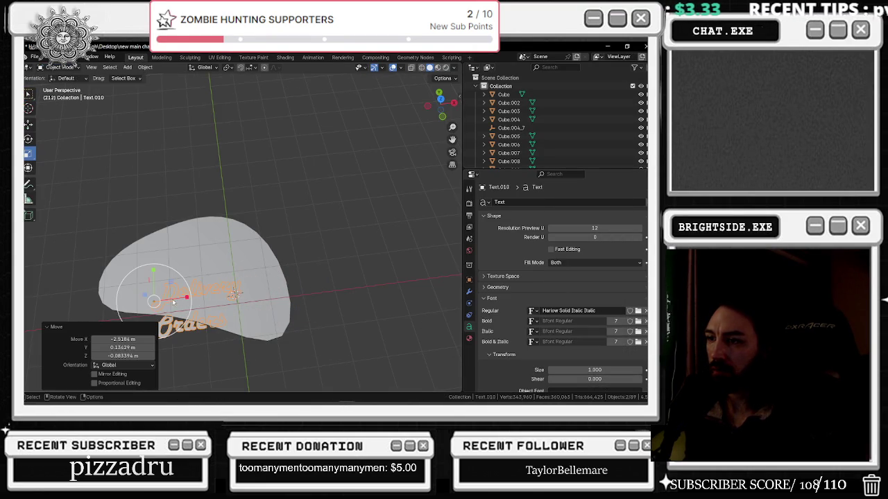
click(28, 123)
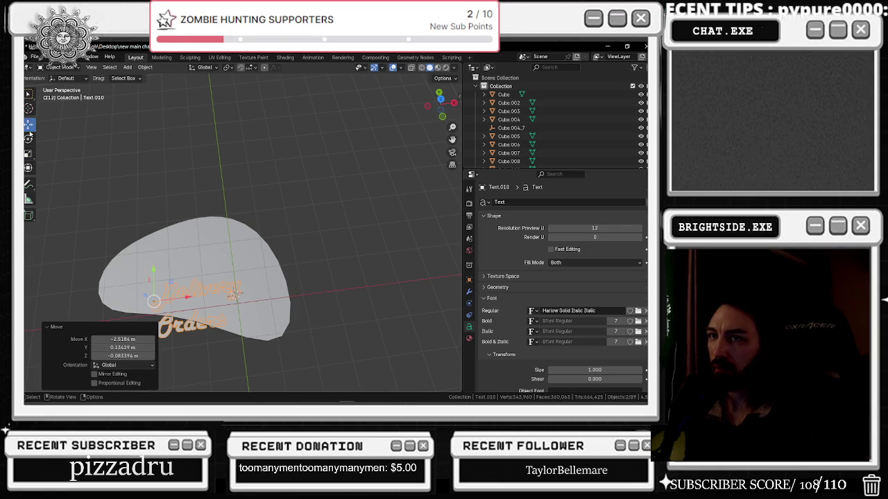
drag(153, 270, 188, 275)
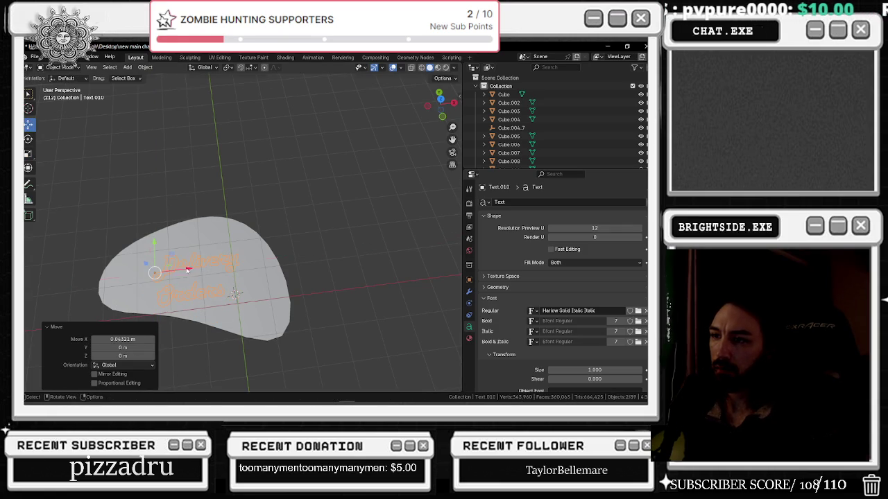
key(KP_1)
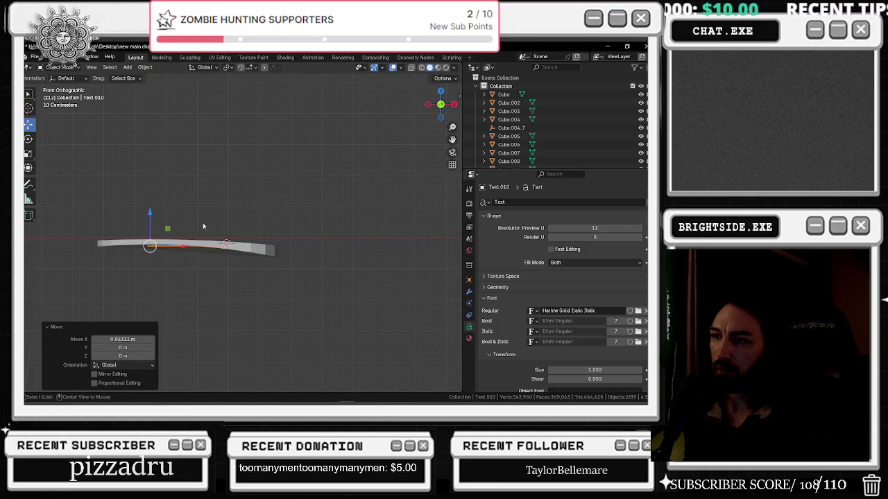
key(KP_7)
mouse_move(176, 260)
middle_down()
mouse_move(177, 248)
mouse_move(164, 243)
middle_up()
key(z)
click(163, 242)
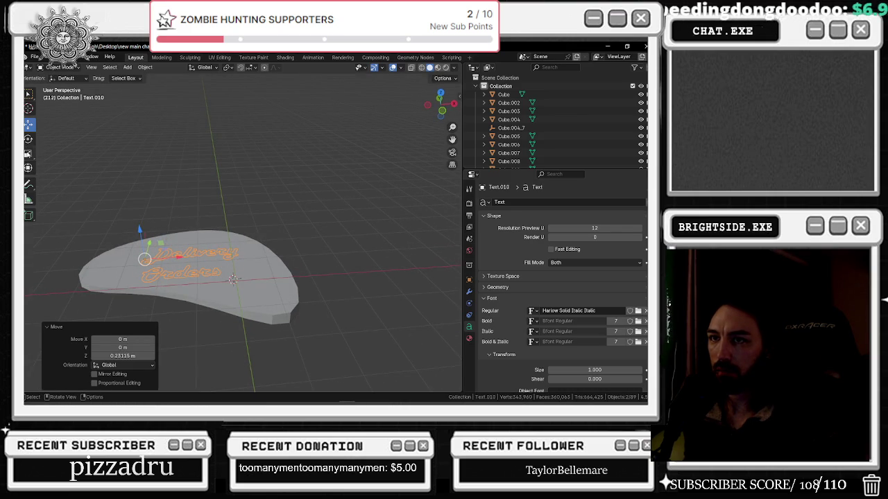
Scale the text to 1.284 on X and 1.677 on Y, then shift it left
key(s)
key(x)
click(166, 249)
key(s)
key(y)
click(158, 258)
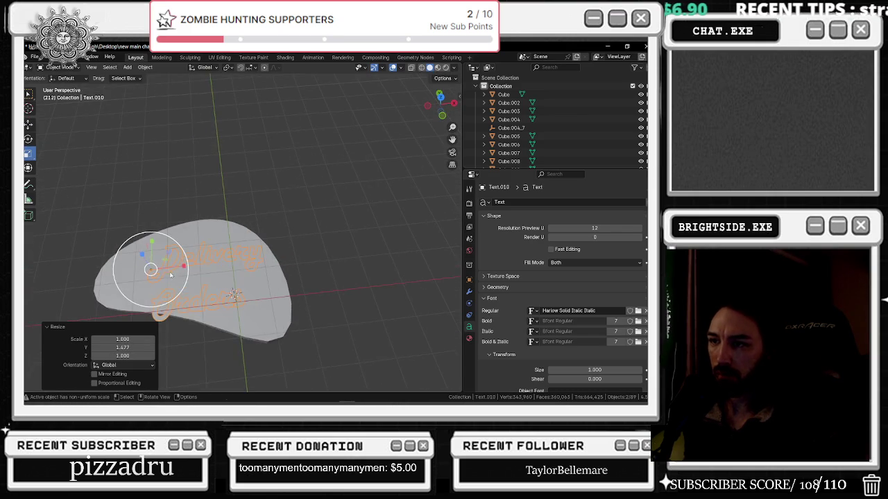
key(g)
click(147, 258)
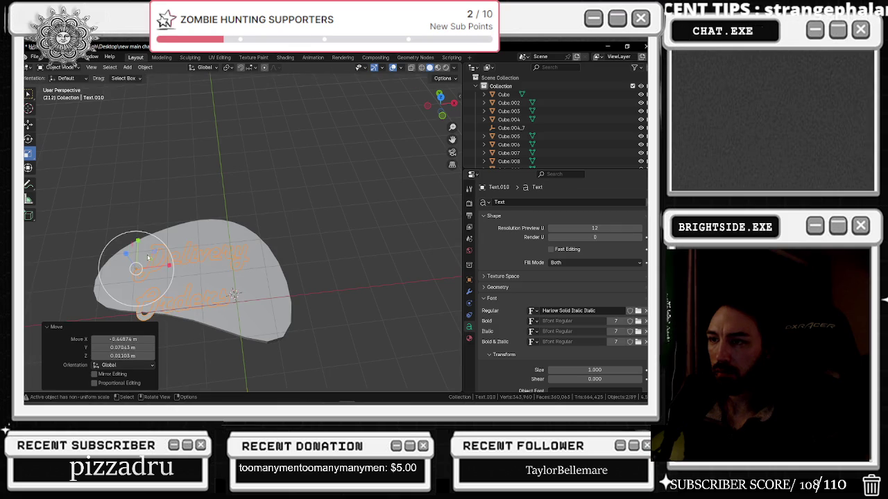
click(469, 292)
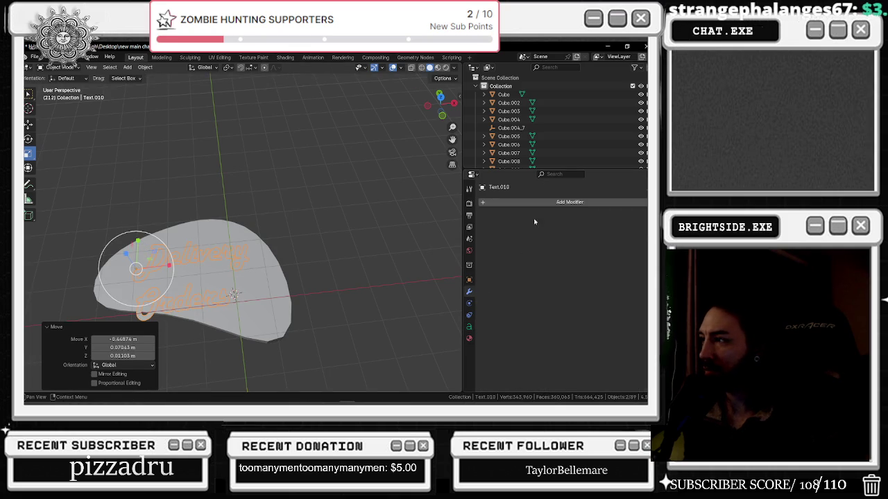
Add a 0.26 m Solidify modifier to the text and lift it onto the plaque
click(494, 203)
mouse_move(483, 196)
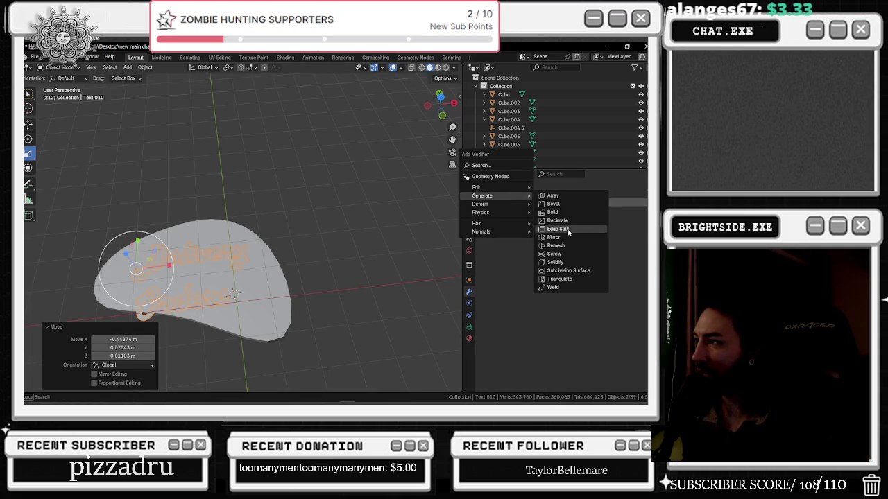
click(555, 262)
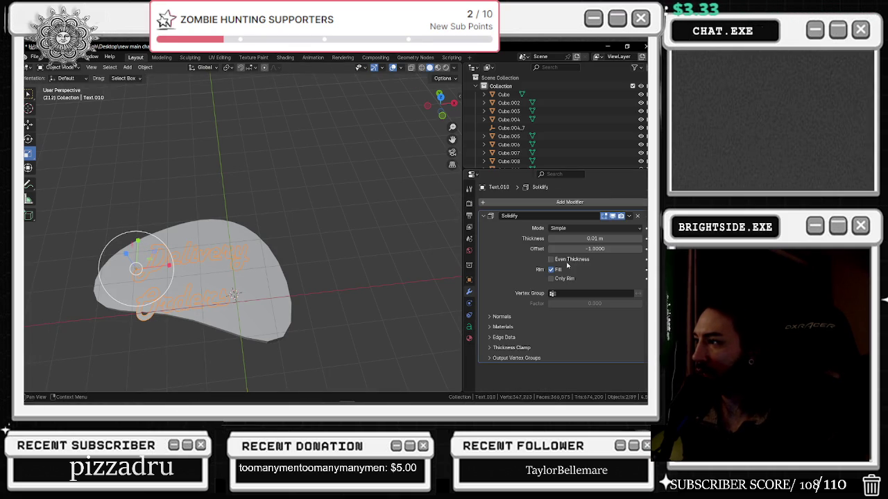
middle_drag(371, 281, 352, 221)
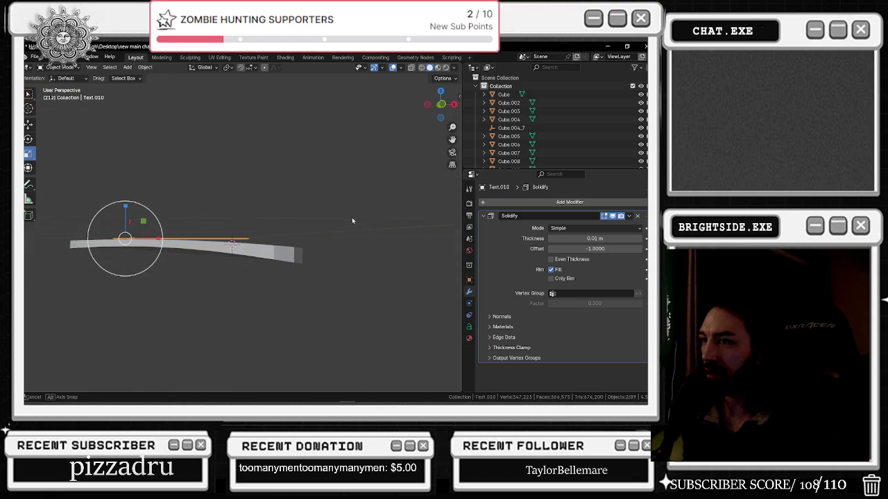
drag(125, 201, 150, 188)
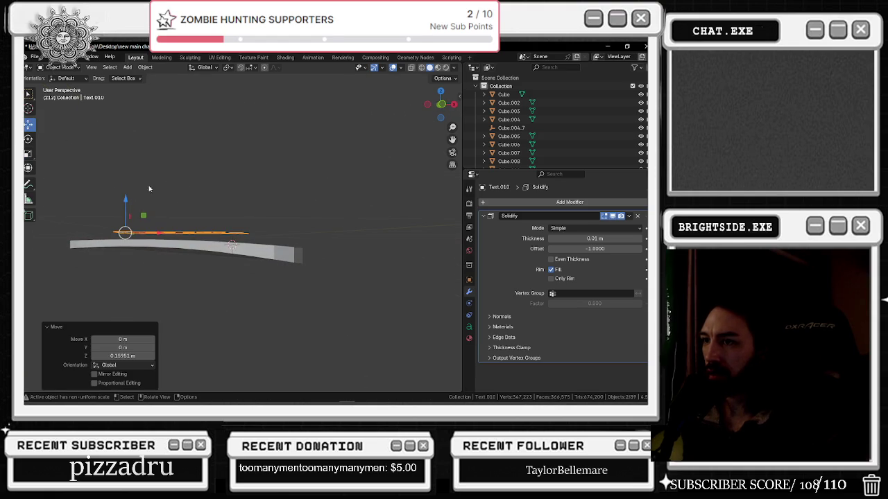
drag(583, 238, 624, 238)
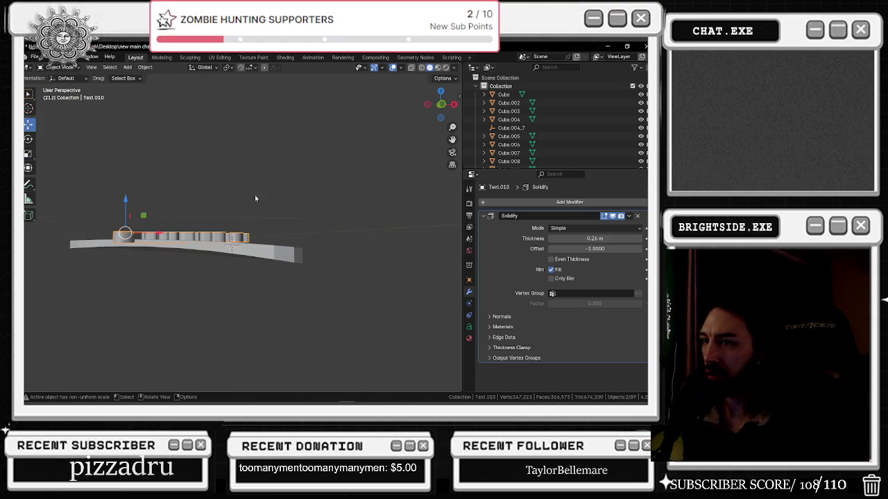
alt+middle_drag(254, 195, 230, 234)
drag(136, 223, 136, 215)
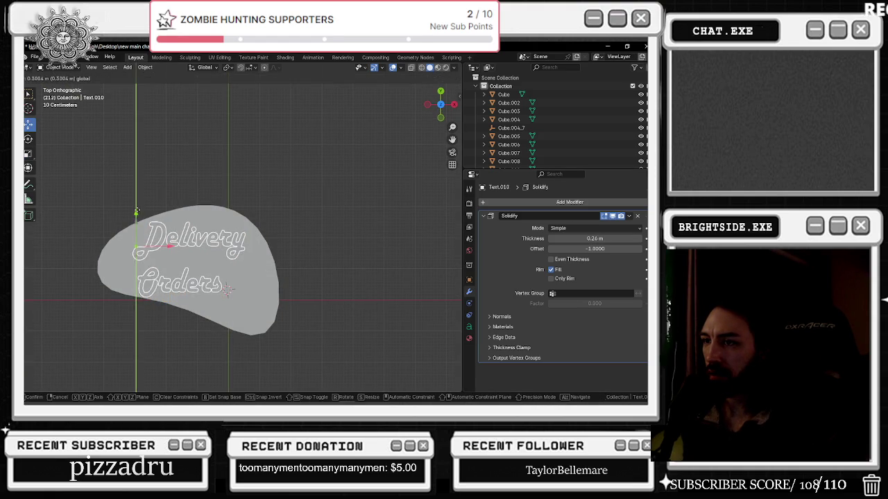
drag(167, 247, 163, 249)
middle_drag(162, 250, 194, 172)
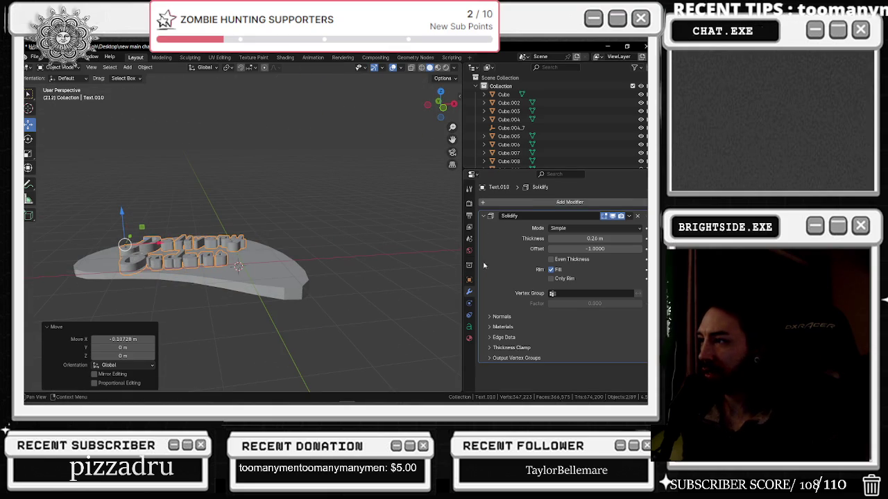
click(469, 338)
Assign the green Material.061 to the Delivery Orders text
click(498, 239)
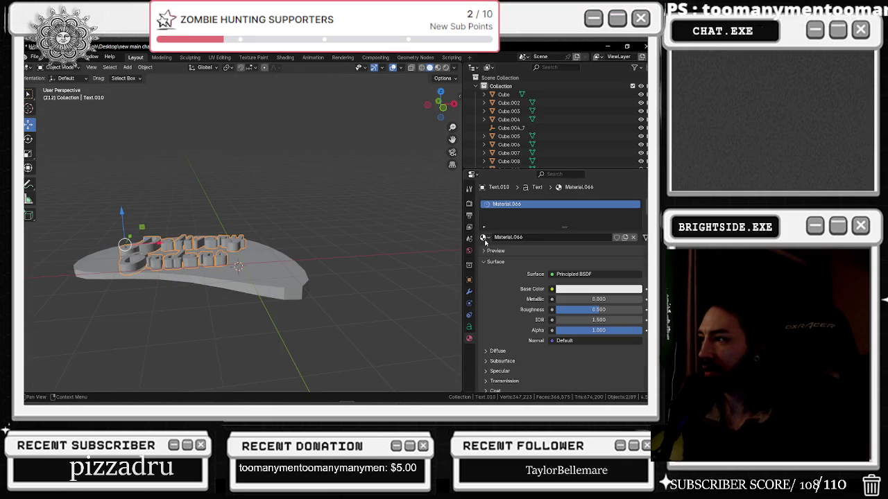
click(485, 239)
click(509, 268)
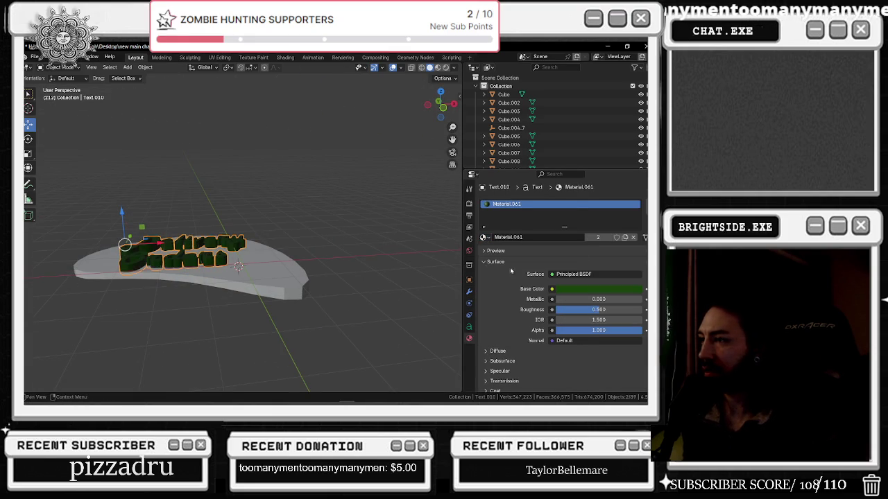
Remove all the plaque's material slots and assign it the dark material named 'material'
click(267, 261)
middle_drag(266, 261, 270, 291)
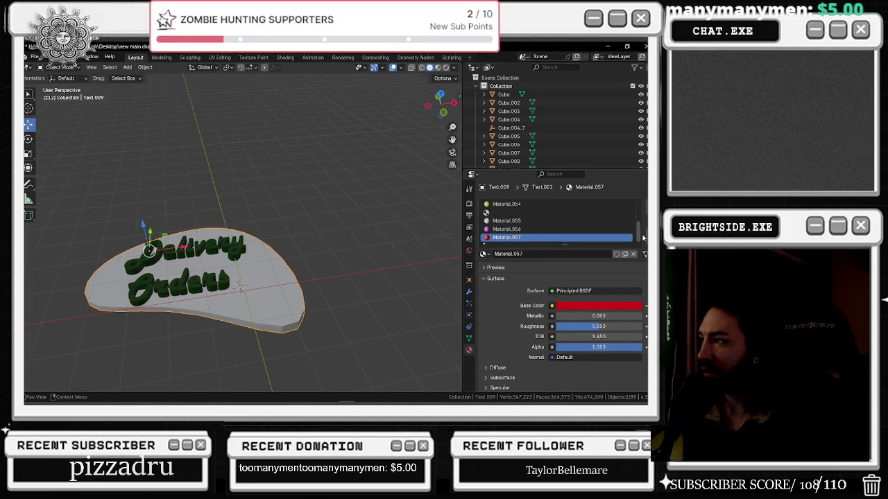
click(629, 204)
click(644, 212)
click(644, 212)
click(644, 212)
click(644, 212)
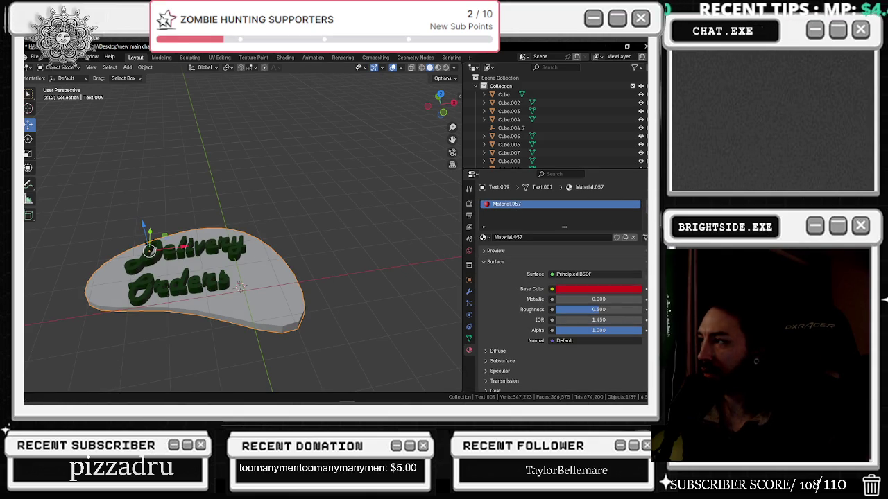
click(644, 212)
click(483, 237)
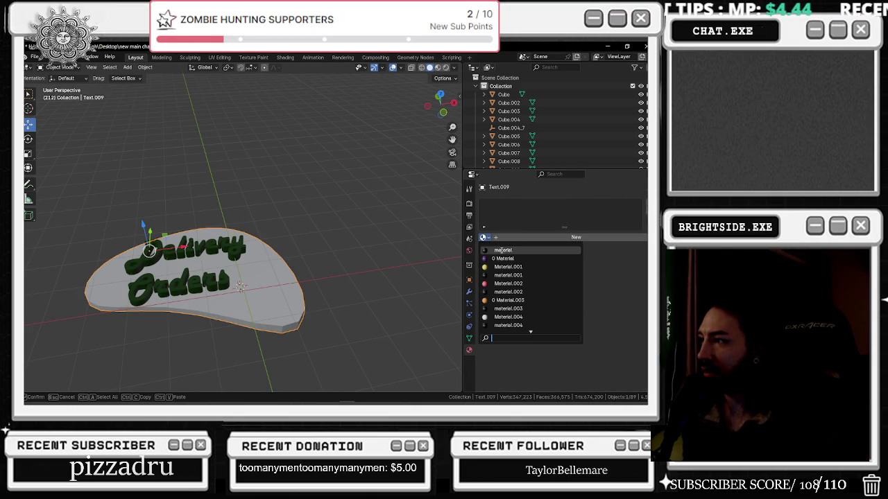
click(502, 251)
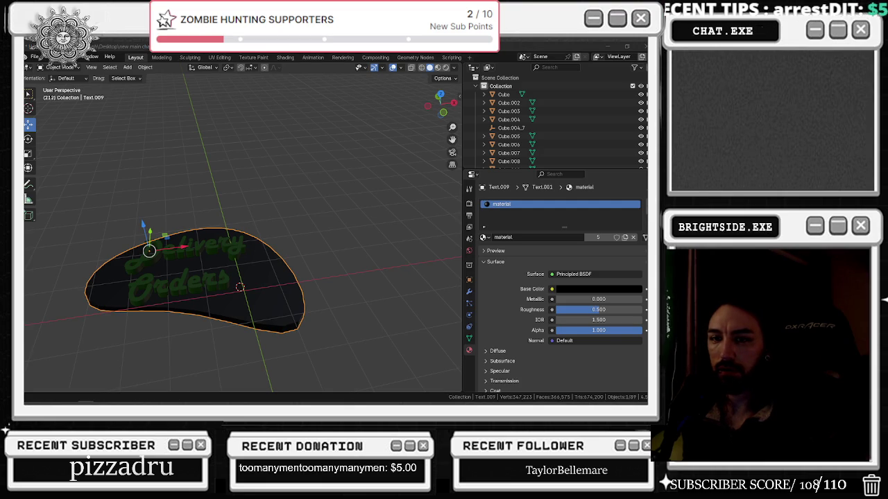
key(alt+Tab)
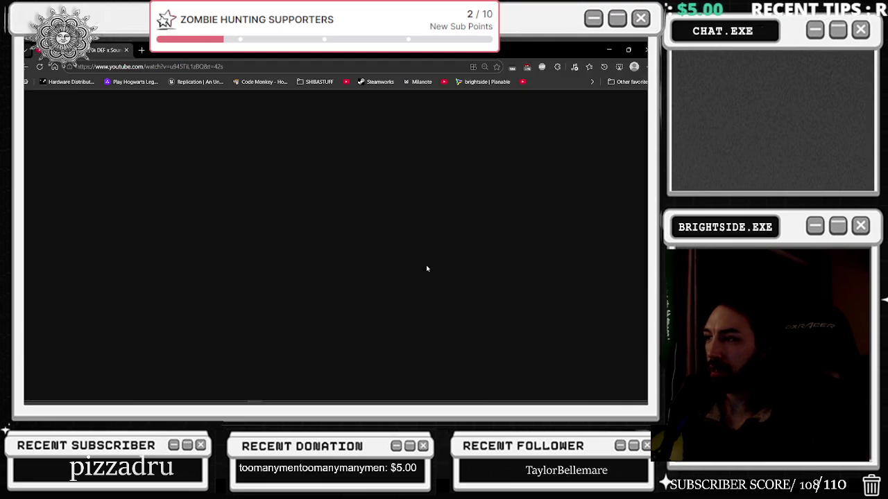
Skip the Whethan live set forward twice on YouTube, then return to Blender
click(367, 288)
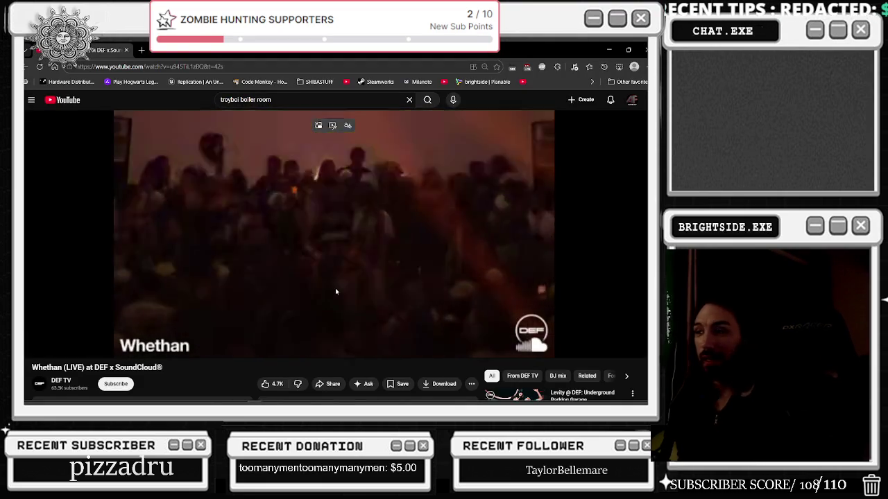
key(Right)
key(Right)
key(Right)
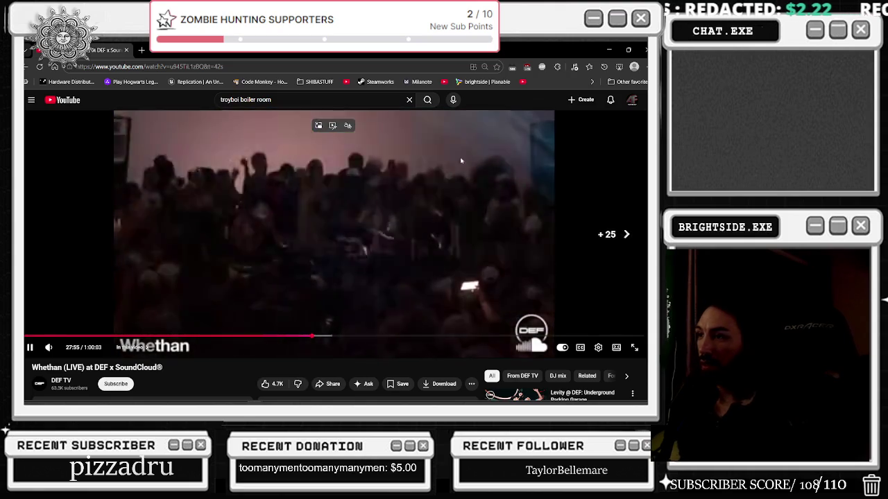
key(Right)
key(Right)
key(alt+Tab)
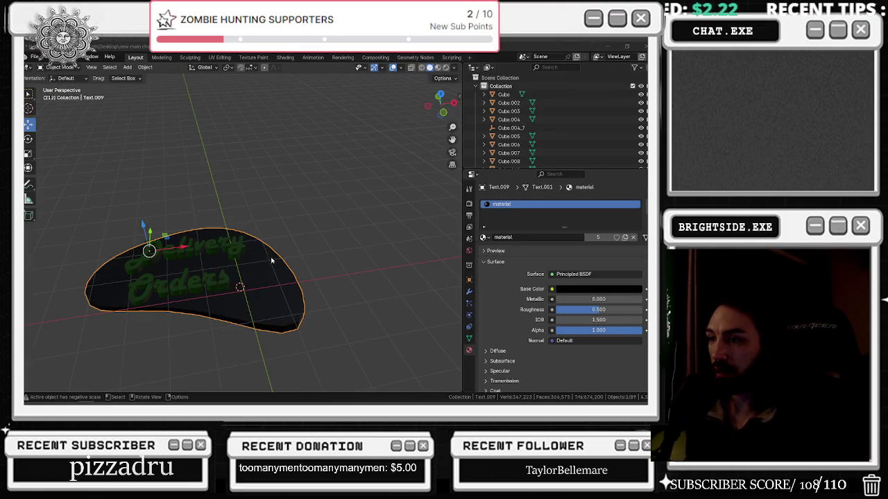
Paste a copy of the plaque and raise it 0.15 m above the original
middle_drag(272, 261, 285, 222)
key(ctrl+v)
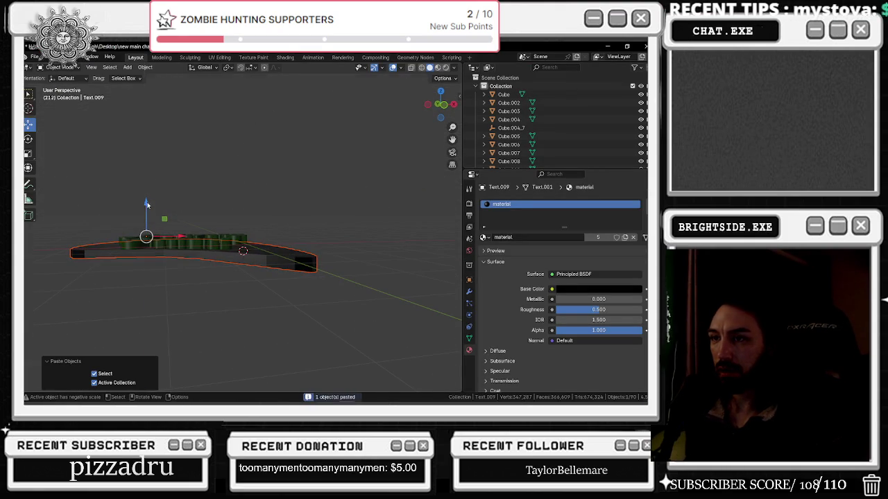
drag(147, 203, 185, 194)
key(KP_7)
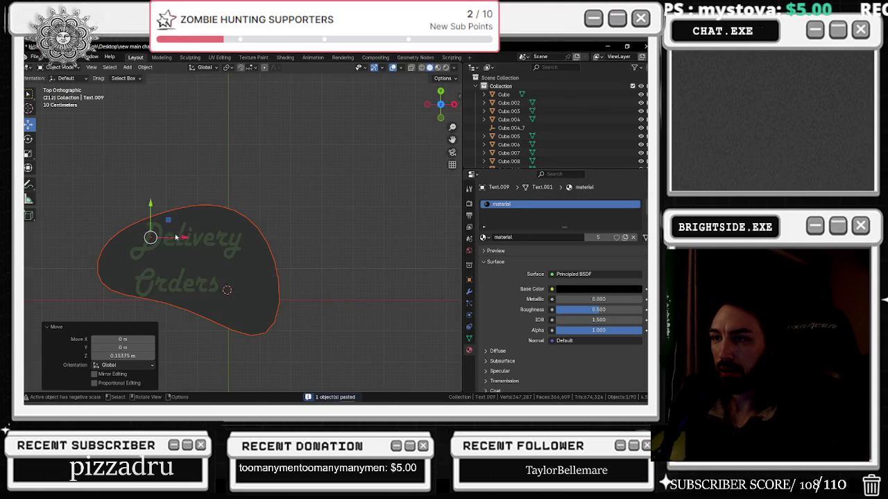
scroll(176, 238, up, 2)
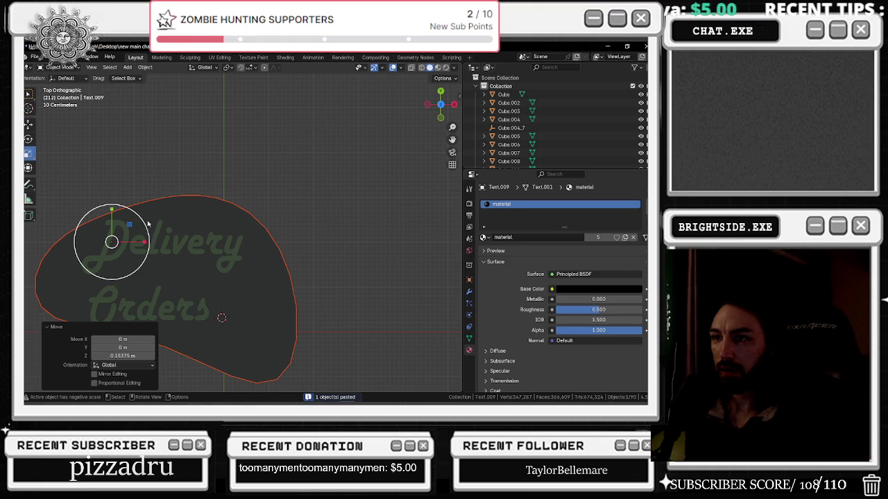
Shrink the copy to 0.871 and nudge it to centre inside the black plaque
key(s)
key(Escape)
mouse_move(112, 208)
mouse_down()
mouse_move(117, 232)
mouse_move(144, 242)
mouse_move(135, 242)
mouse_up()
click(28, 123)
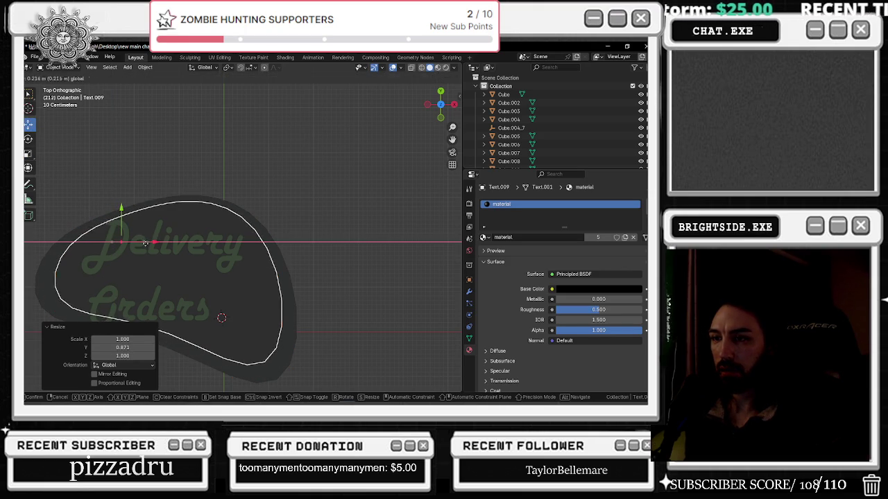
drag(120, 209, 121, 214)
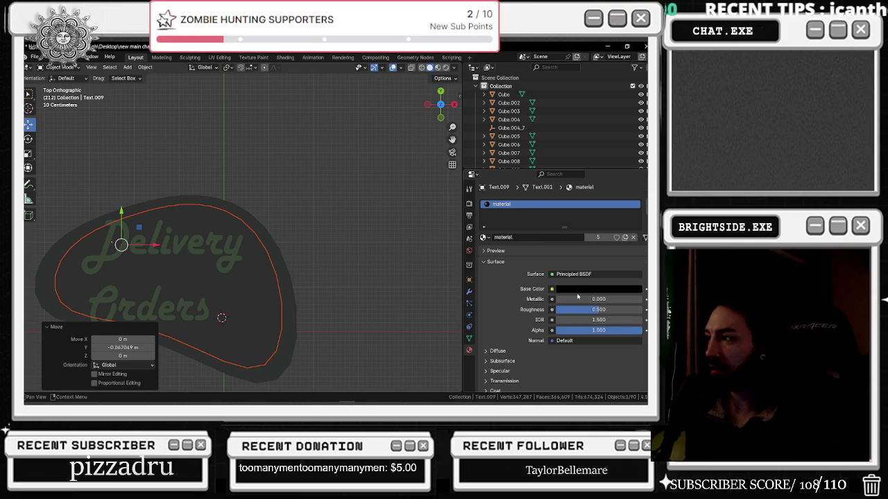
click(487, 237)
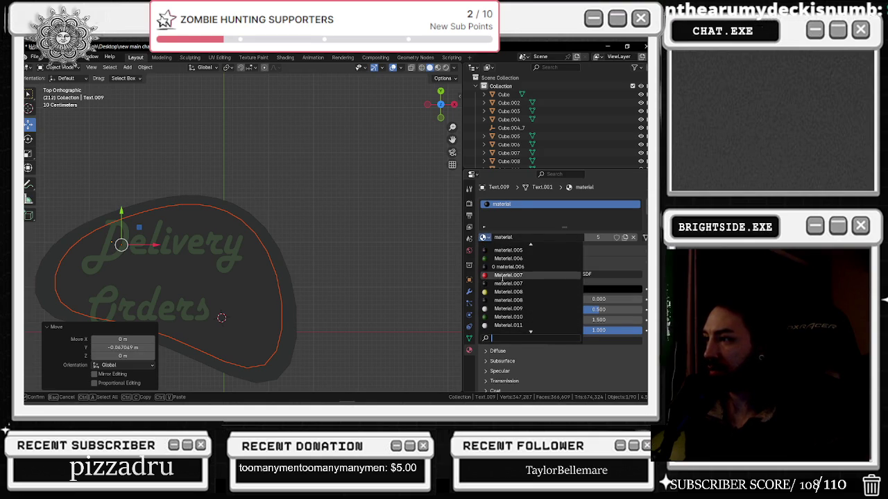
Give the inset copy the red Material.007 and the base slab the black Material.005
click(508, 280)
mouse_move(306, 229)
middle_down()
mouse_move(291, 213)
mouse_move(286, 253)
mouse_move(332, 201)
middle_up()
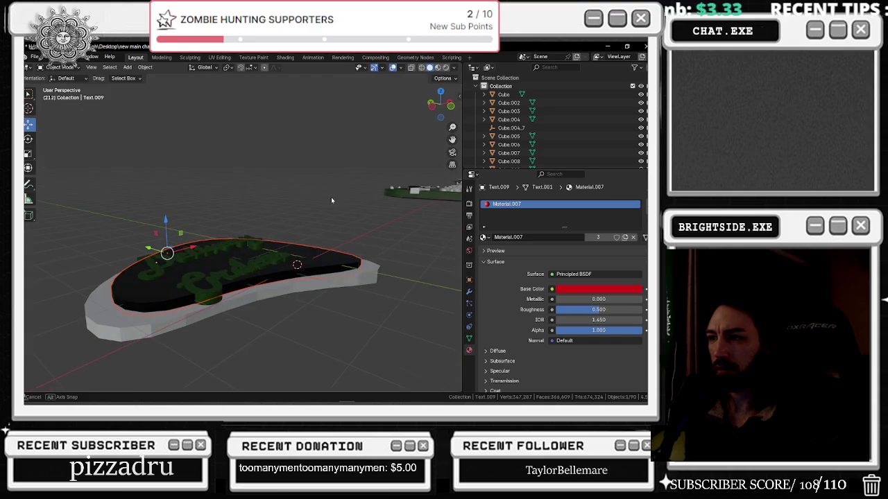
click(316, 253)
click(340, 287)
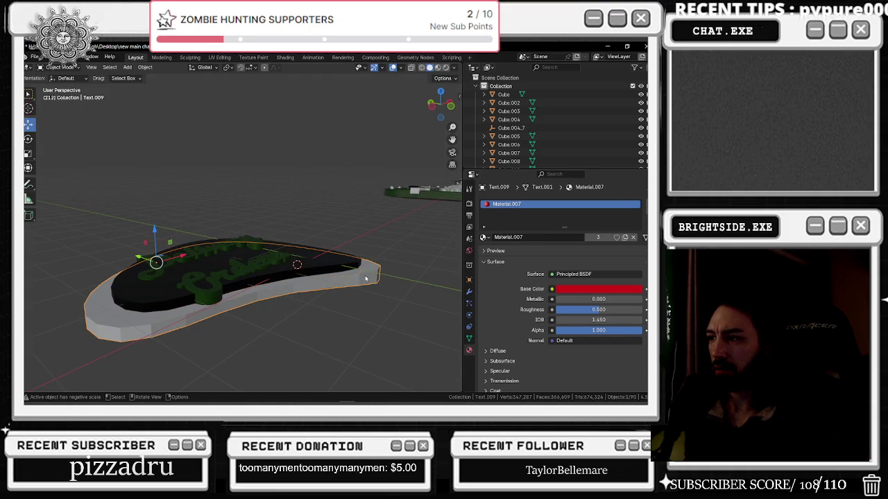
click(488, 238)
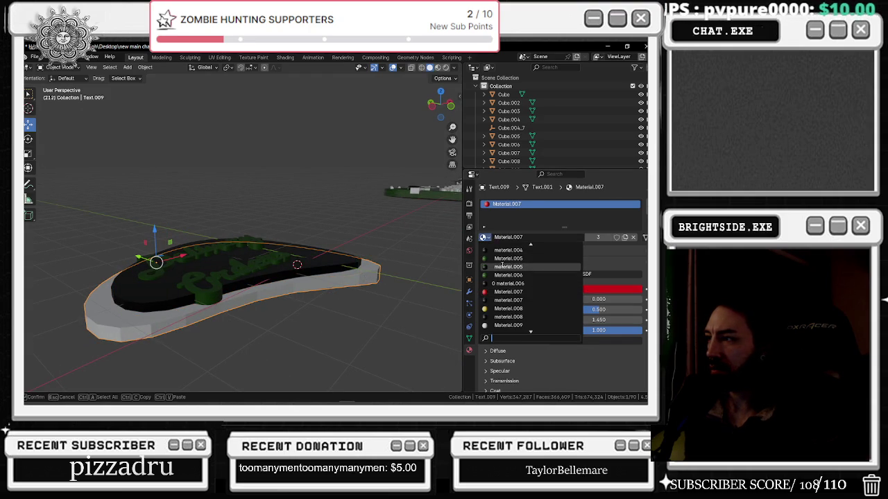
click(502, 268)
Clear the inner sign's material slot and assign it the purple 'Material'
click(338, 264)
click(484, 238)
click(502, 276)
middle_drag(326, 277, 370, 264)
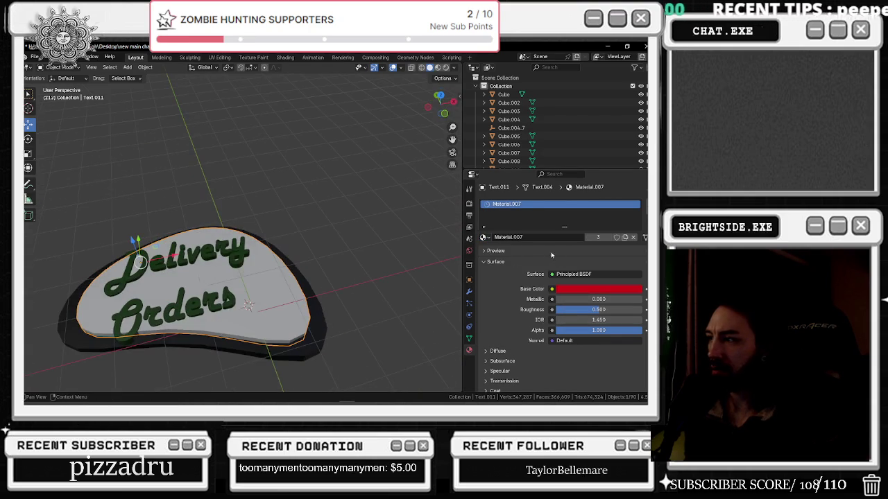
click(483, 237)
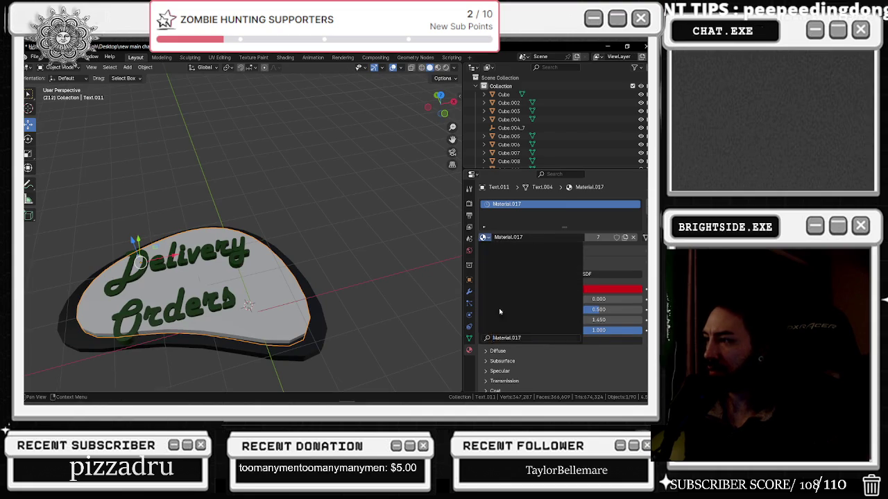
middle_drag(416, 291, 360, 252)
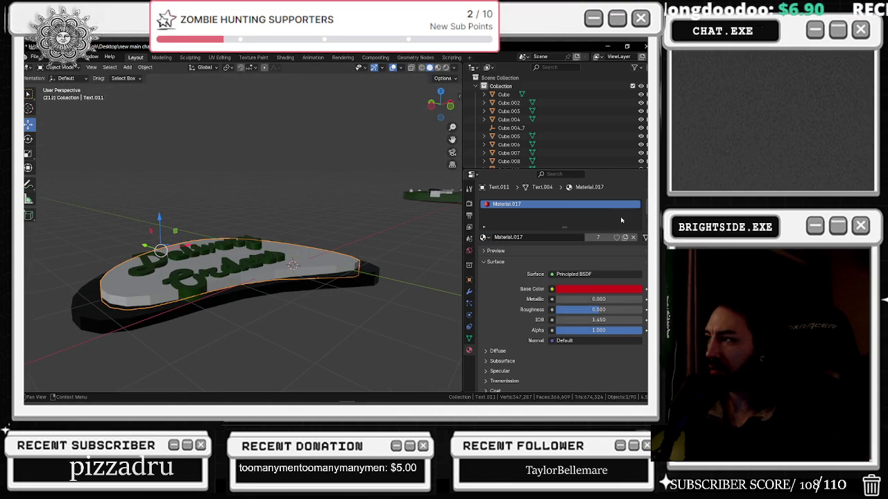
click(645, 212)
click(483, 237)
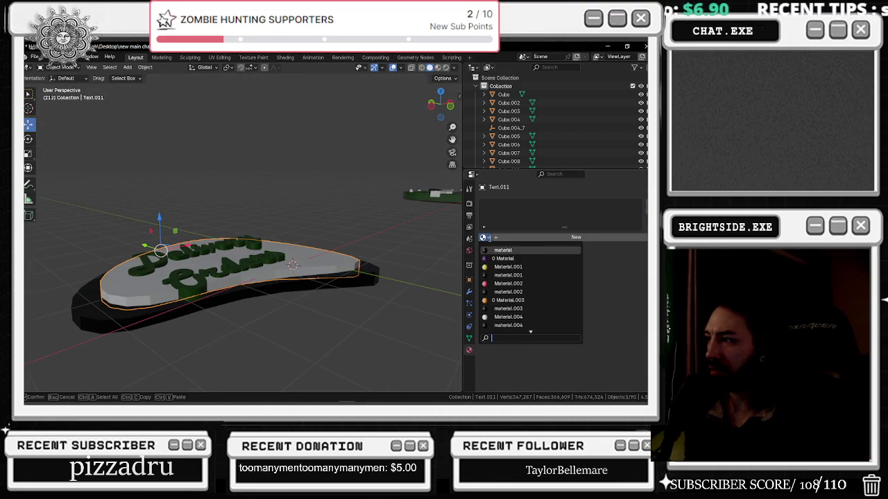
click(509, 257)
Select the green Delivery Orders text and slide it right along X
middle_drag(444, 208, 414, 112)
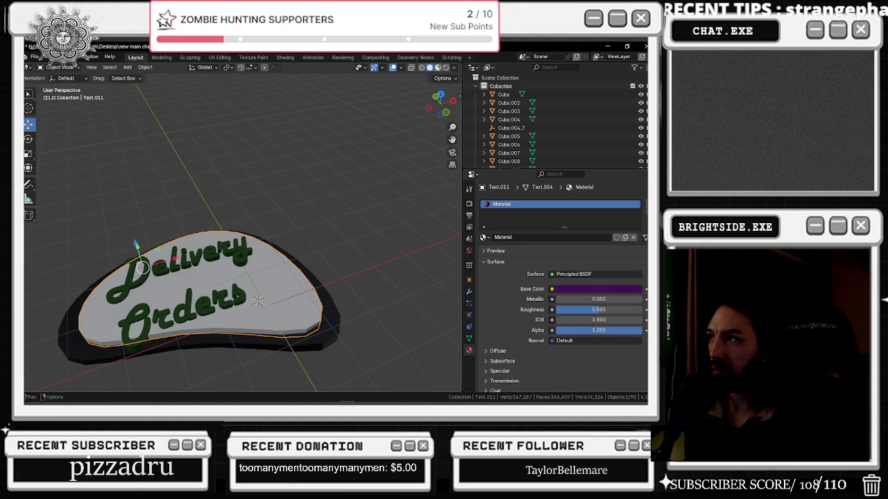
scroll(243, 277, up, 3)
middle_drag(347, 278, 491, 239)
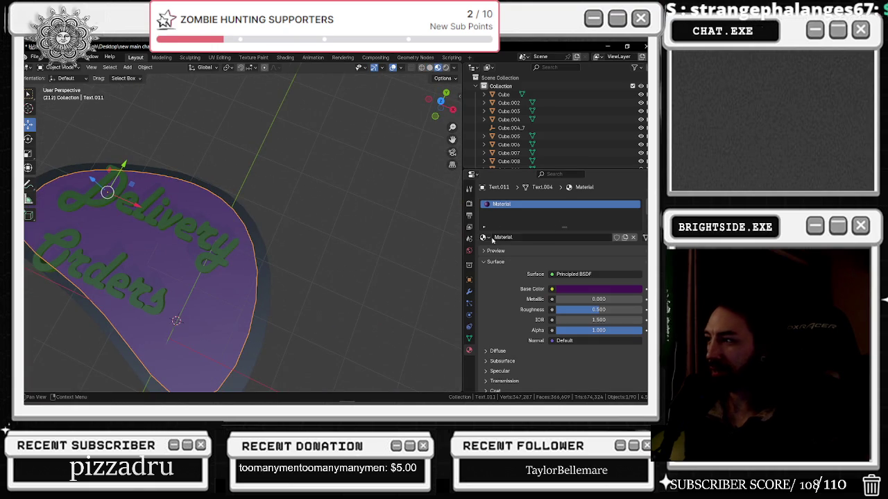
middle_drag(208, 236, 229, 208)
scroll(227, 214, down, 2)
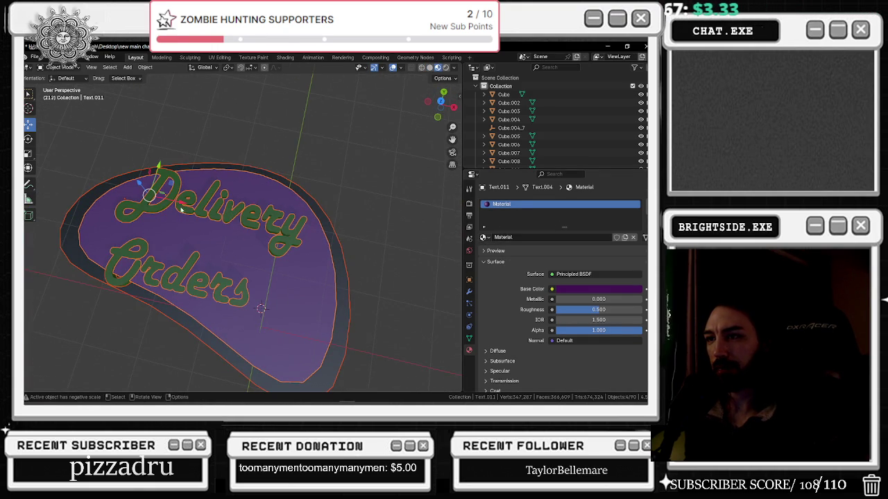
scroll(181, 208, down, 2)
middle_drag(180, 208, 259, 237)
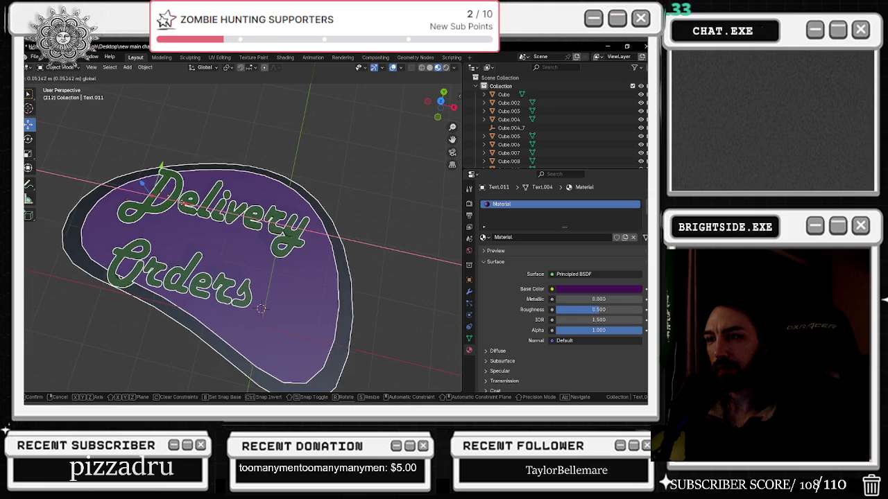
click(268, 235)
drag(190, 216, 196, 206)
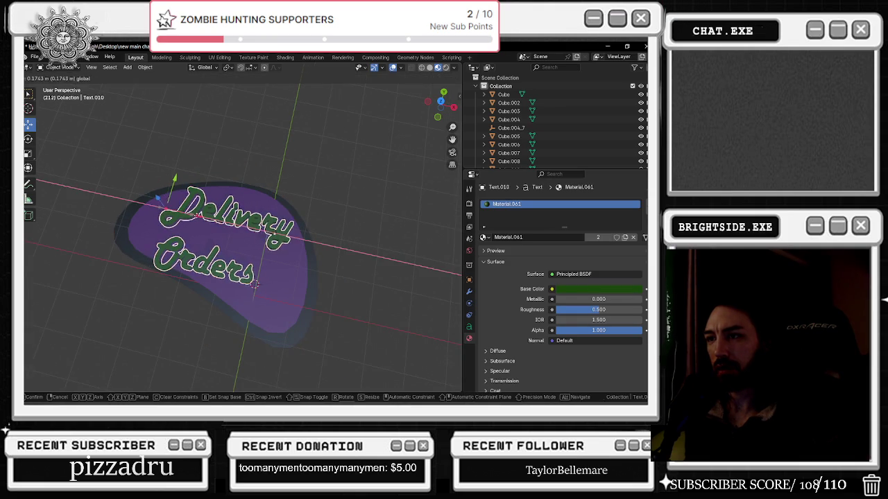
Add a Simple Deform modifier to the text on the Z axis with a -0.1° twist
click(469, 293)
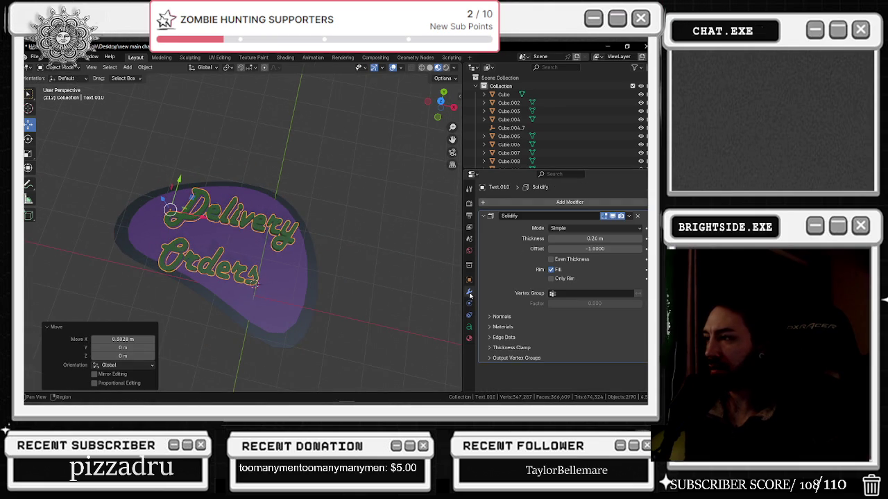
click(502, 201)
mouse_move(463, 211)
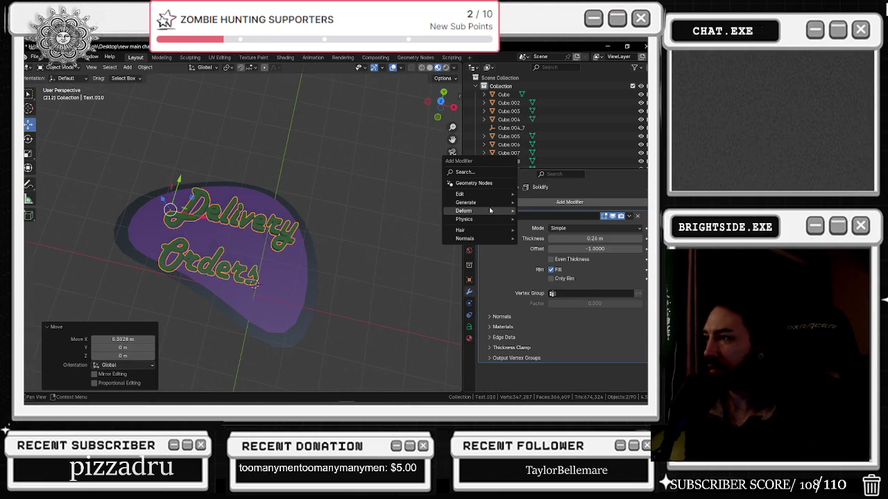
click(547, 269)
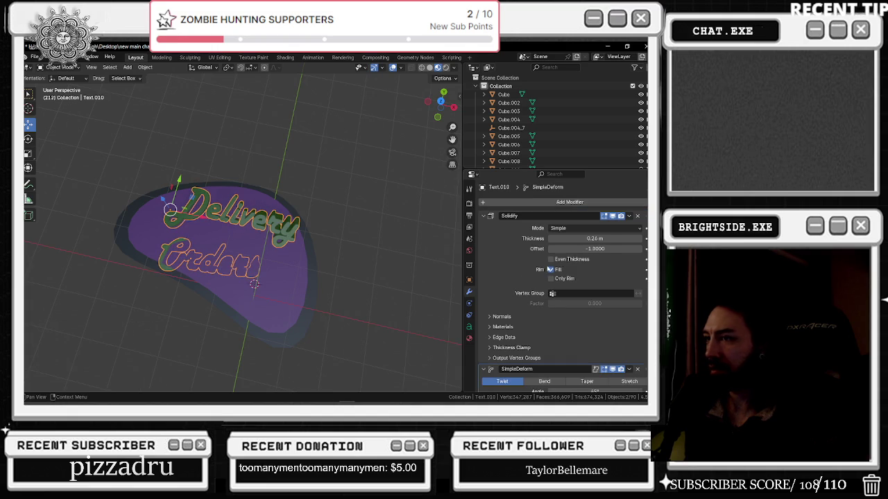
scroll(582, 314, down, 2)
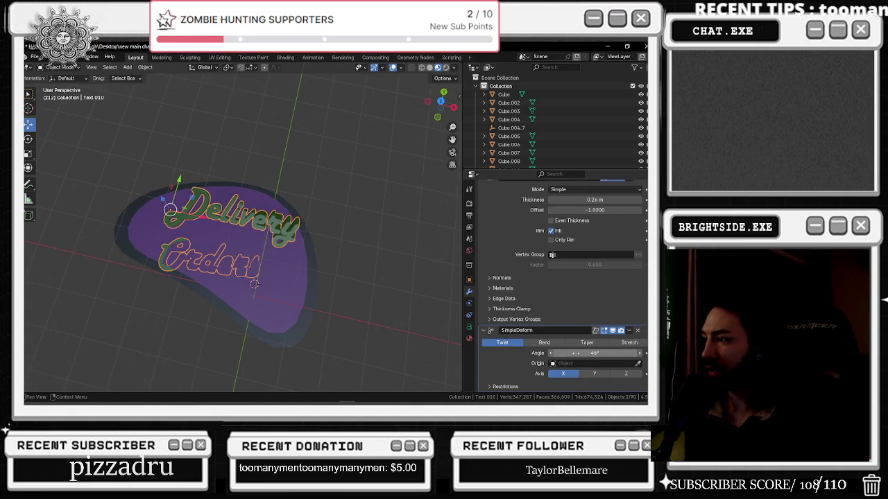
click(594, 374)
middle_drag(324, 310, 388, 298)
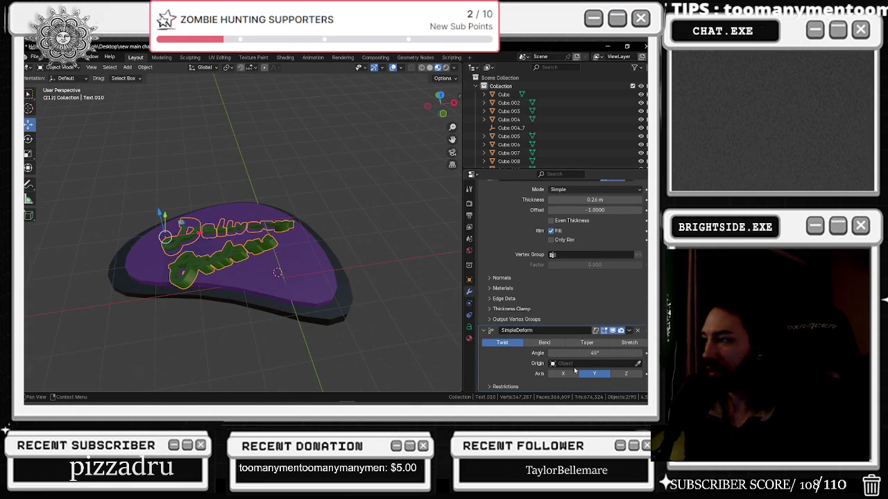
click(625, 373)
drag(594, 353, 586, 353)
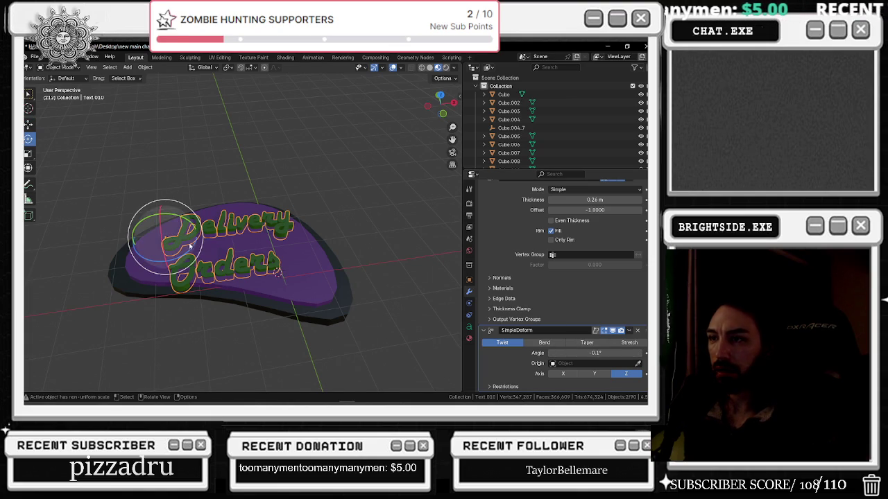
Rotate the lettering about 3.91° around Z on the plaque
key(r)
key(z)
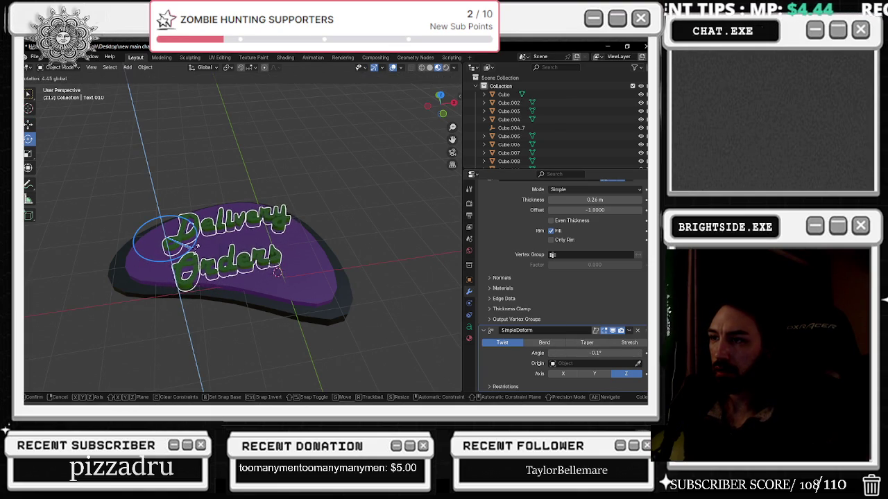
click(197, 244)
mouse_move(198, 245)
alt+middle_down()
mouse_move(314, 221)
mouse_move(302, 266)
alt+middle_up()
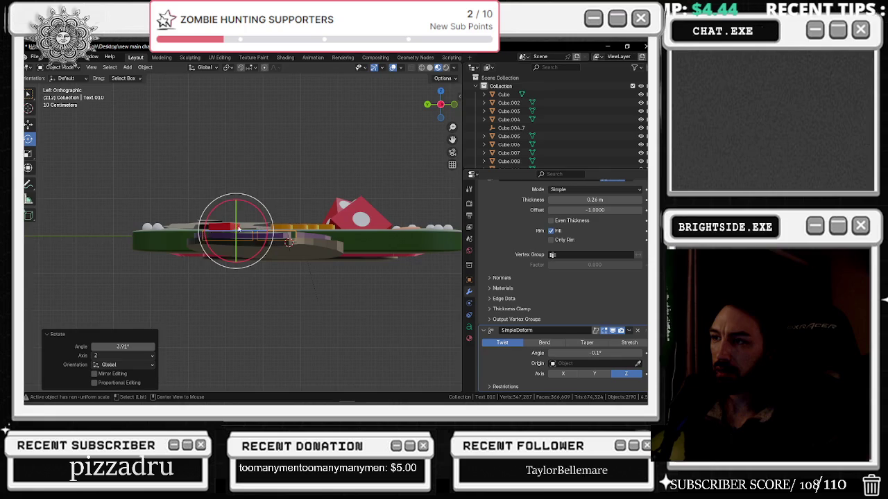
alt+scroll(243, 267, up, 1)
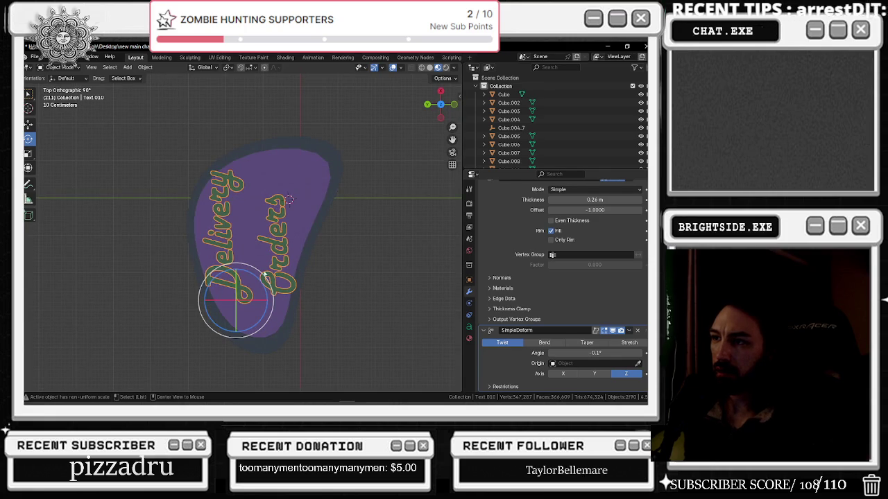
middle_drag(364, 295, 263, 279)
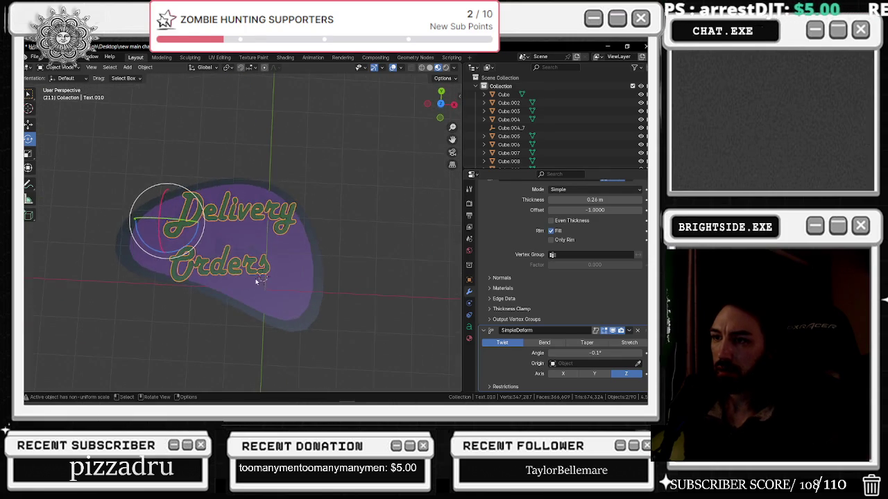
Indent the Orders line of the text
key(Tab)
click(176, 260)
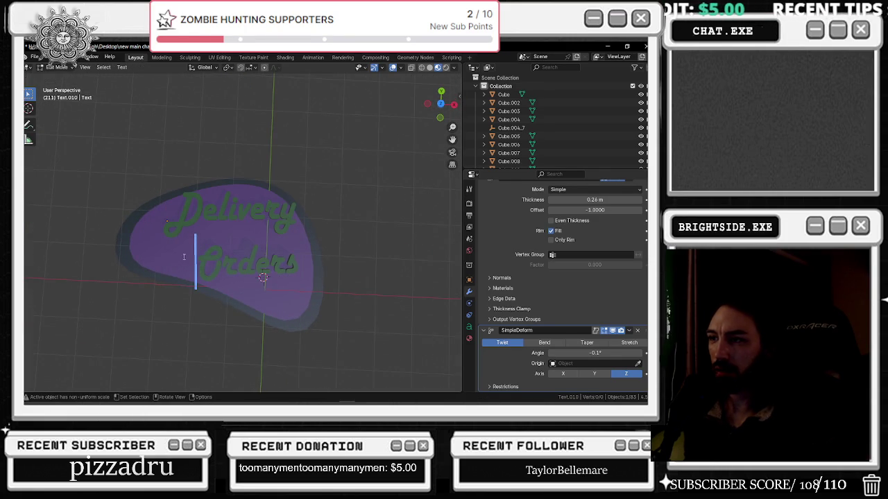
key(Tab)
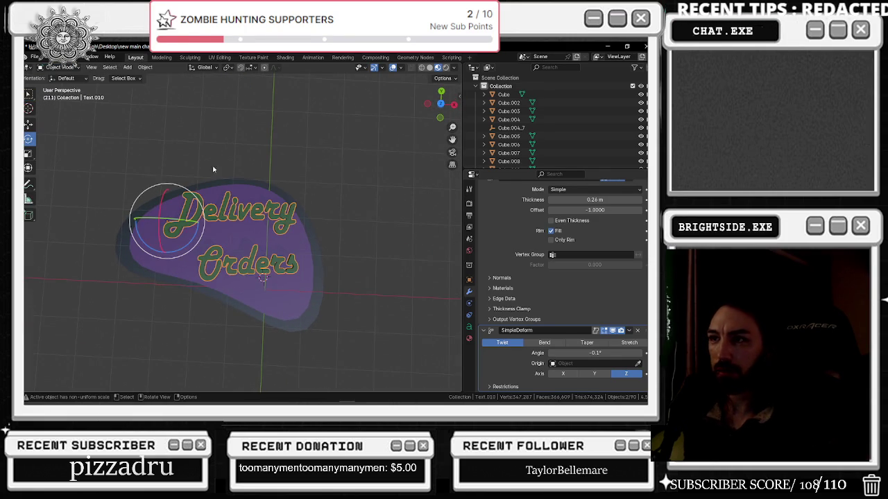
Move the text about 0.1 m left and down, then tilt it roughly -2.93°
click(29, 123)
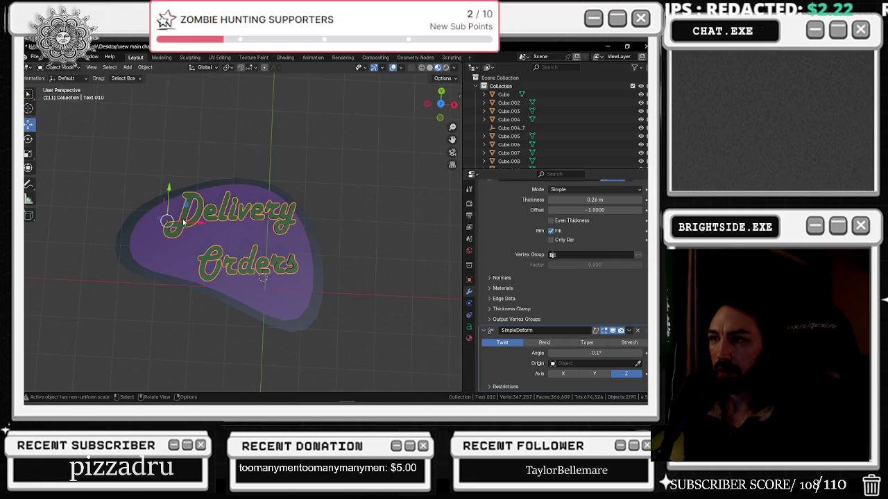
drag(183, 222, 166, 222)
drag(153, 190, 154, 198)
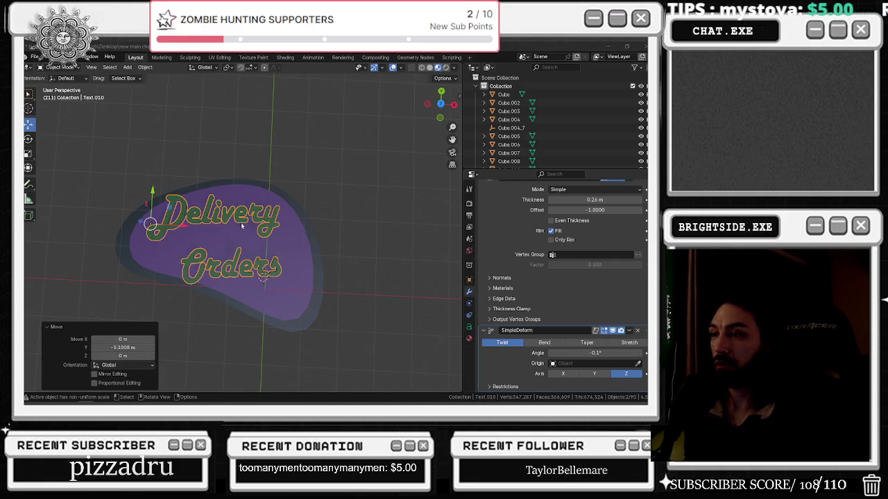
click(28, 138)
drag(178, 234, 176, 239)
Switch Simple Deform to Bend so the Delivery Orders text arcs at about -26°
key(Tab)
drag(178, 269, 280, 270)
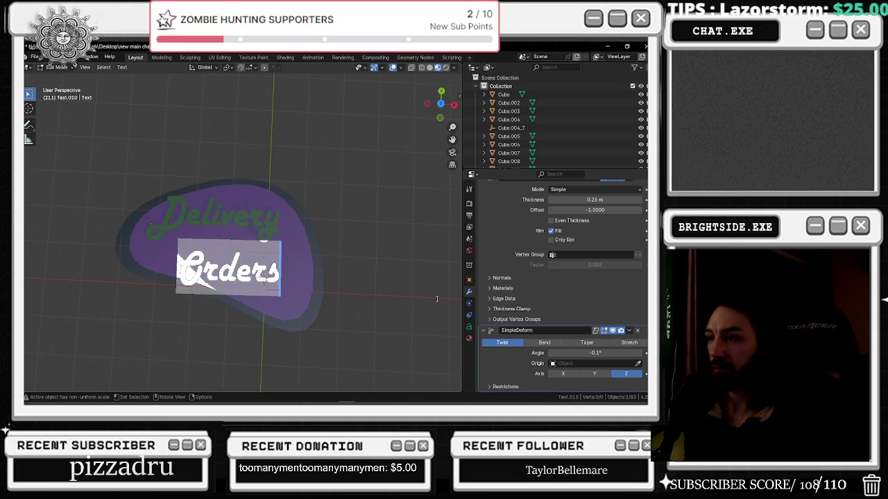
mouse_move(595, 353)
mouse_down()
mouse_move(610, 353)
mouse_move(580, 353)
mouse_up()
click(545, 342)
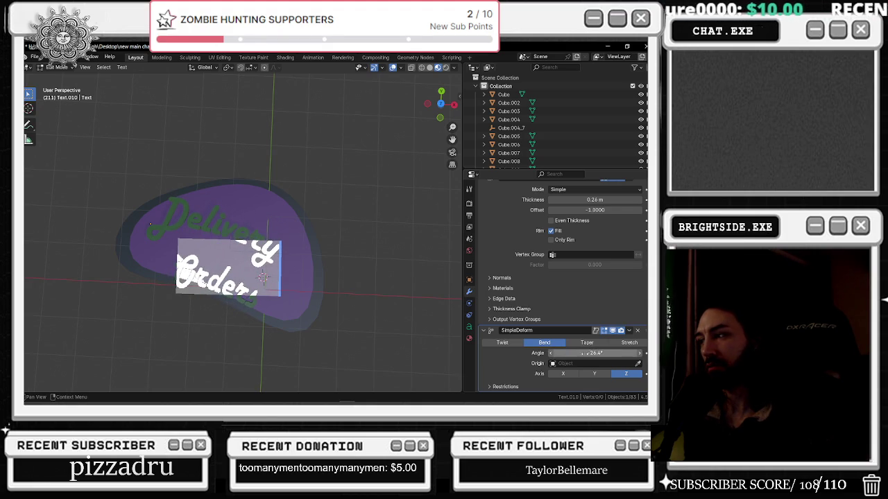
Raise the text's Character Spacing to about 1.3 in Object Data properties
scroll(604, 295, up, 2)
scroll(590, 291, down, 2)
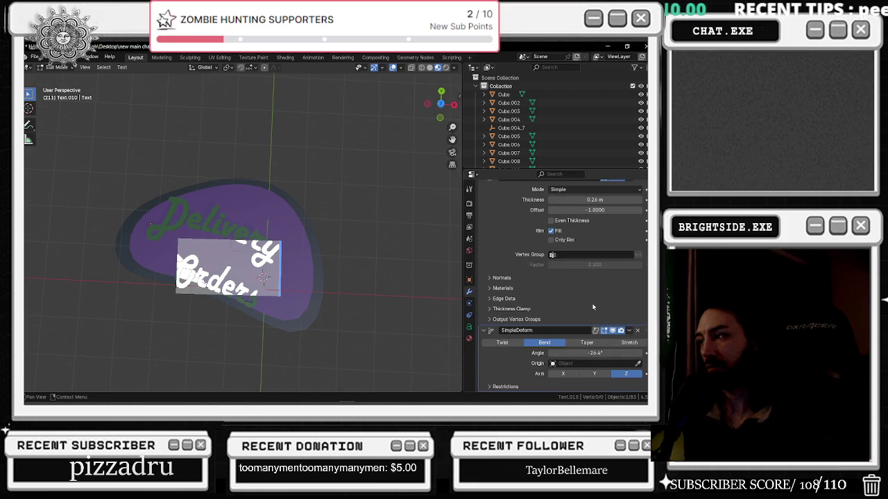
click(469, 326)
scroll(562, 340, down, 5)
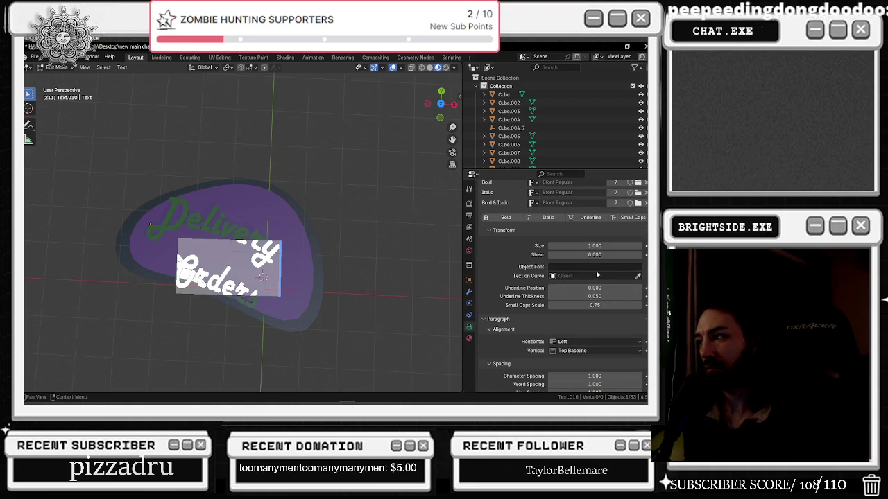
scroll(594, 296, down, 3)
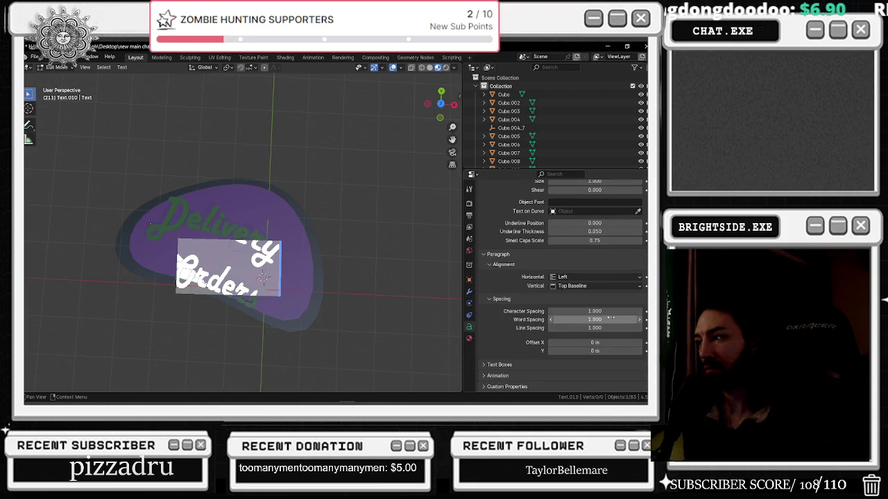
mouse_move(594, 310)
mouse_down()
mouse_move(634, 310)
mouse_move(610, 310)
mouse_up()
Ease the character spacing to 1.1, return to Object Mode and rotate the text -4.77° about Z
click(192, 269)
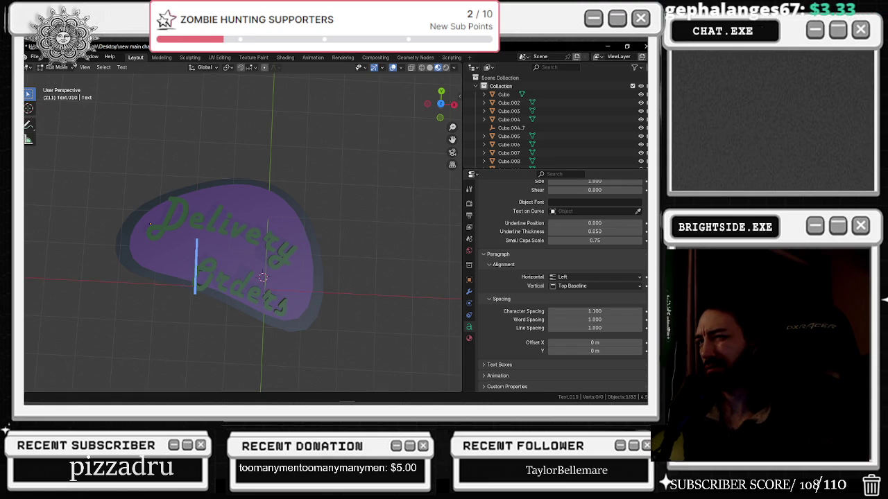
click(57, 68)
click(56, 77)
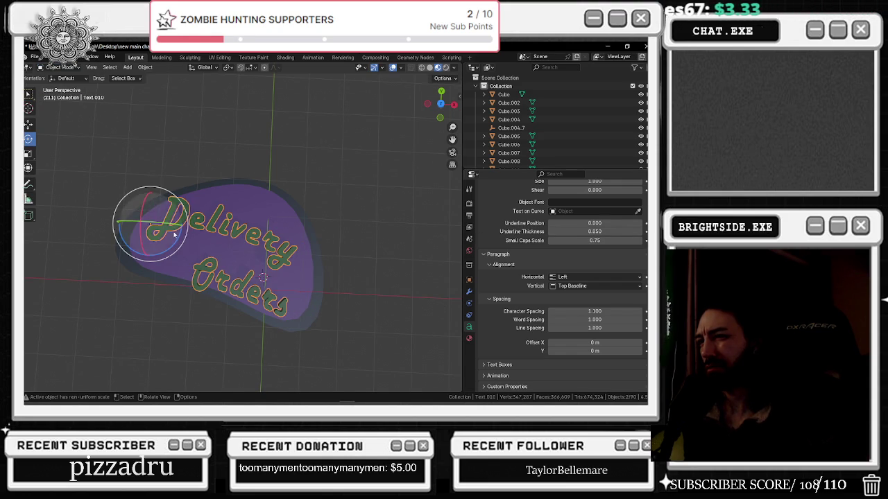
drag(178, 243, 173, 240)
Nudge the curved text along Y and X across the plaque, ending -0.126 m on Y
click(29, 123)
mouse_move(156, 194)
mouse_down()
mouse_move(162, 179)
mouse_move(161, 187)
mouse_up()
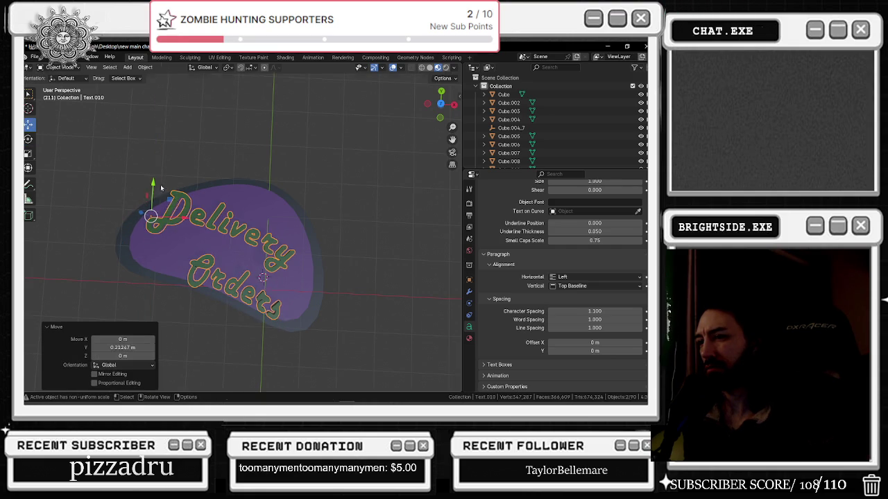
drag(167, 219, 182, 217)
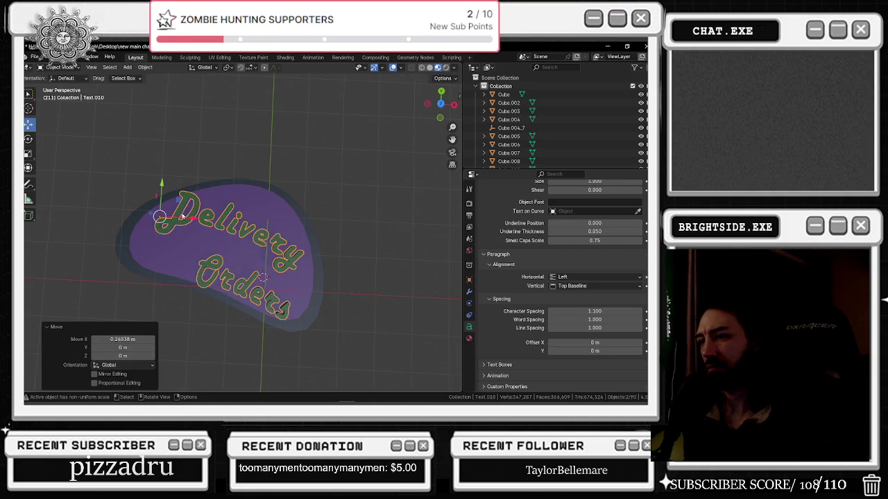
drag(163, 183, 162, 198)
mouse_move(162, 198)
middle_down()
mouse_move(255, 160)
mouse_move(258, 189)
mouse_move(260, 177)
middle_up()
drag(153, 203, 154, 198)
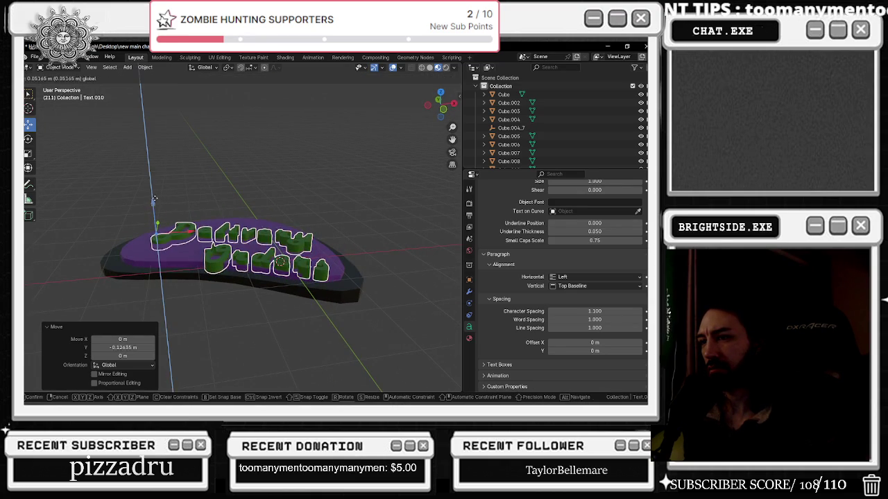
Set the lettering's Solidify Offset to -1
scroll(548, 261, up, 5)
scroll(549, 261, up, 3)
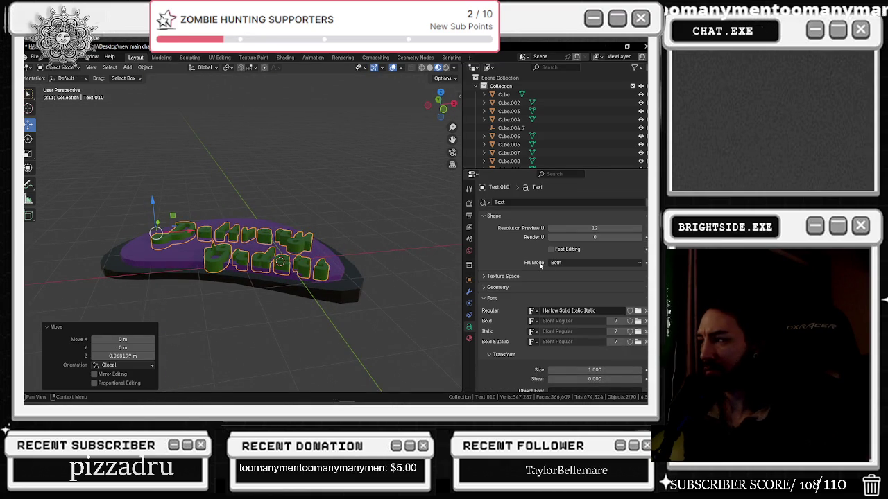
click(469, 292)
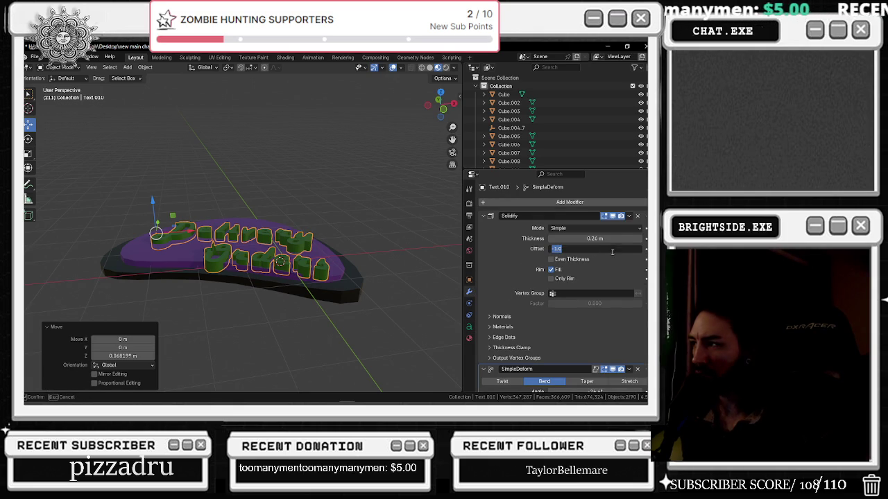
key(Return)
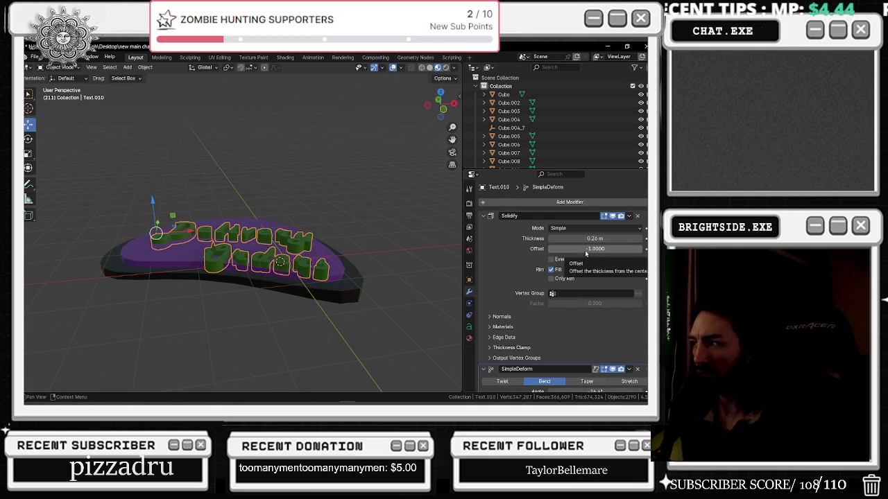
Flatten the lettering on Z and move it down onto the purple plate
click(28, 153)
mouse_move(154, 202)
mouse_down()
mouse_move(160, 226)
mouse_move(84, 171)
mouse_up()
click(28, 126)
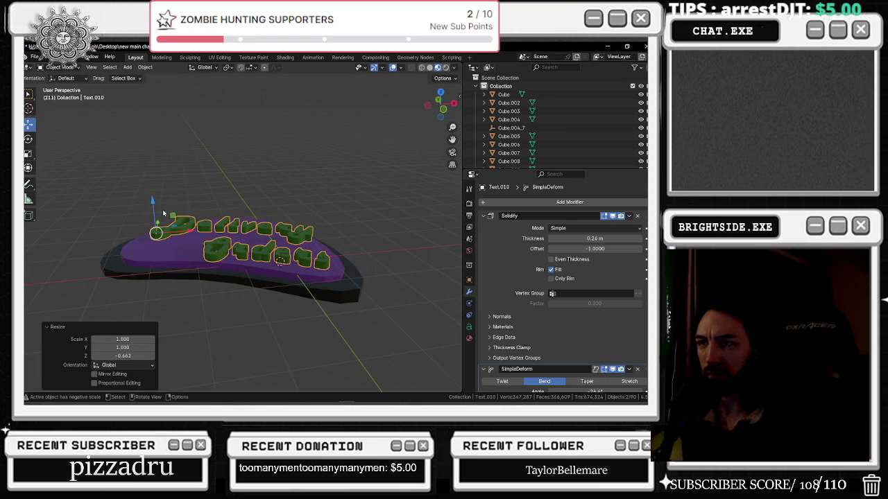
mouse_move(153, 207)
mouse_down()
mouse_move(158, 228)
mouse_move(170, 220)
mouse_up()
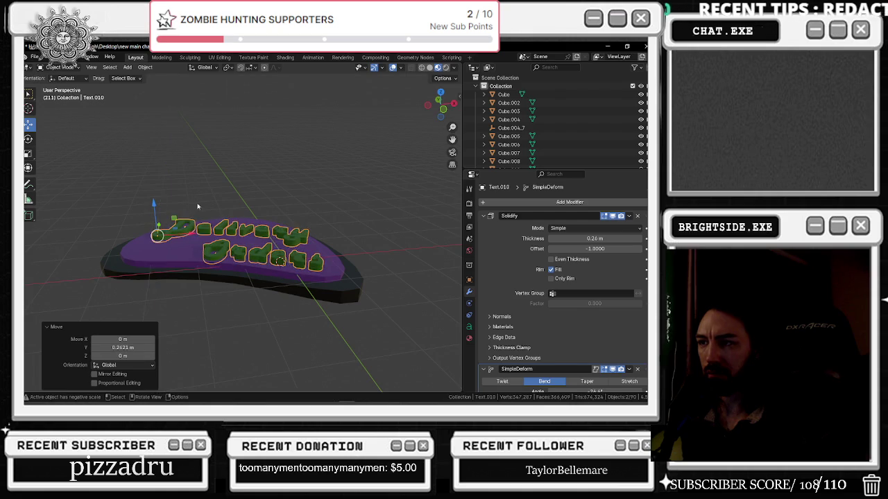
middle_drag(173, 222, 215, 254)
drag(182, 233, 166, 214)
Rotate the lettering to follow the plate's curve, then reselect it
click(29, 139)
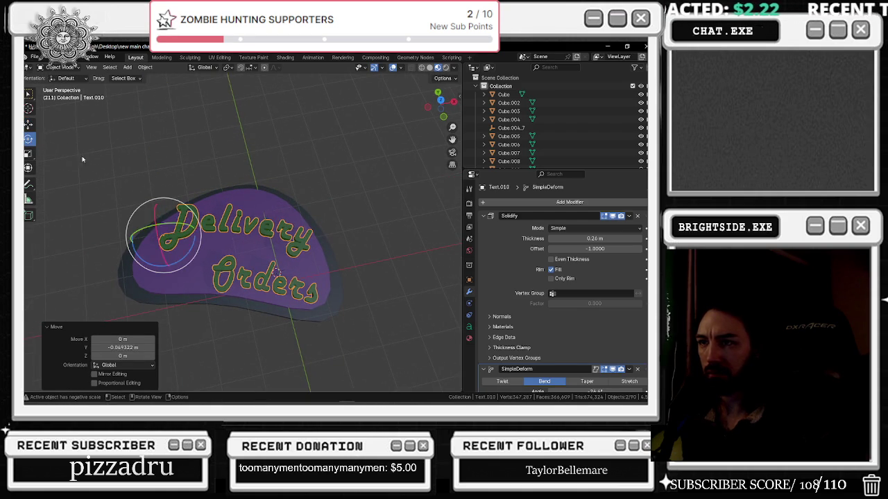
drag(192, 250, 186, 247)
click(263, 193)
mouse_move(263, 193)
middle_down()
mouse_move(279, 185)
mouse_move(283, 230)
middle_up()
scroll(283, 230, up, 3)
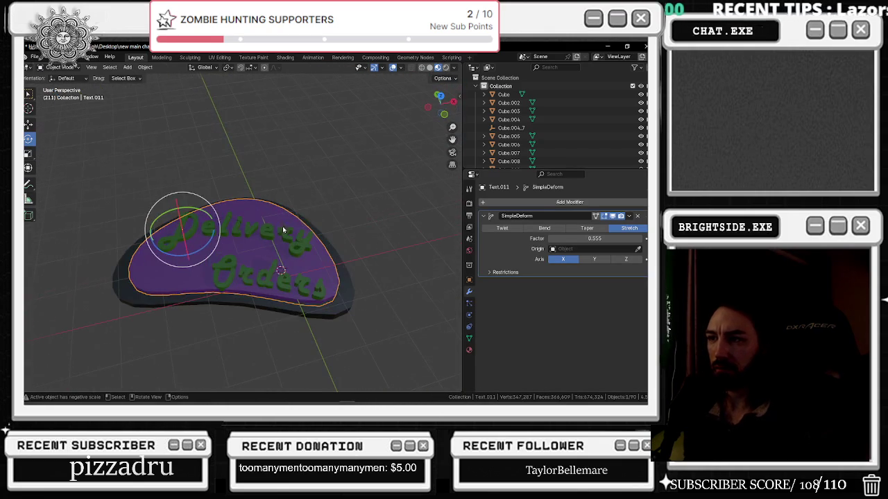
click(242, 237)
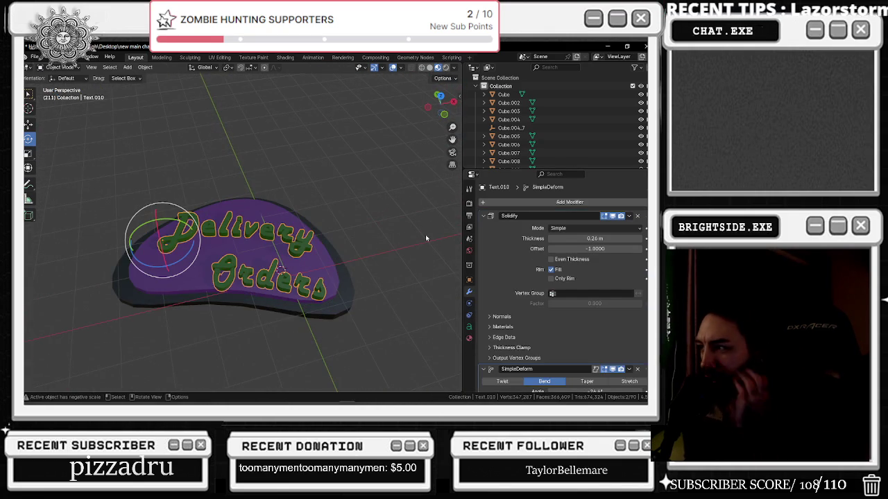
Try Material.062, .064 and .065 on the lettering, then settle on white Material.066
click(469, 338)
click(483, 237)
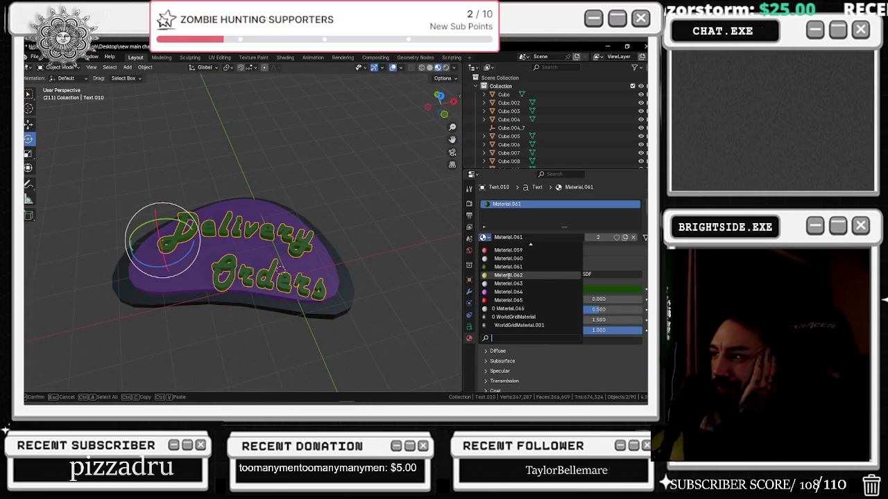
click(520, 276)
middle_drag(449, 251, 331, 259)
click(483, 238)
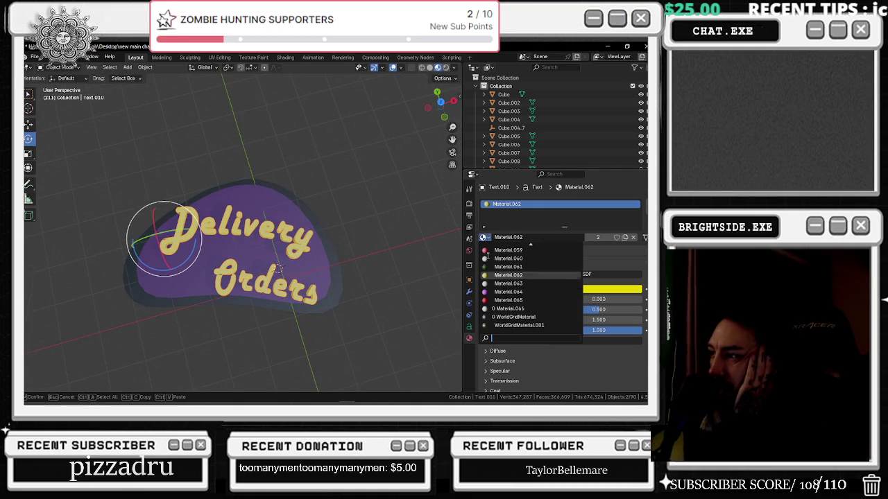
click(499, 293)
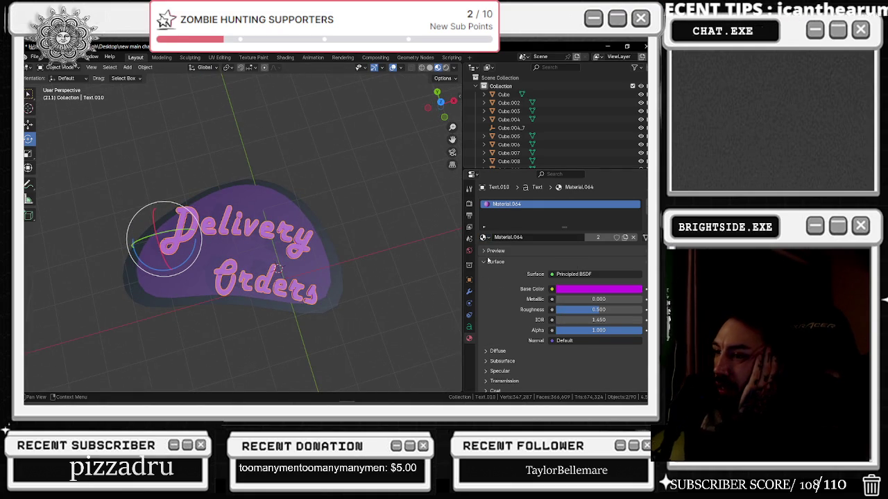
click(484, 238)
click(499, 304)
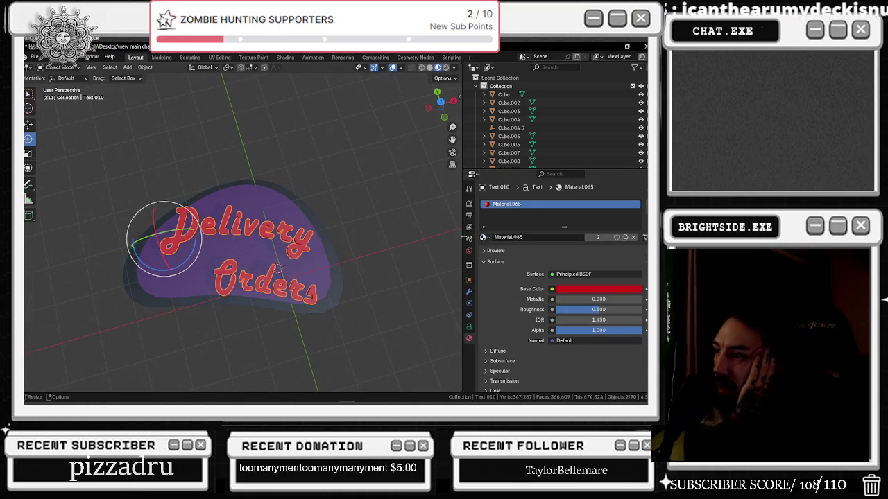
click(484, 237)
click(500, 315)
mouse_move(368, 277)
middle_down()
mouse_move(389, 280)
mouse_move(337, 277)
middle_up()
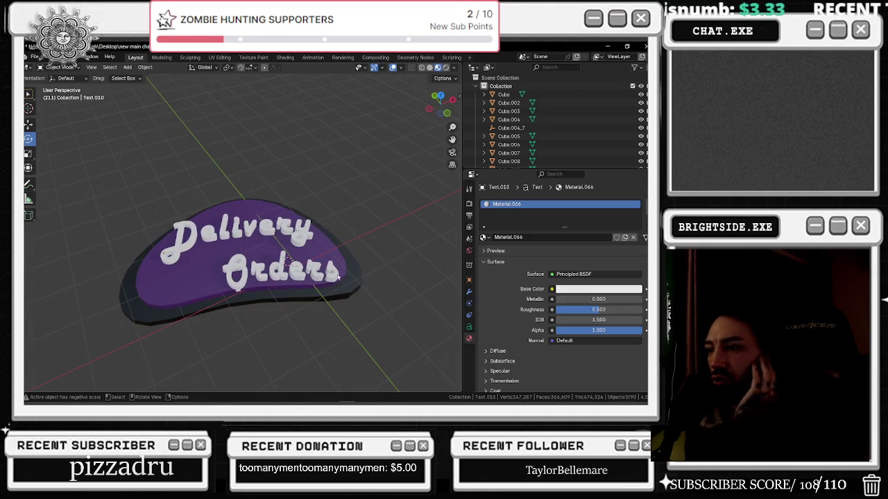
click(223, 301)
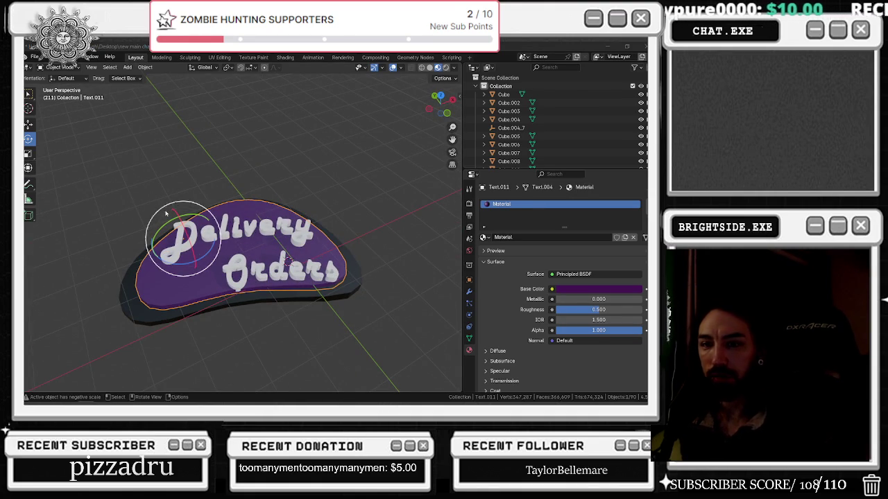
Stretch the purple plate to 1.058 and the black backing slab to 1.066 along Y
click(28, 153)
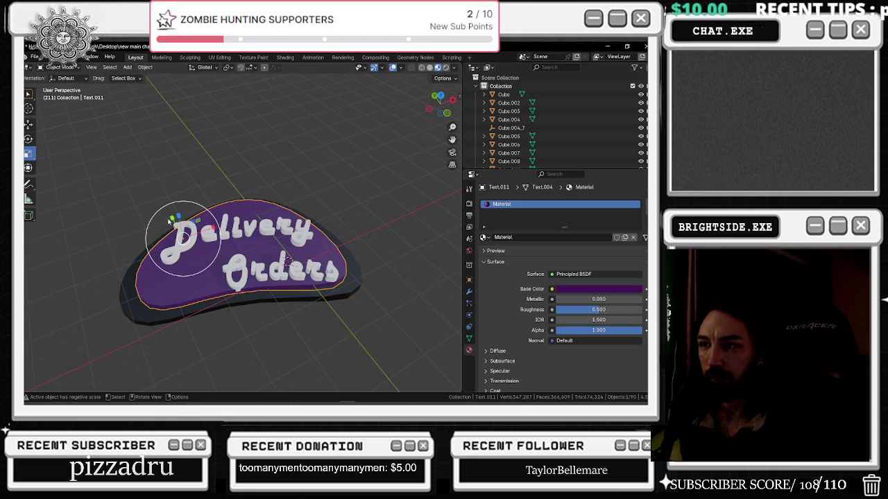
drag(169, 221, 139, 258)
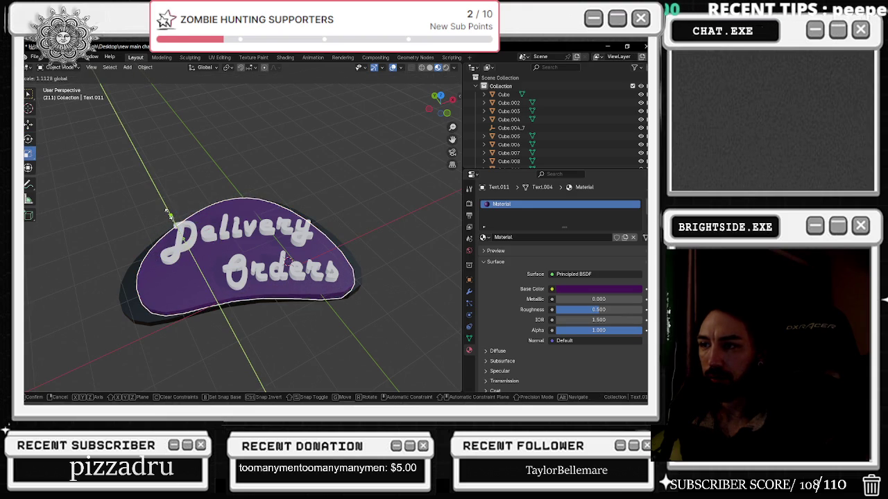
click(153, 249)
drag(165, 223, 161, 236)
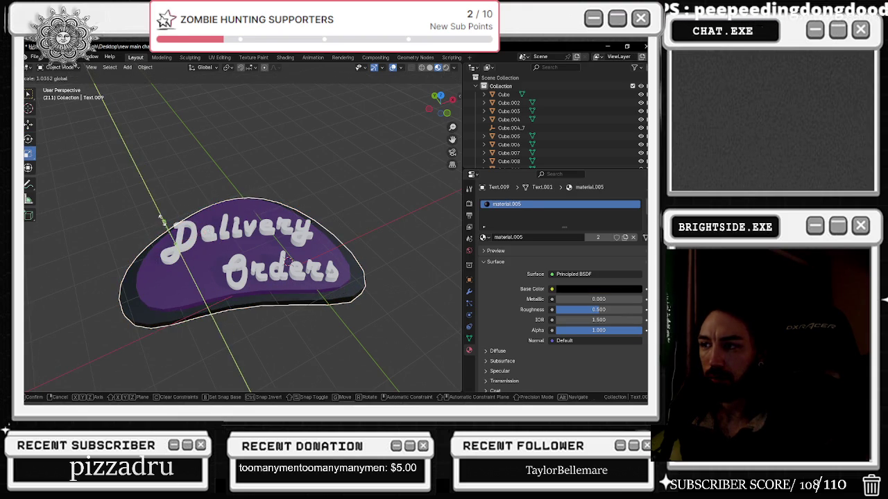
mouse_move(161, 236)
middle_down()
mouse_move(120, 199)
mouse_move(294, 205)
middle_up()
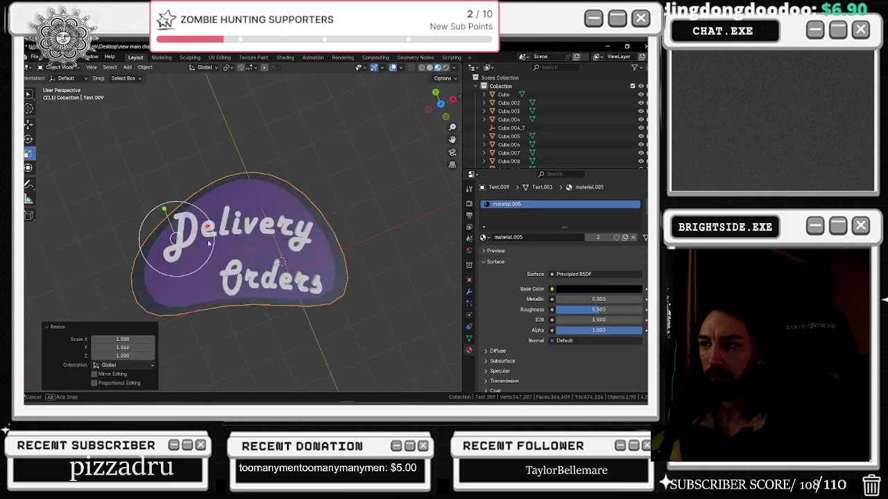
click(293, 205)
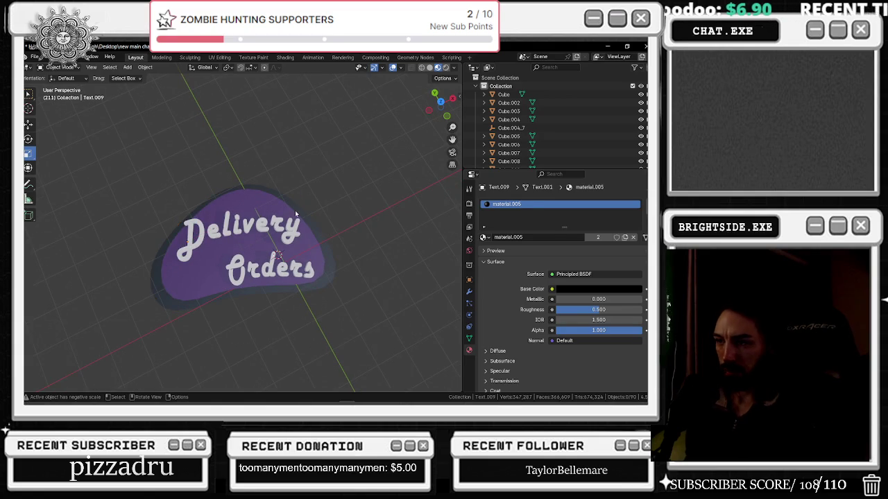
scroll(319, 199, down, 5)
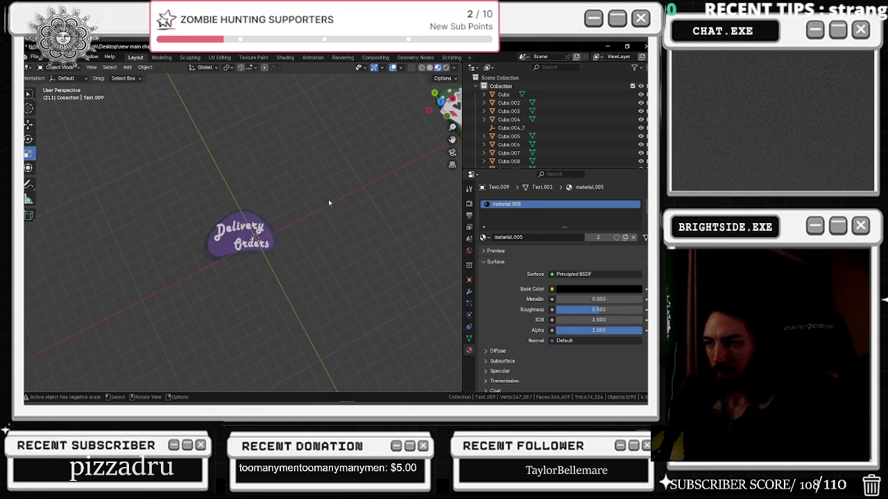
mouse_move(385, 192)
middle_down()
mouse_move(301, 202)
mouse_move(320, 257)
mouse_move(145, 259)
middle_up()
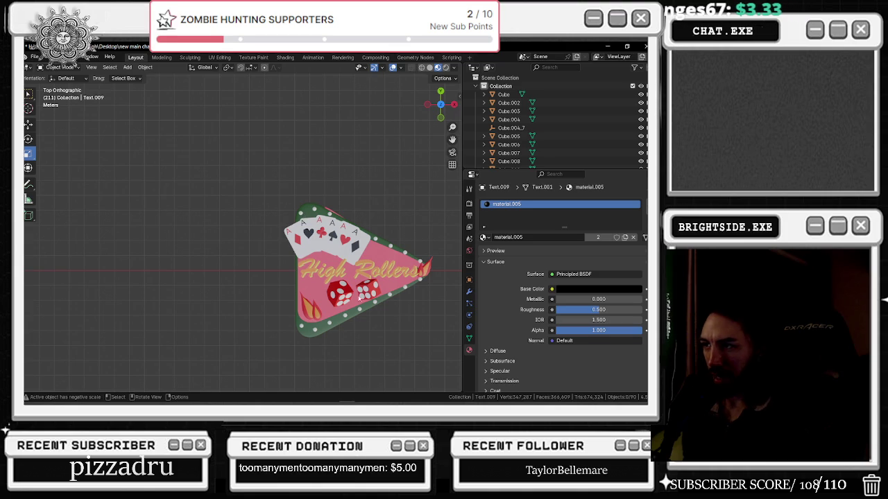
Pan across the High Rollers, Haute Sauce and Grill Intentions signs and back to Delivery Orders
scroll(267, 263, down, 1)
scroll(267, 263, down, 1)
mouse_move(267, 267)
alt+middle_down()
mouse_move(183, 246)
mouse_move(264, 222)
alt+middle_up()
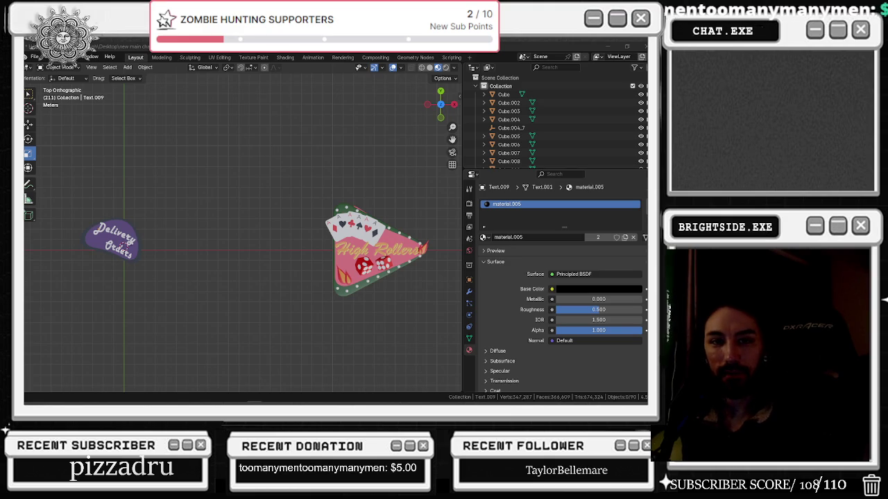
shift+middle_drag(374, 249, 125, 249)
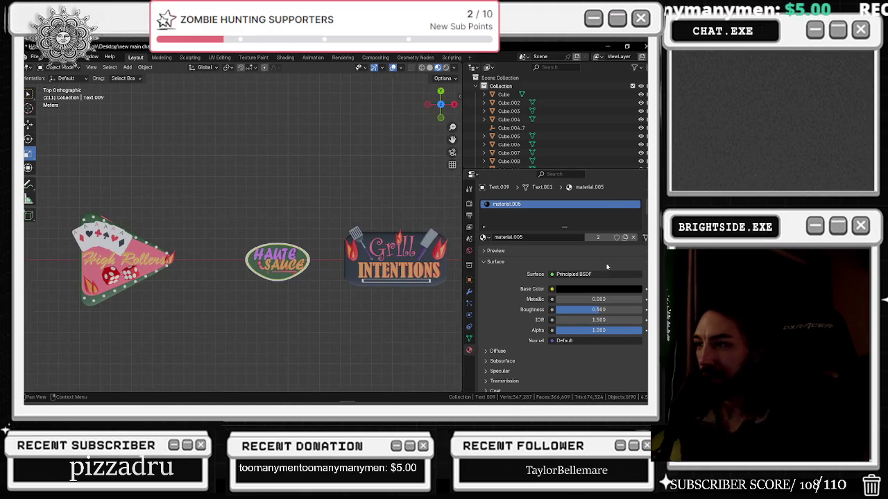
mouse_move(405, 277)
shift+middle_down()
mouse_move(388, 295)
mouse_move(370, 295)
shift+middle_up()
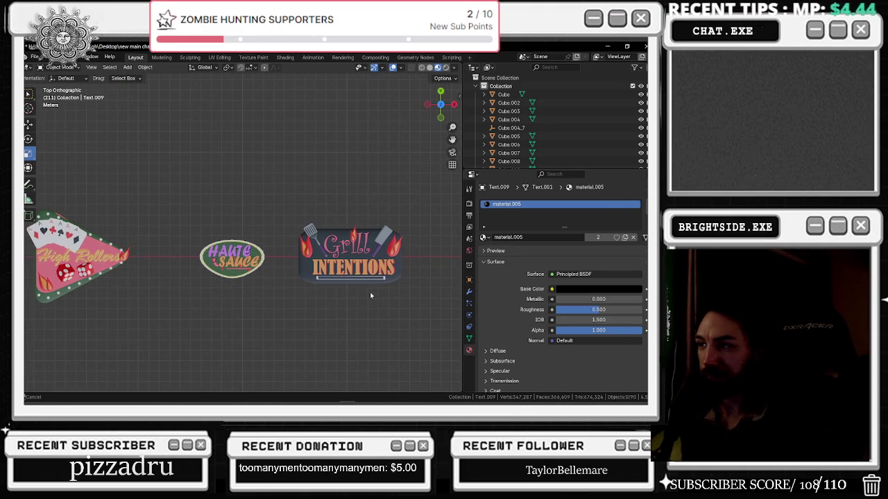
shift+middle_drag(370, 296, 187, 296)
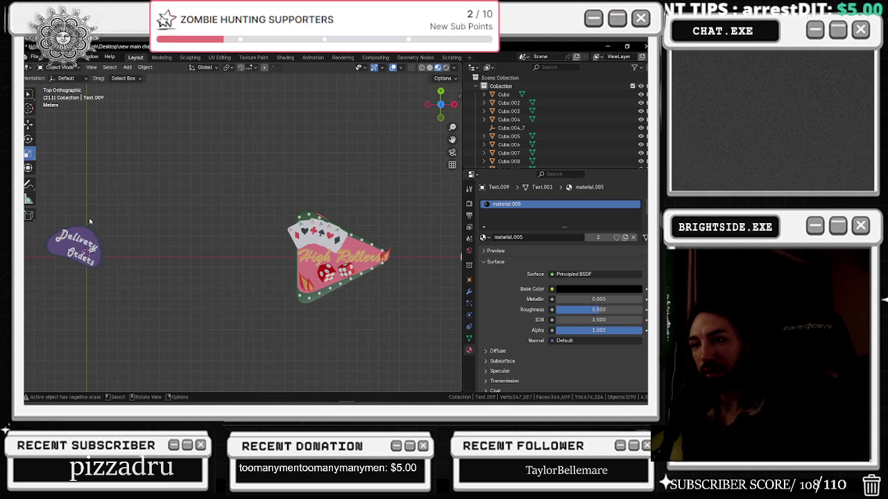
mouse_move(333, 273)
shift+middle_down()
mouse_move(87, 281)
mouse_move(201, 261)
shift+middle_up()
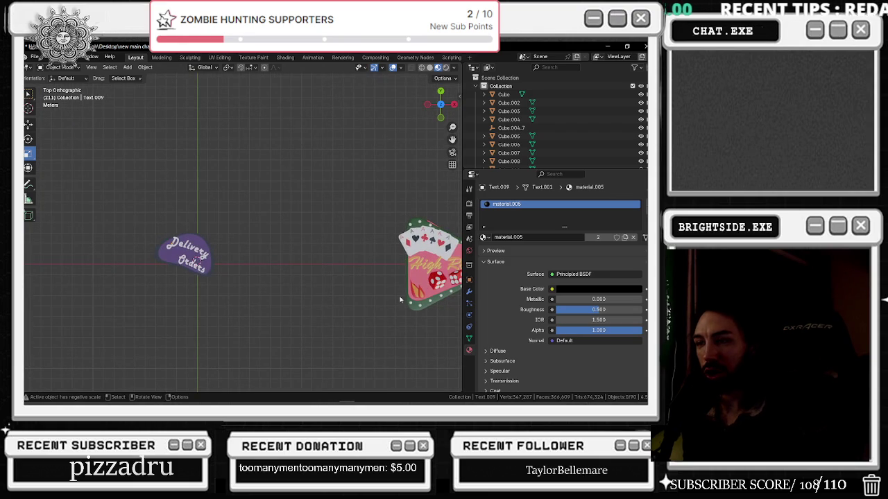
scroll(399, 299, up, 2)
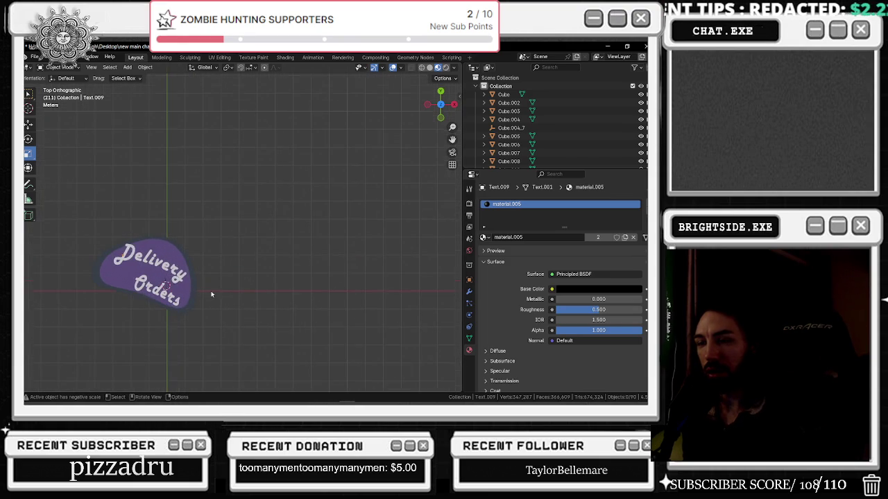
scroll(212, 295, down, 2)
scroll(224, 294, down, 2)
mouse_move(390, 278)
shift+middle_down()
mouse_move(214, 278)
mouse_move(418, 267)
shift+middle_up()
Box-select the sign, move it near the grid centre and enlarge it about 1.16 times
scroll(225, 242, up, 2)
drag(105, 180, 322, 301)
click(29, 124)
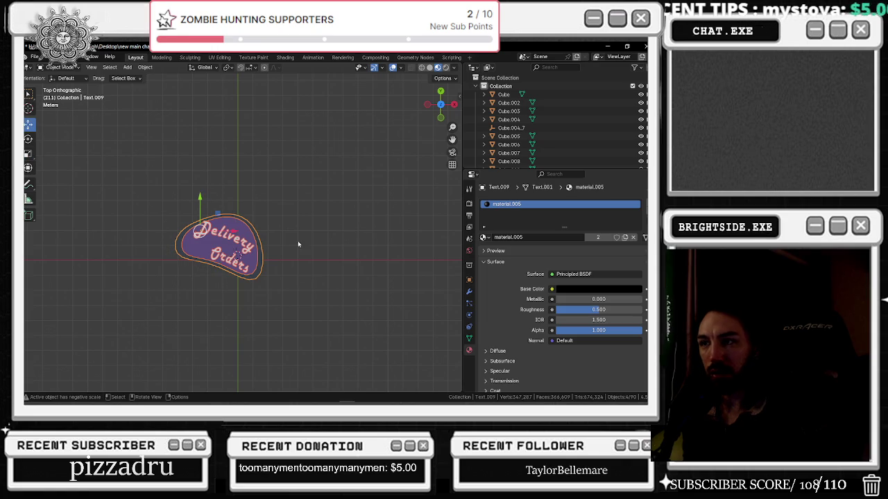
drag(238, 255, 257, 255)
mouse_move(256, 205)
mouse_down()
mouse_move(255, 214)
mouse_move(217, 211)
mouse_up()
key(s)
click(217, 239)
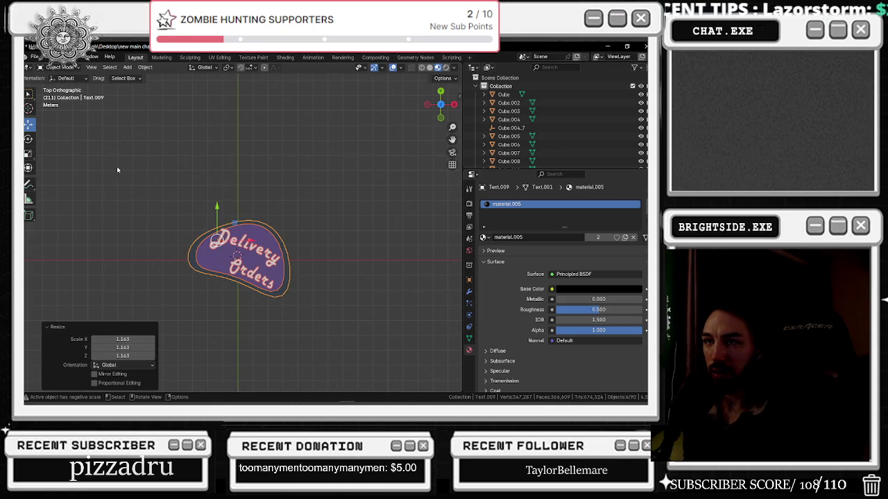
Try rotating the sign about 18°, then cancel the rotation and reselect the whole sign
click(28, 138)
drag(207, 211, 192, 217)
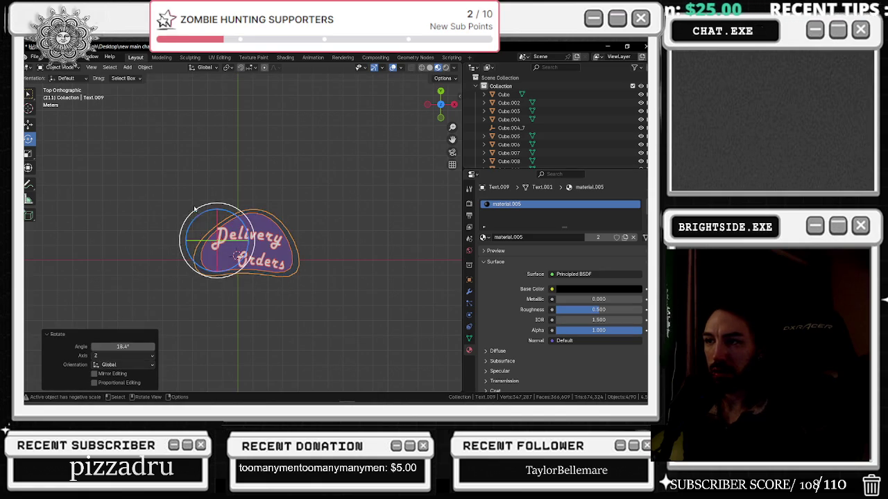
key(Escape)
click(202, 205)
mouse_move(144, 184)
mouse_down()
mouse_move(327, 295)
mouse_move(372, 335)
mouse_up()
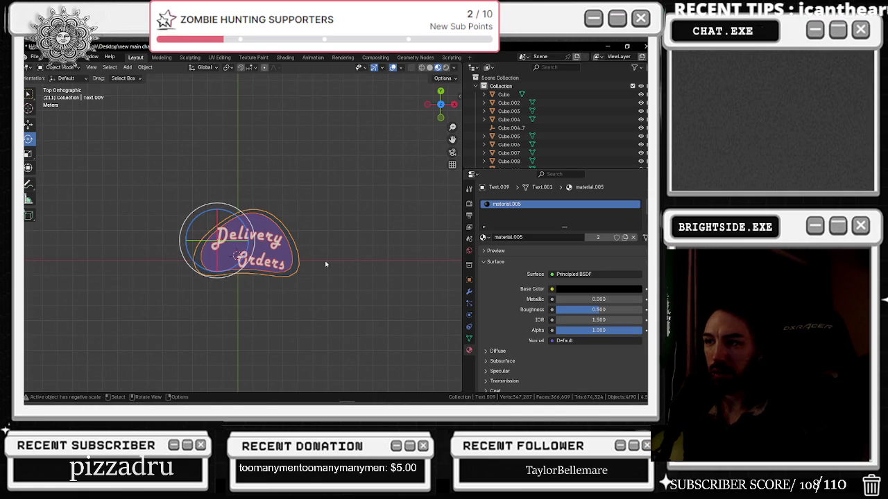
Shift the whole sign about 0.13 m downward, then deselect and orbit to inspect it
key(g)
key(x)
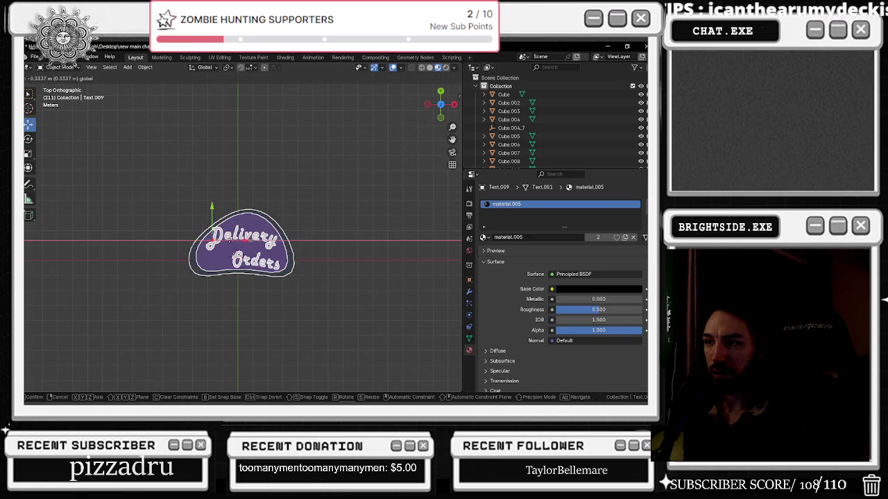
click(210, 213)
key(alt+a)
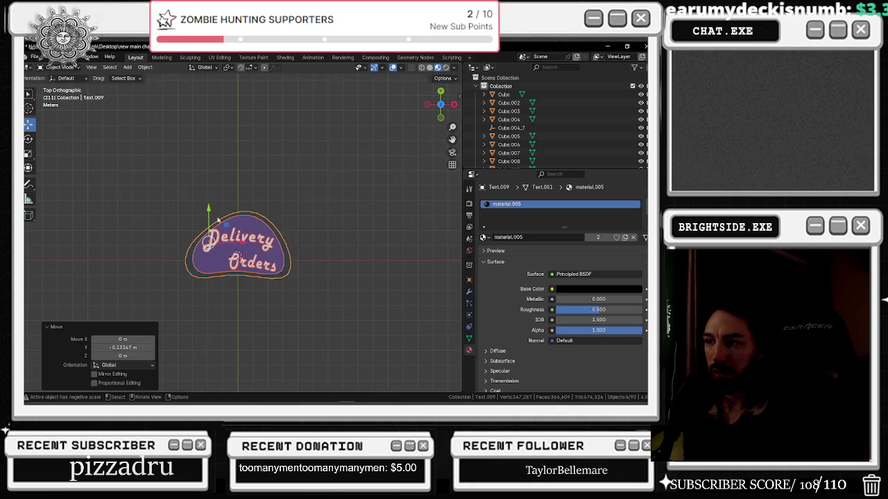
mouse_move(210, 213)
middle_down()
mouse_move(299, 222)
mouse_move(291, 250)
mouse_move(264, 253)
mouse_move(247, 324)
middle_up()
mouse_move(230, 372)
middle_down()
mouse_move(284, 292)
mouse_move(291, 336)
mouse_move(303, 333)
mouse_move(274, 270)
middle_up()
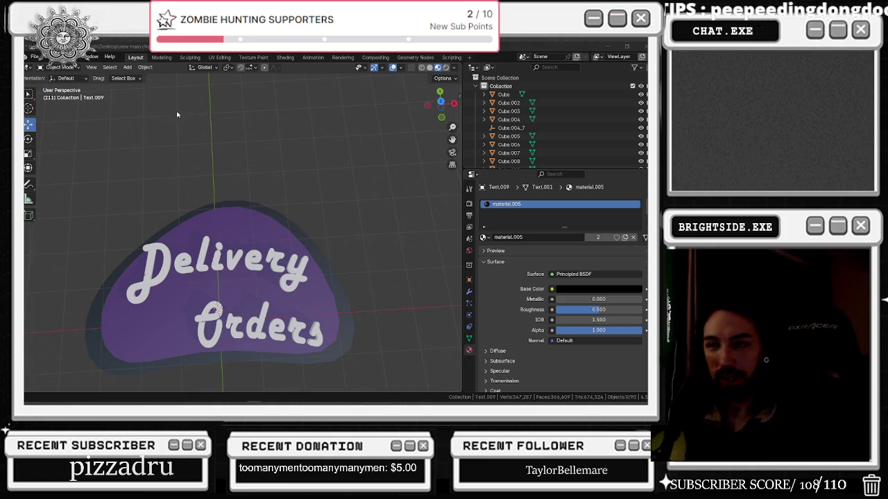
key(alt+Tab)
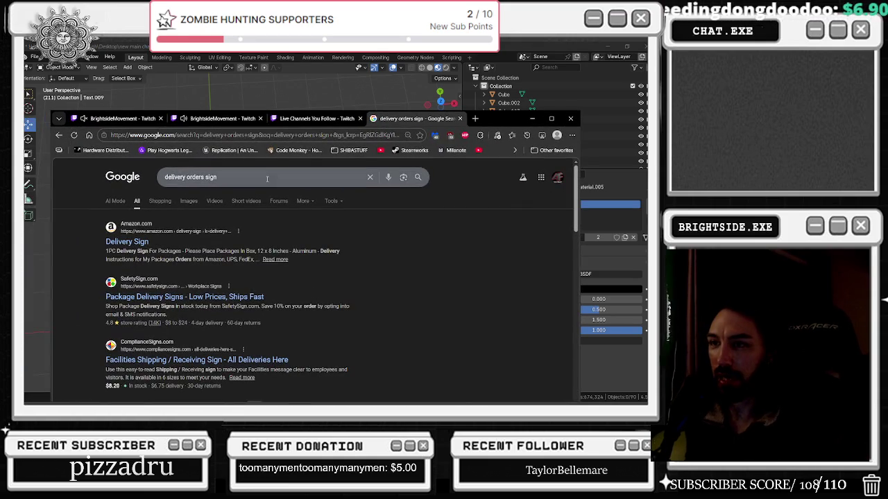
Browse Google Images results for 'delivery orders sign' in a maximized Chrome window
click(188, 201)
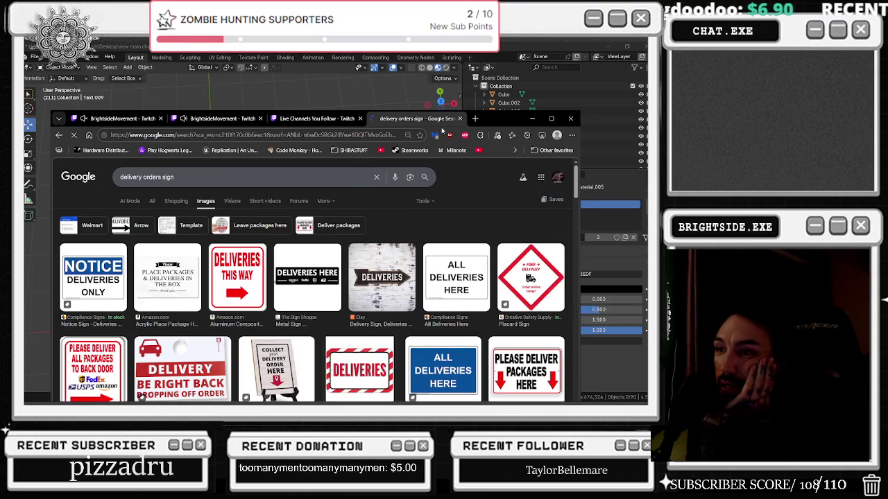
click(552, 119)
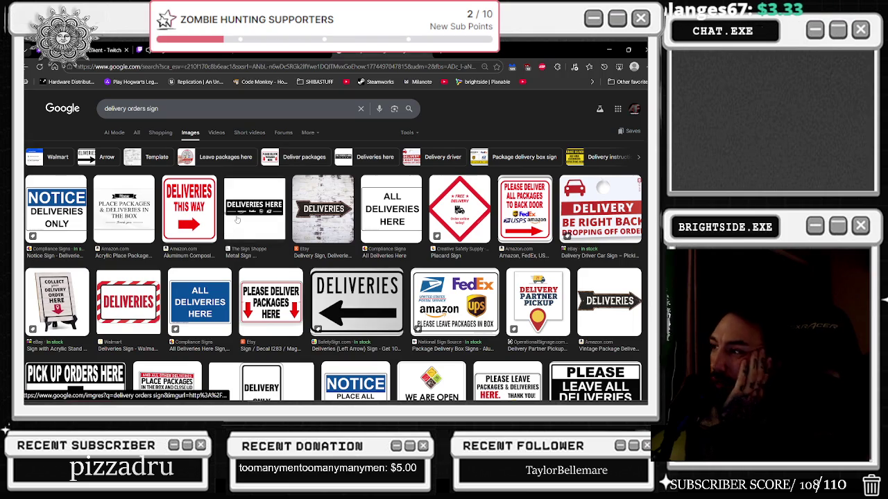
scroll(329, 234, down, 1)
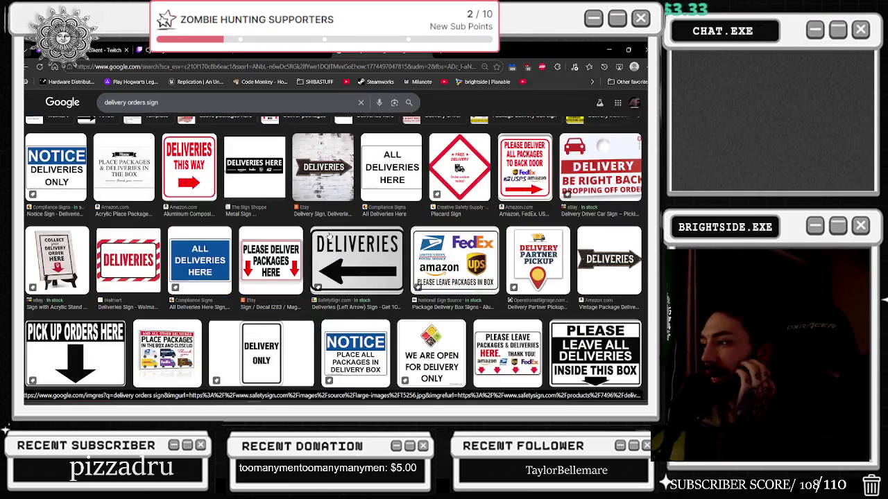
scroll(327, 235, down, 1)
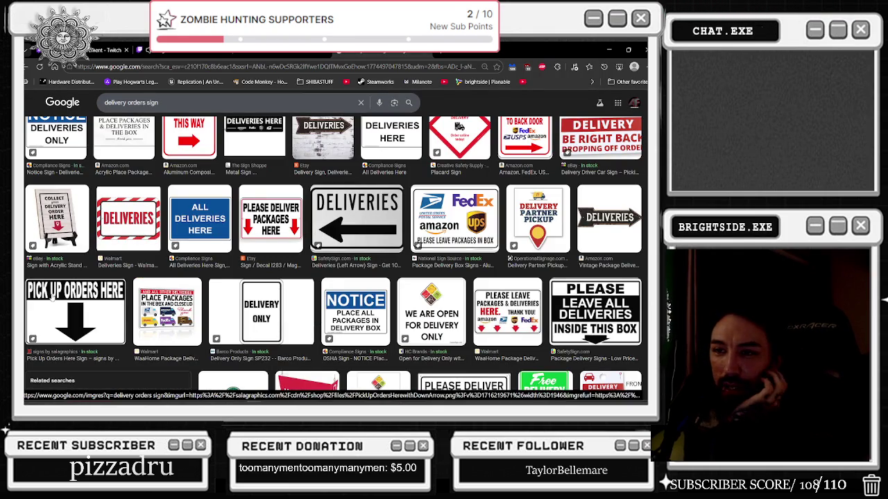
scroll(326, 250, down, 1)
scroll(340, 278, down, 2)
scroll(354, 300, down, 1)
scroll(353, 300, down, 1)
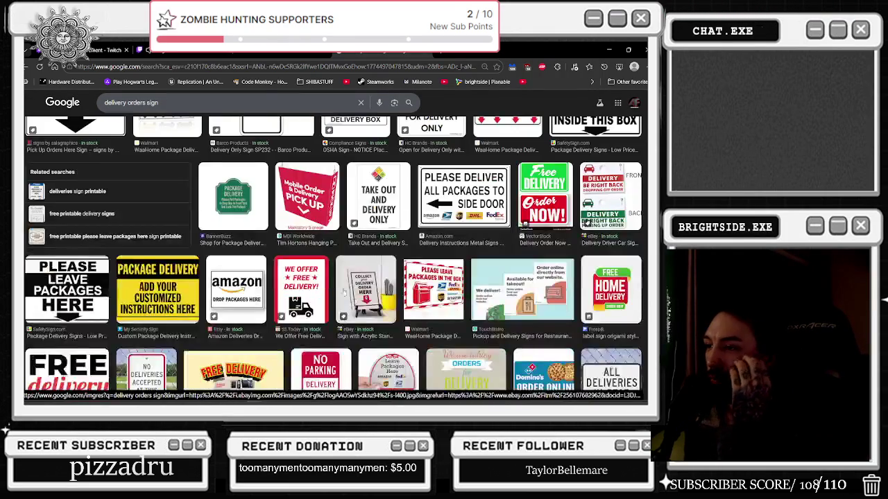
scroll(298, 293, down, 2)
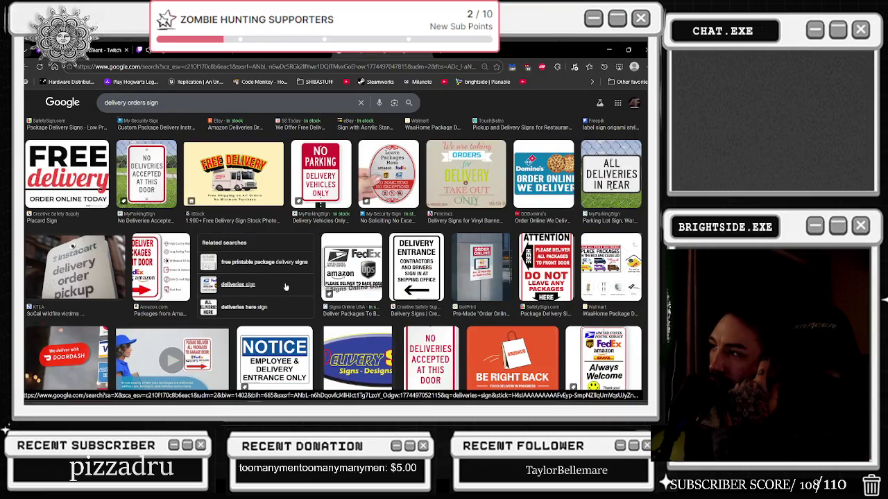
scroll(285, 286, down, 3)
scroll(285, 283, down, 1)
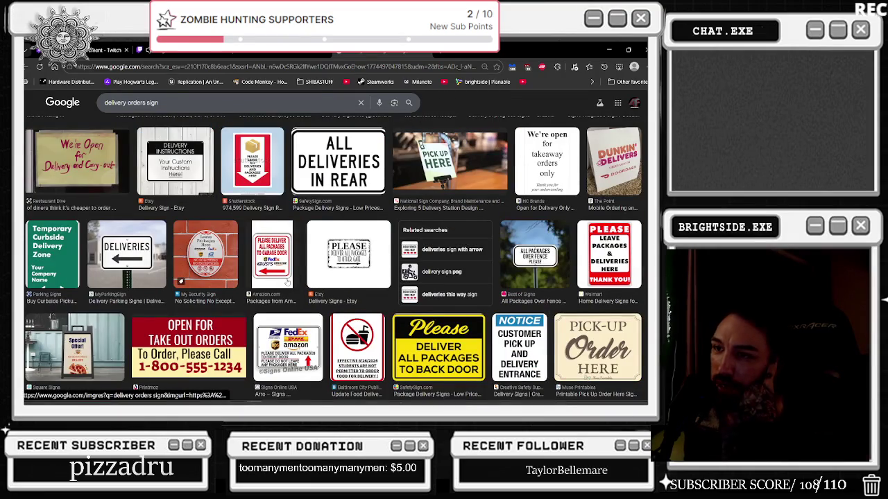
scroll(280, 281, down, 2)
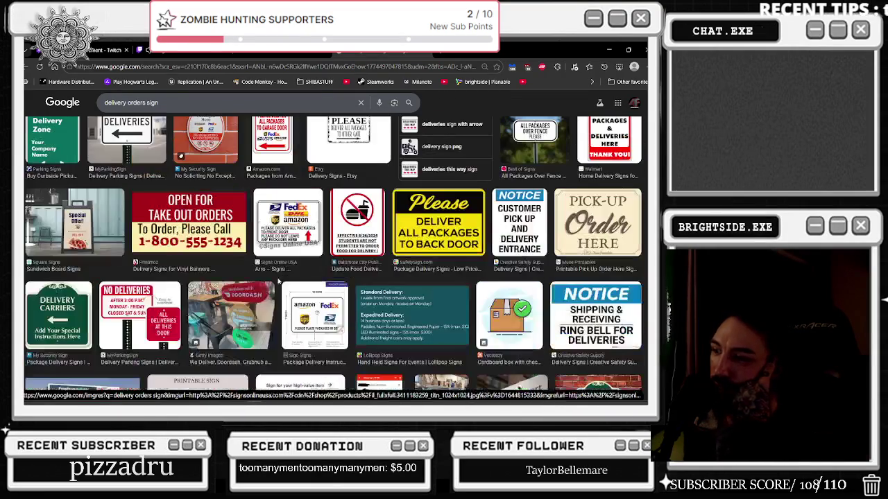
scroll(491, 276, down, 3)
scroll(475, 269, up, 1)
scroll(461, 262, up, 3)
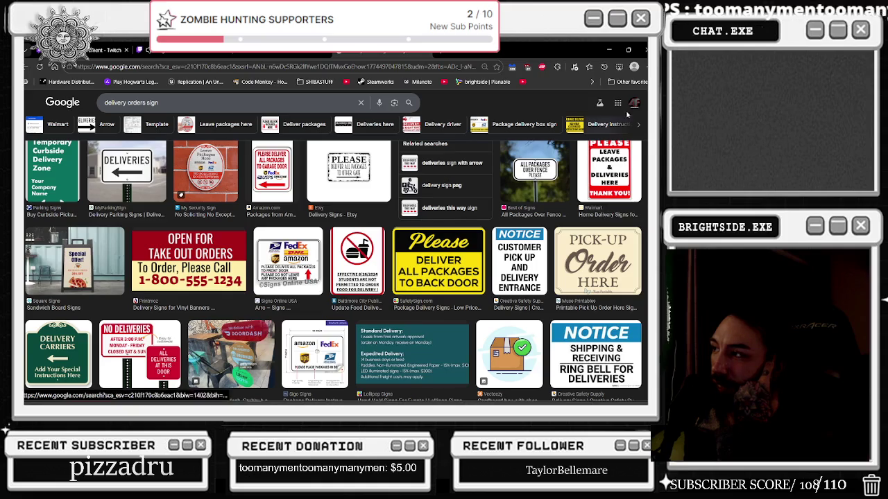
click(609, 50)
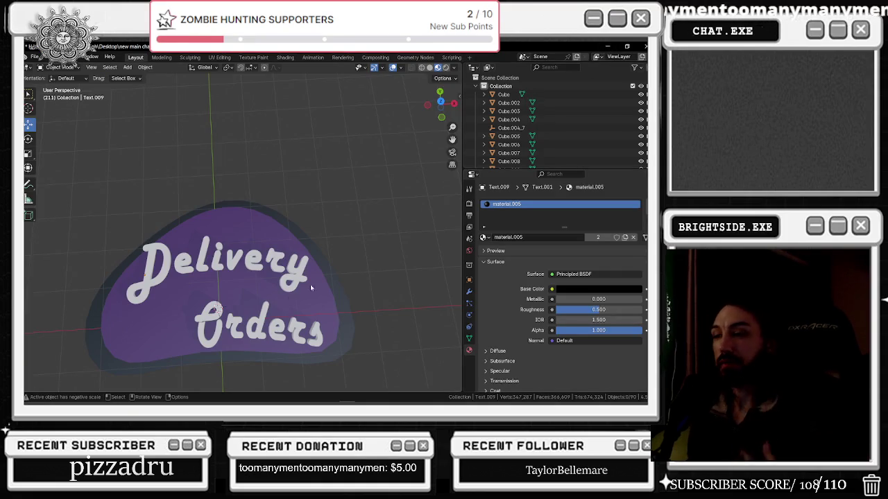
Add a cube and move it along X to the left side of the sign
click(193, 326)
shift+middle_drag(192, 325, 272, 297)
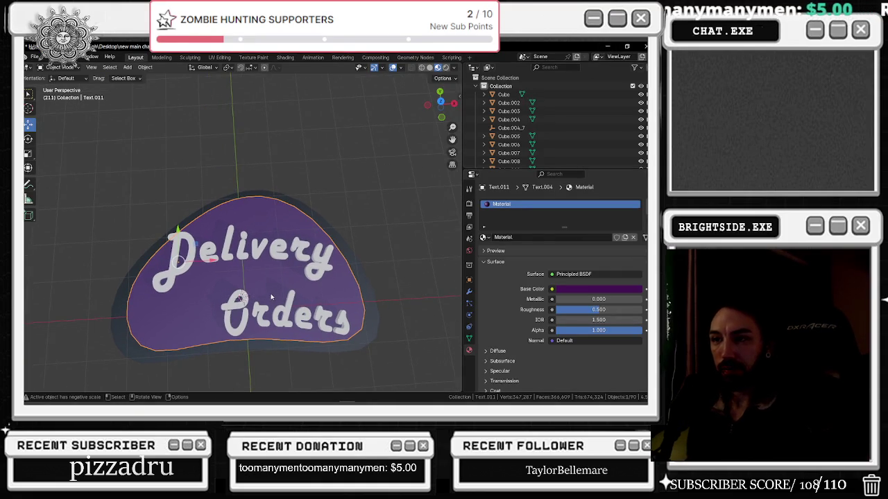
click(128, 68)
mouse_move(140, 77)
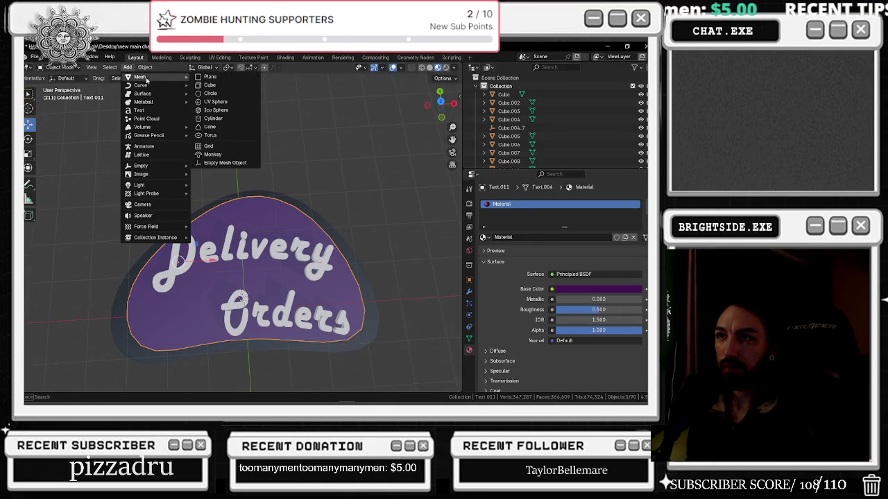
click(229, 86)
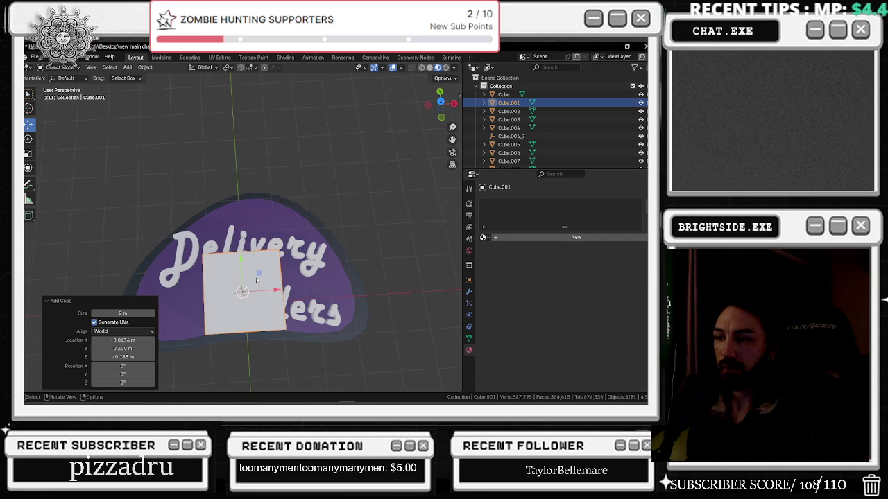
key(g)
key(x)
click(198, 284)
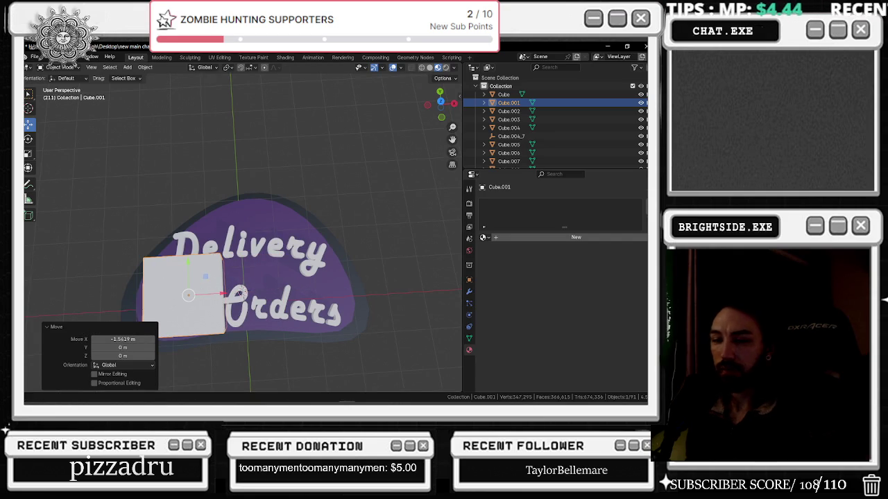
Raise the cube on Z and scale it flat and thin into a bar
middle_drag(216, 281, 143, 219)
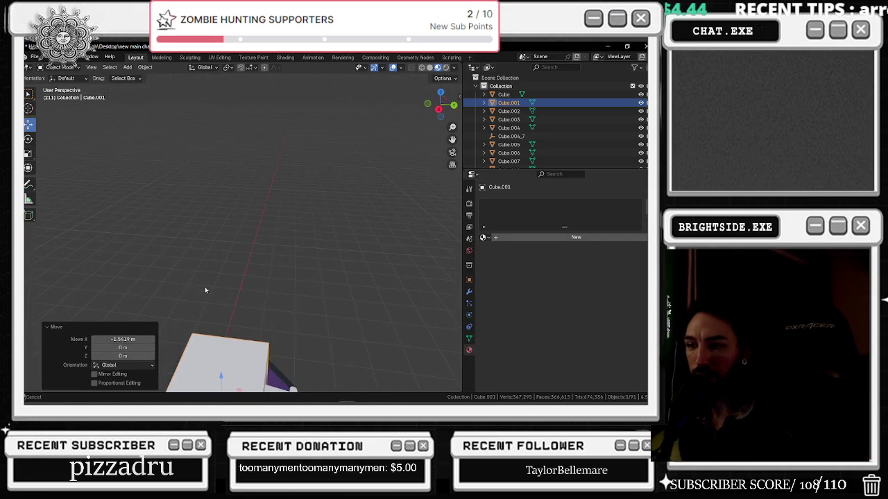
key(g)
key(z)
click(234, 324)
key(shift+space)
key(s)
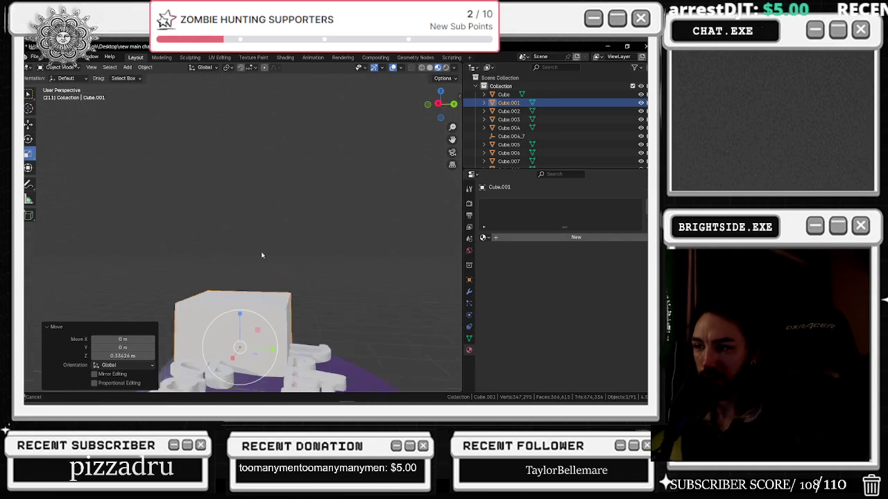
shift+middle_drag(261, 256, 276, 195)
mouse_move(258, 258)
mouse_down()
mouse_move(283, 302)
mouse_move(274, 305)
mouse_up()
mouse_move(274, 305)
middle_down()
mouse_move(206, 280)
mouse_move(208, 263)
middle_up()
key(s)
key(x)
click(276, 256)
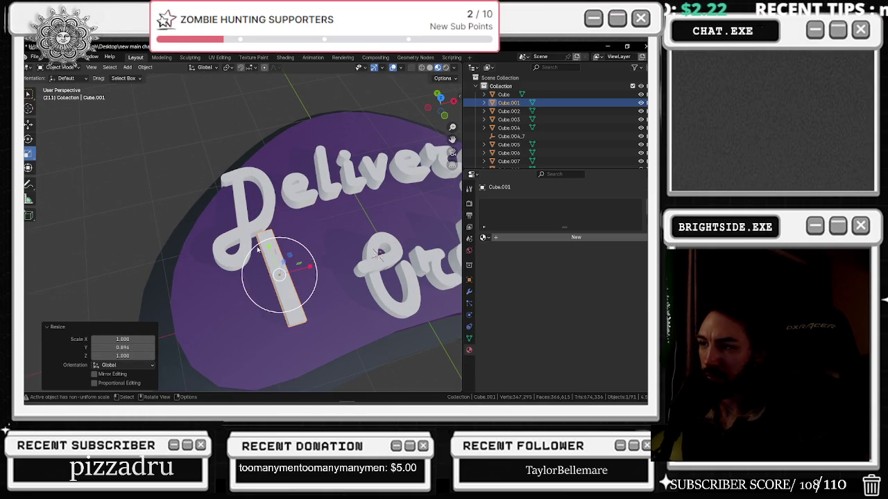
Lower the bar onto the plate beside Orders, slide it along Y and shorten it
middle_drag(258, 248, 281, 230)
key(shift+space)
key(g)
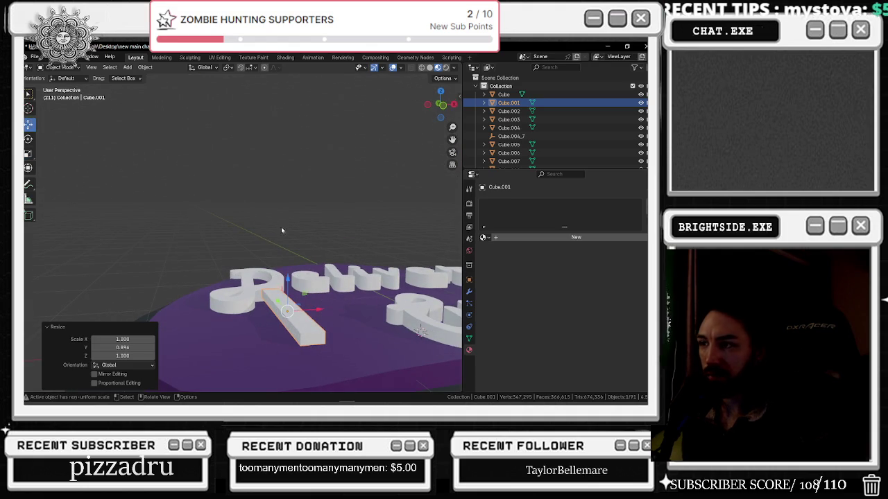
key(g)
key(z)
click(309, 336)
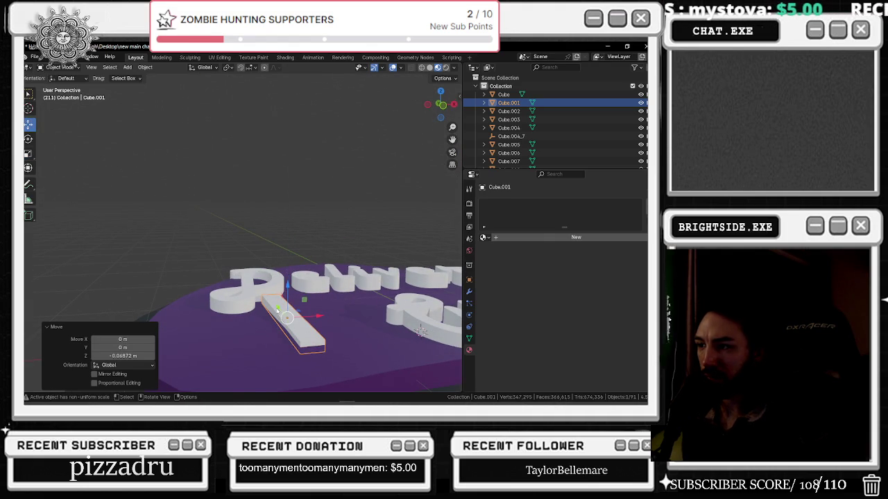
key(g)
key(y)
click(331, 314)
mouse_move(331, 314)
middle_down()
mouse_move(298, 351)
mouse_move(185, 217)
middle_up()
click(29, 155)
mouse_move(268, 270)
mouse_down()
mouse_move(265, 293)
mouse_move(285, 306)
mouse_move(267, 255)
mouse_up()
Paste a copy of the bar, move it down toward the lettering and rotate it about 26°
key(ctrl+v)
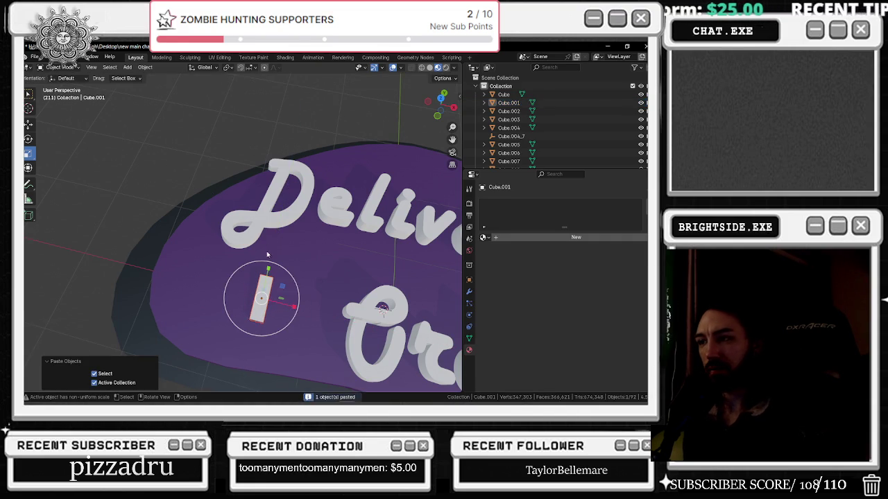
click(29, 124)
drag(268, 269, 269, 297)
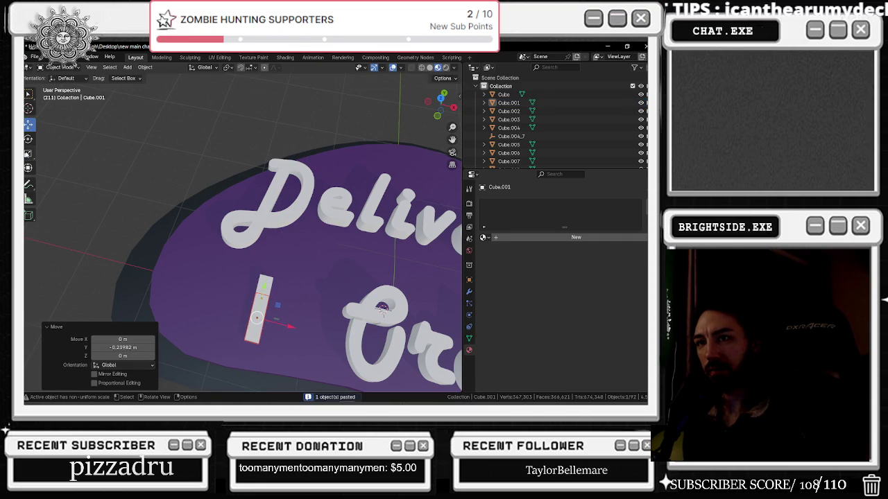
key(shift+space)
key(r)
drag(253, 350, 245, 345)
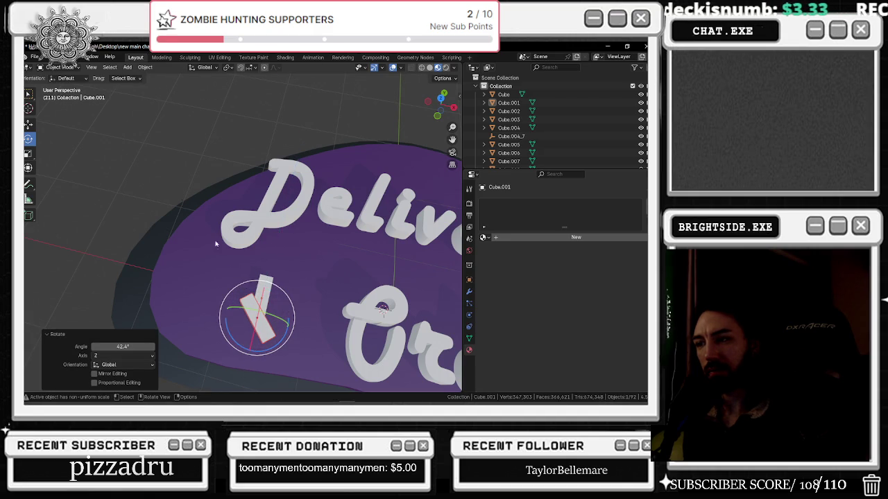
Shrink the pasted bar to about 0.56 and slide it to the long bar's lower end
click(28, 124)
mouse_move(267, 324)
mouse_down()
mouse_move(251, 319)
mouse_move(254, 276)
mouse_up()
middle_drag(254, 276, 208, 305)
click(28, 154)
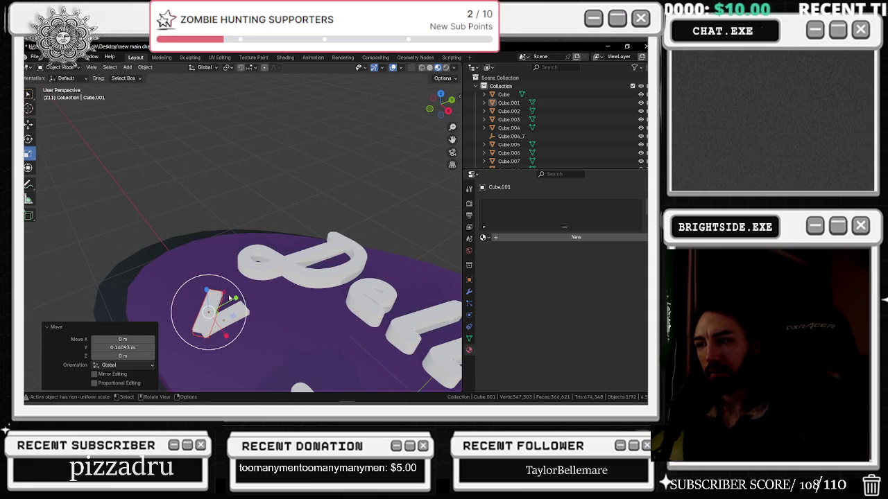
drag(238, 301, 216, 305)
mouse_move(224, 337)
mouse_down()
mouse_move(214, 305)
mouse_move(232, 302)
mouse_up()
mouse_move(232, 302)
middle_down()
mouse_move(263, 326)
mouse_move(251, 269)
middle_up()
scroll(263, 326, up, 3)
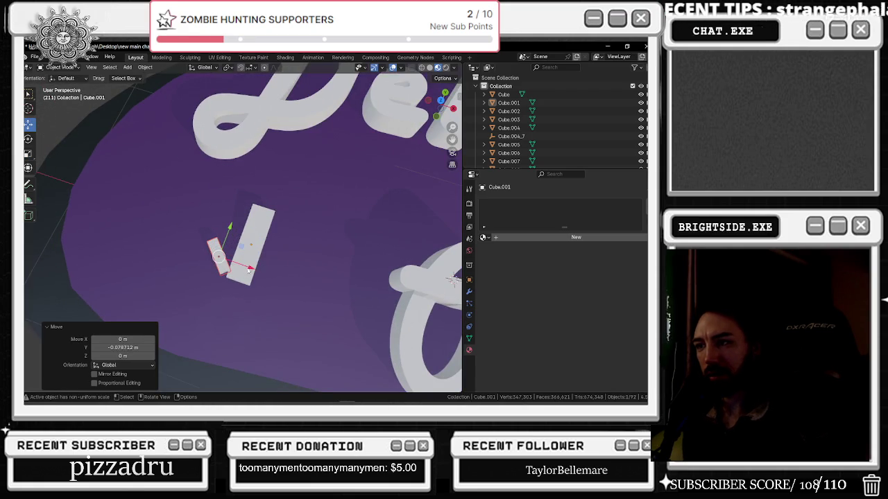
drag(251, 269, 256, 272)
Duplicate the bar piece, turn it about 75.8° and slide it along X to meet the long bar
click(255, 272)
key(ctrl+c)
key(ctrl+v)
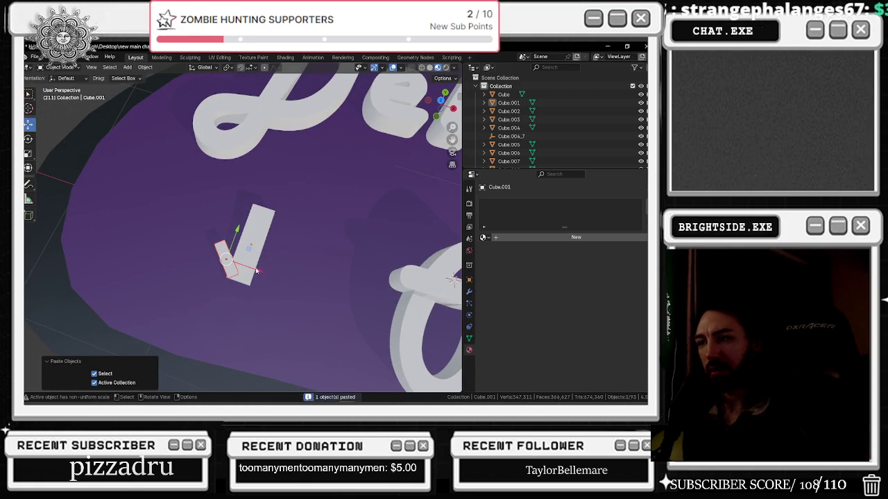
key(g)
key(x)
click(302, 285)
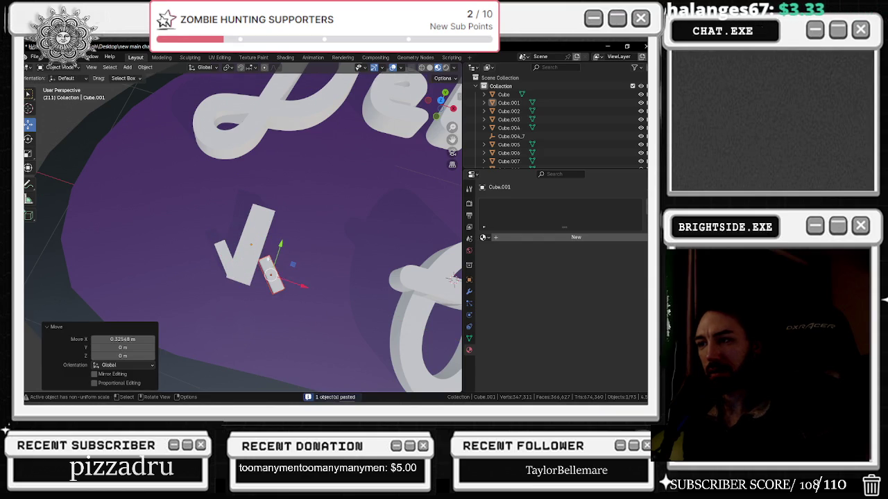
key(r)
click(298, 258)
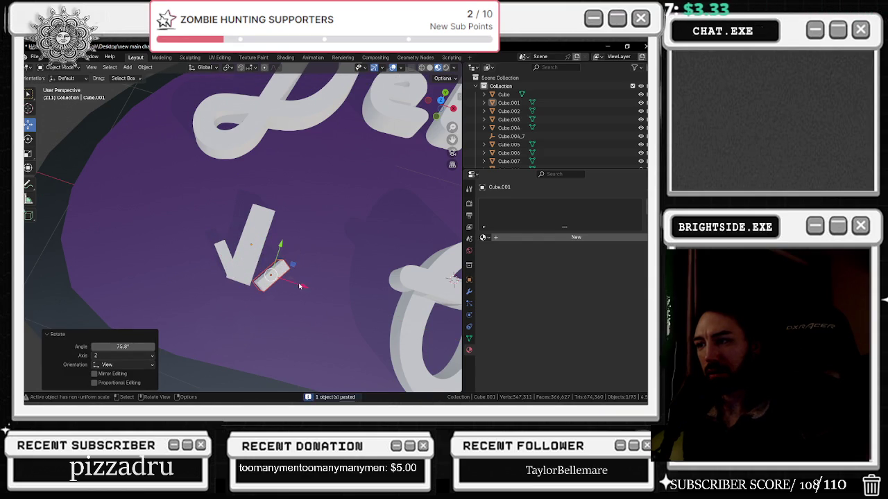
key(g)
key(x)
click(284, 279)
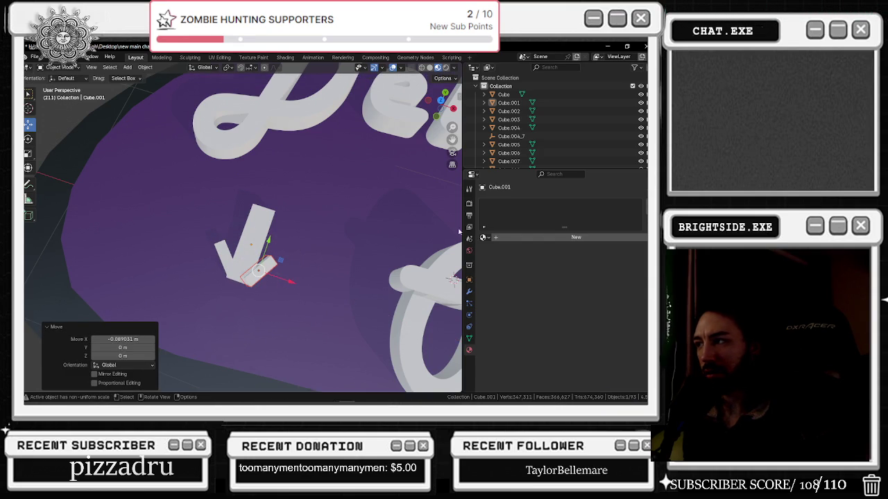
Browse the property pages and show the piece's location, rotation and scale in Object properties
drag(469, 292, 470, 339)
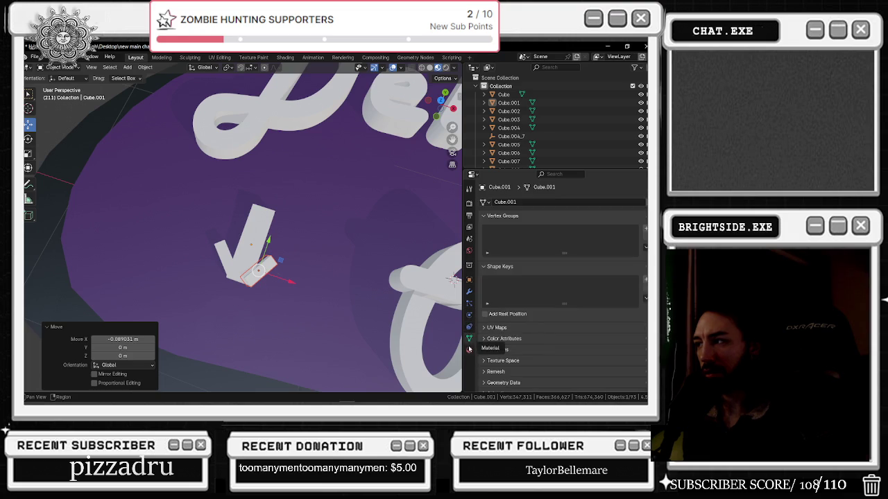
click(470, 350)
click(470, 304)
click(469, 314)
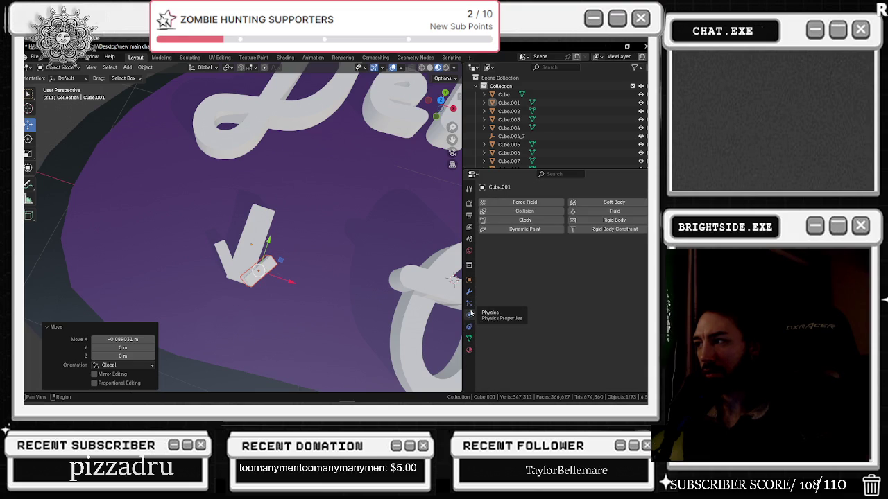
click(470, 279)
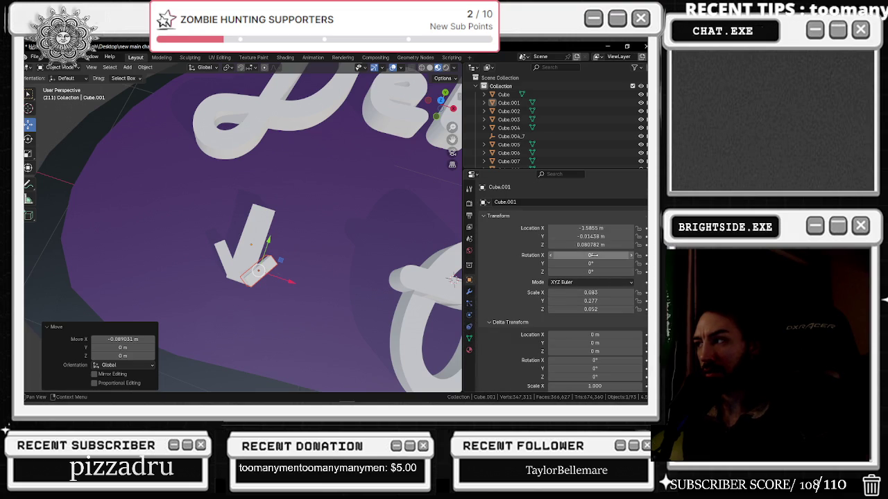
Reset the arrowhead piece's rotation to 0°, then tilt it slightly about the Y axis
middle_drag(310, 305, 302, 283)
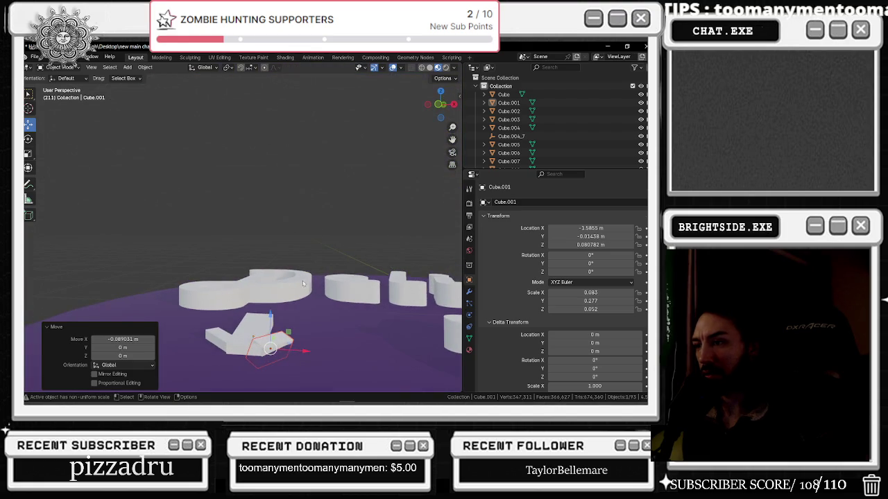
scroll(589, 312, down, 3)
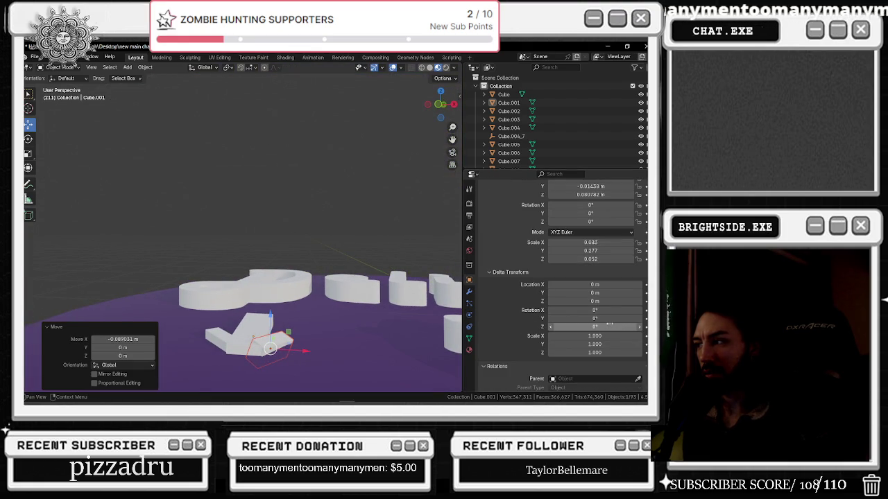
drag(271, 317, 270, 298)
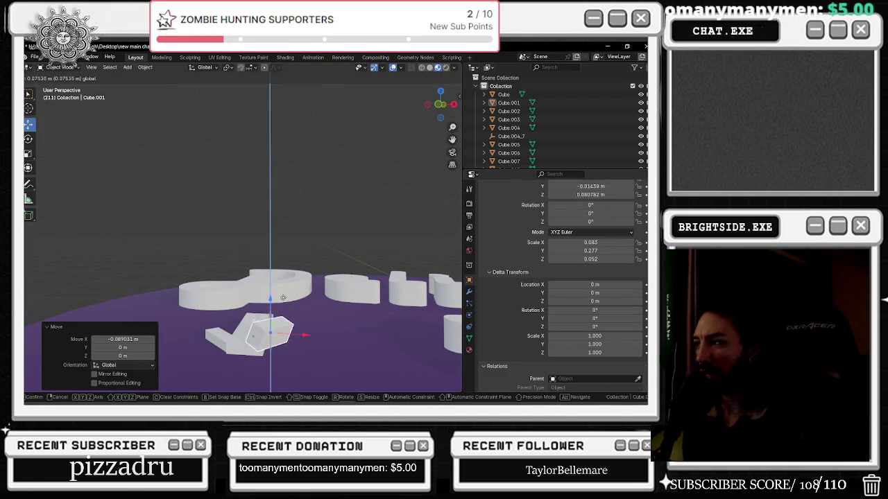
scroll(586, 268, up, 2)
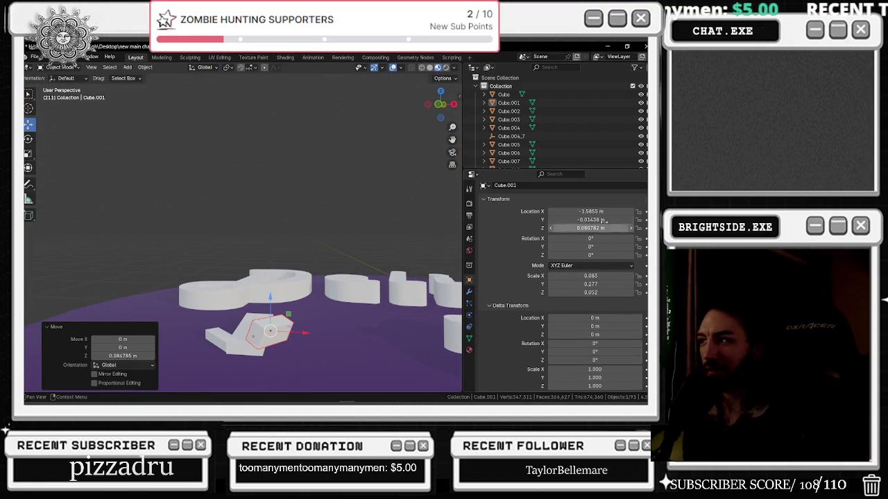
click(29, 139)
mouse_move(280, 303)
mouse_down()
mouse_move(274, 308)
mouse_move(295, 313)
mouse_up()
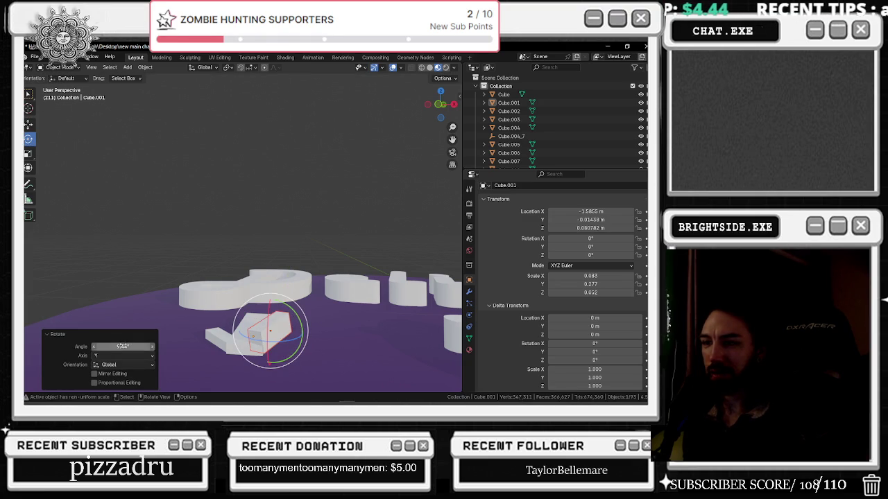
click(123, 346)
text(0)
key(Return)
drag(273, 316, 225, 336)
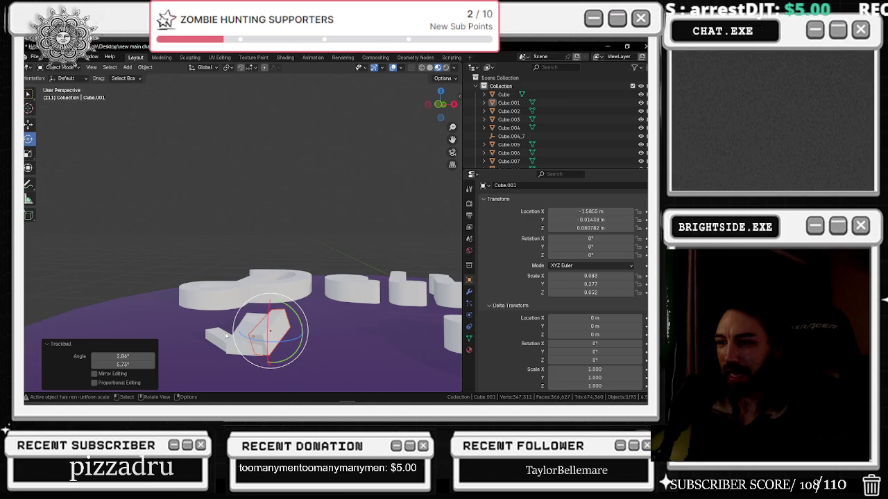
drag(286, 309, 272, 313)
Nudge the arrowhead piece along X and rotate it -18° about Z, then slightly further
key(shift+space)
key(g)
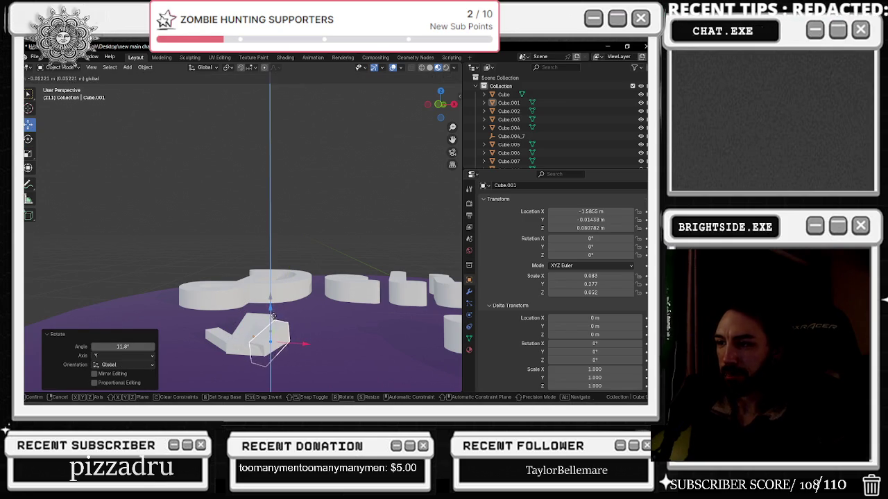
middle_drag(273, 316, 276, 360)
drag(281, 308, 258, 332)
key(shift+space)
key(r)
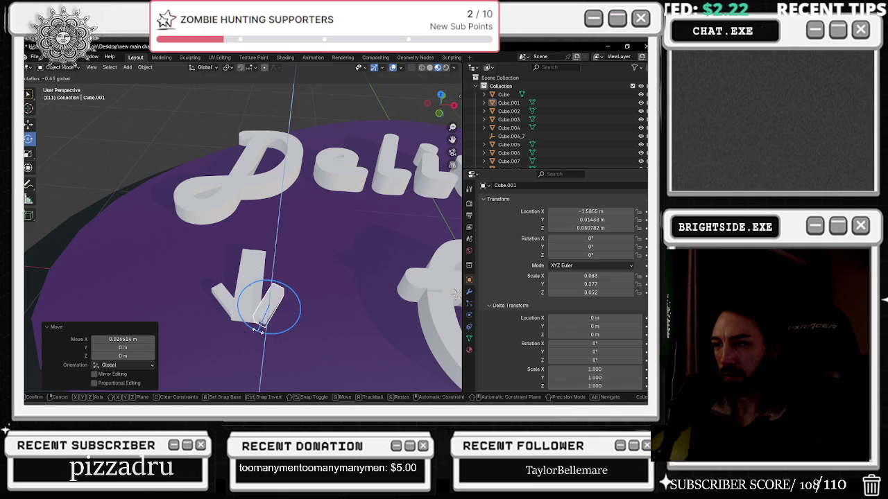
click(245, 332)
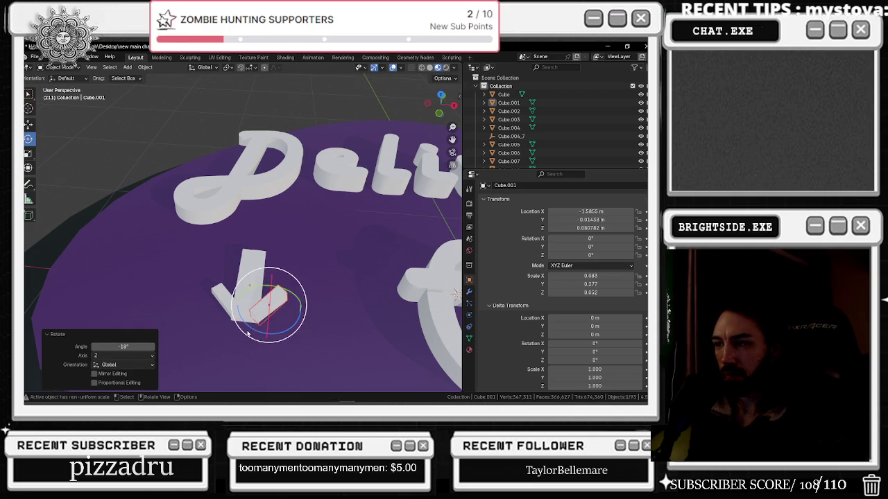
middle_drag(269, 323, 277, 319)
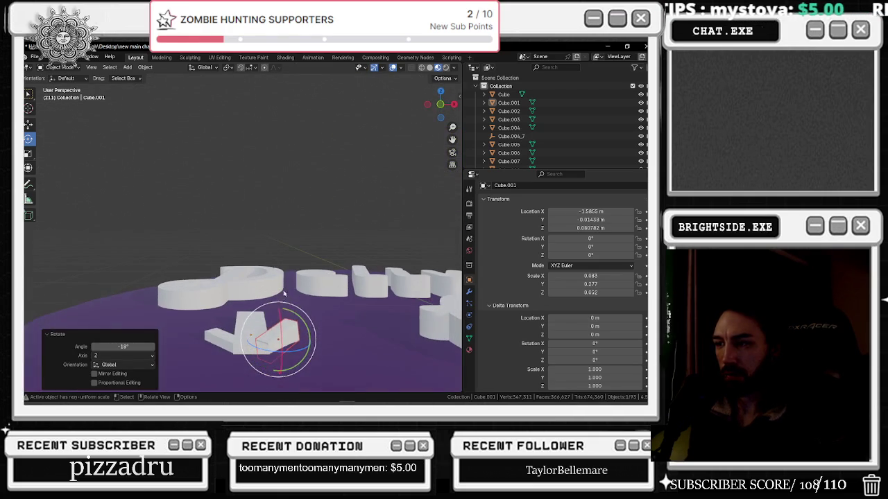
mouse_move(280, 313)
mouse_down()
mouse_move(290, 310)
mouse_move(279, 314)
mouse_move(282, 303)
mouse_up()
Lower the arrowhead piece slightly along Z and align it along X to complete the arrow
click(29, 124)
scroll(282, 303, up, 4)
mouse_move(282, 303)
middle_down()
mouse_move(278, 349)
mouse_move(269, 323)
middle_up()
drag(313, 328, 310, 325)
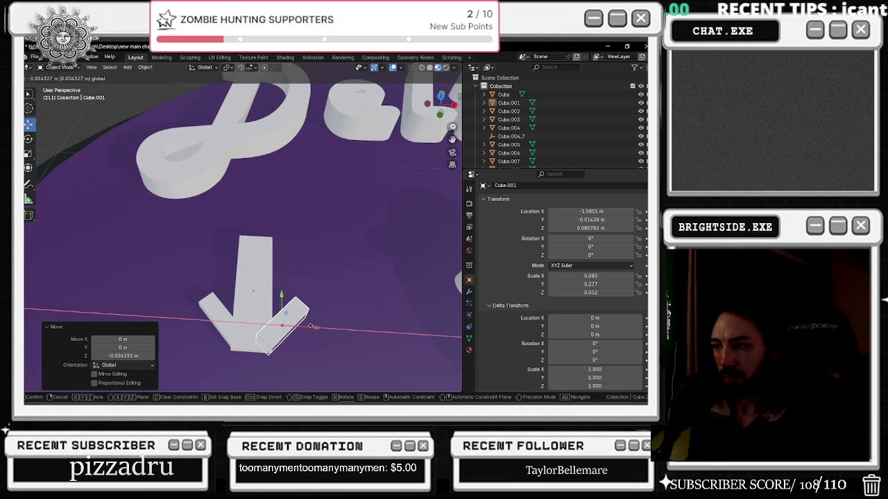
click(310, 326)
mouse_move(302, 307)
middle_down()
mouse_move(311, 272)
mouse_move(274, 294)
middle_up()
drag(296, 287, 298, 293)
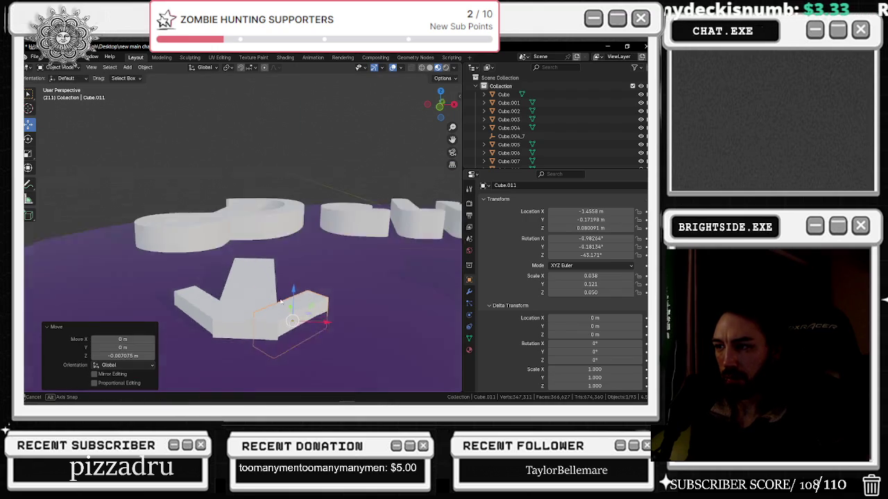
middle_drag(298, 293, 334, 262)
Select the arrow shaft and bring up its Add Modifier list
click(311, 246)
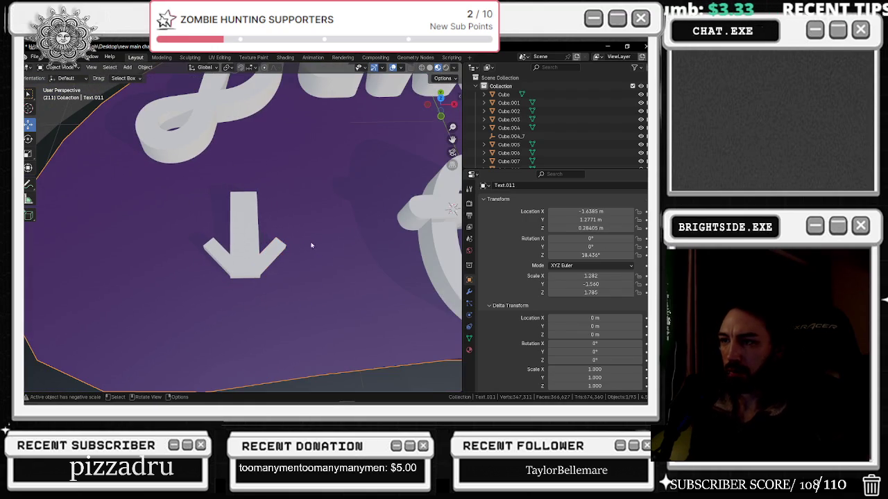
scroll(262, 246, down, 4)
click(246, 234)
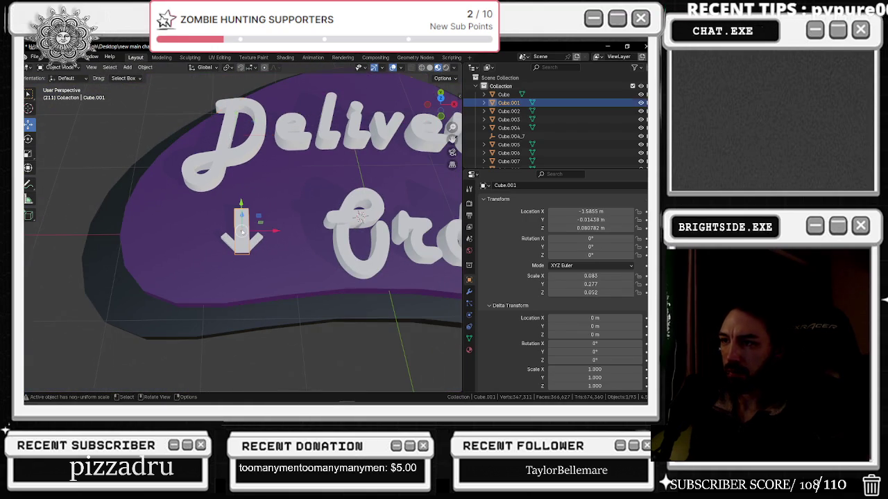
click(468, 292)
click(533, 204)
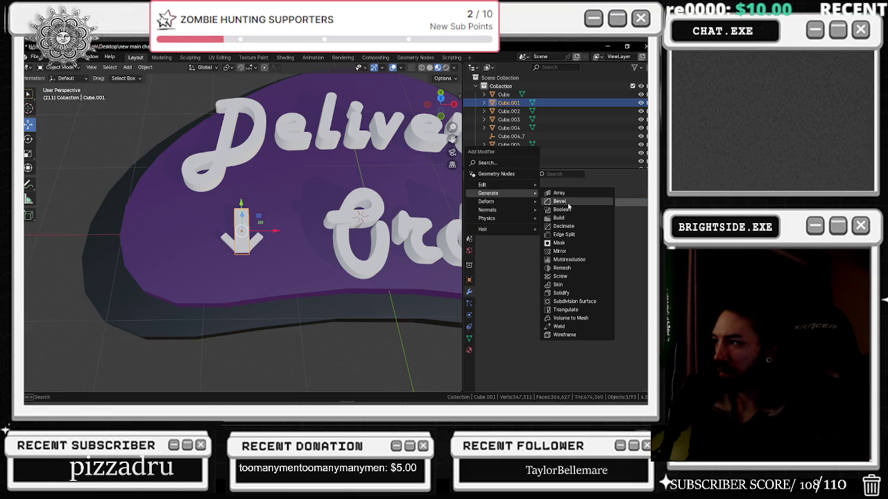
Bevel the arrow shaft with 0.45 m amount and 20 segments, adjust the angle, and apply it
click(559, 201)
key(KP_Decimal)
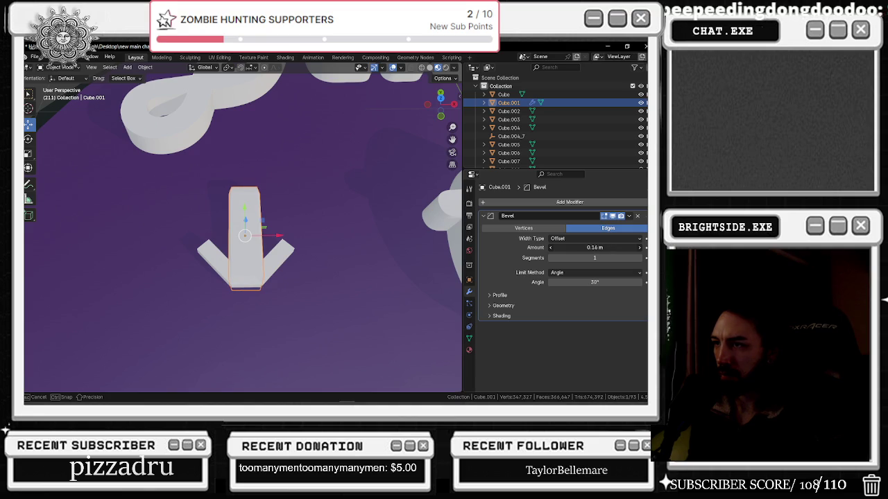
click(639, 257)
drag(594, 248, 613, 248)
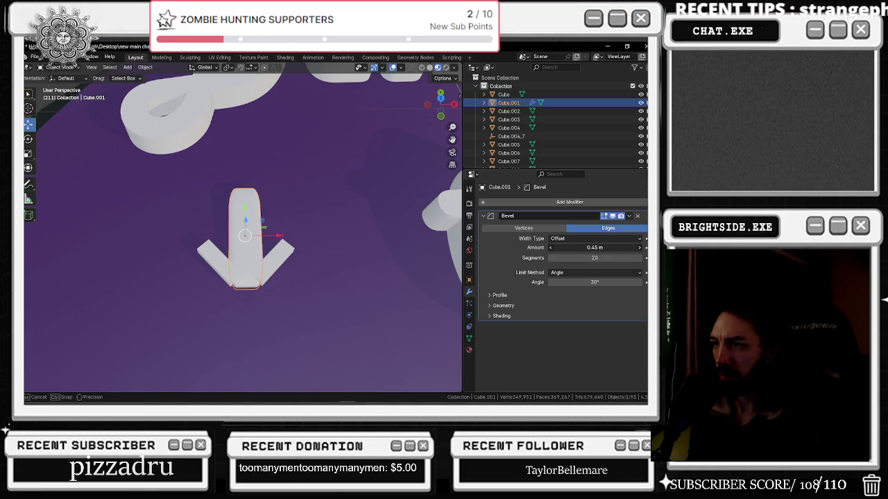
drag(594, 282, 603, 282)
click(628, 219)
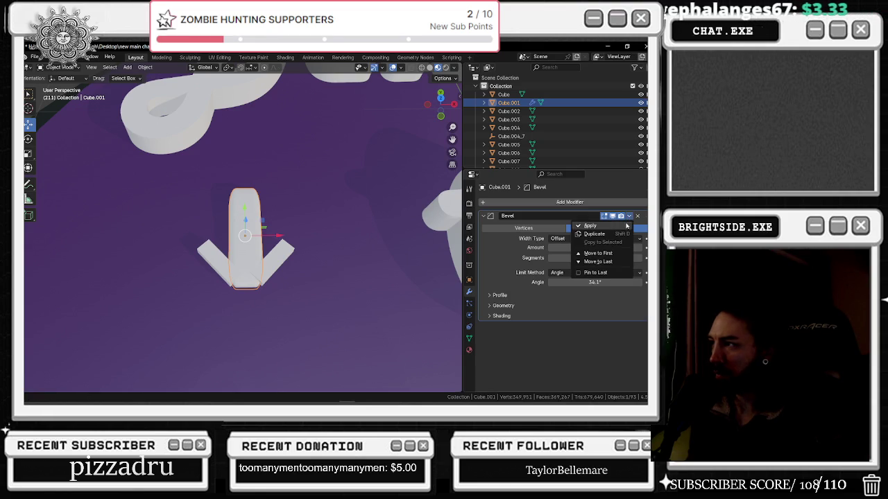
click(627, 226)
click(290, 257)
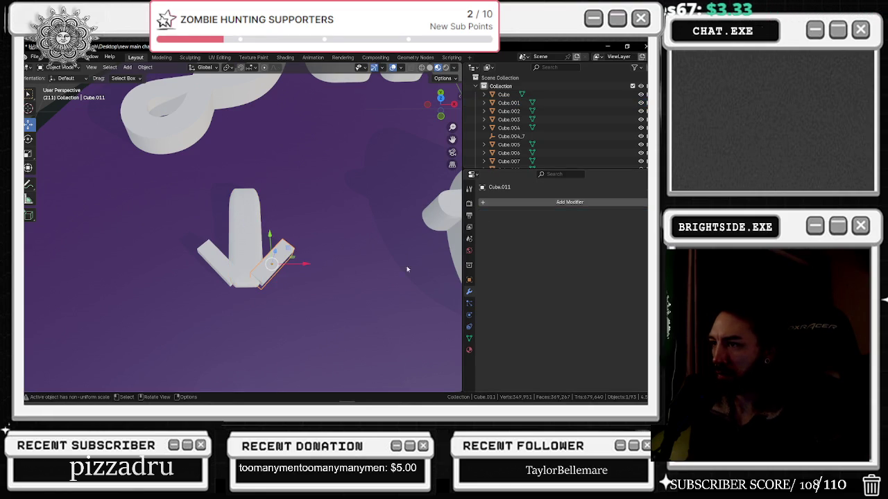
Give the small arrowhead arm a 0.53 m, 14-segment Bevel, then deselect all and return to Object Mode
click(503, 202)
mouse_move(466, 201)
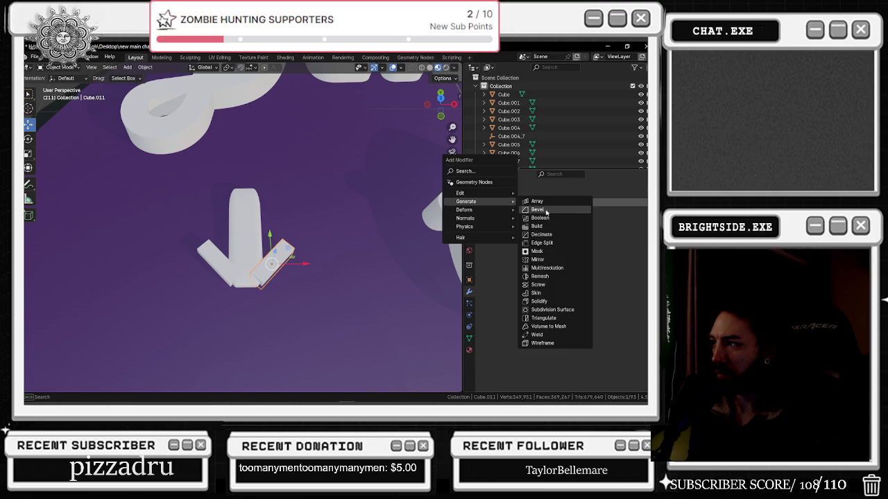
click(538, 209)
mouse_move(594, 257)
mouse_down()
mouse_move(617, 257)
mouse_move(602, 257)
mouse_move(617, 247)
mouse_move(594, 247)
mouse_up()
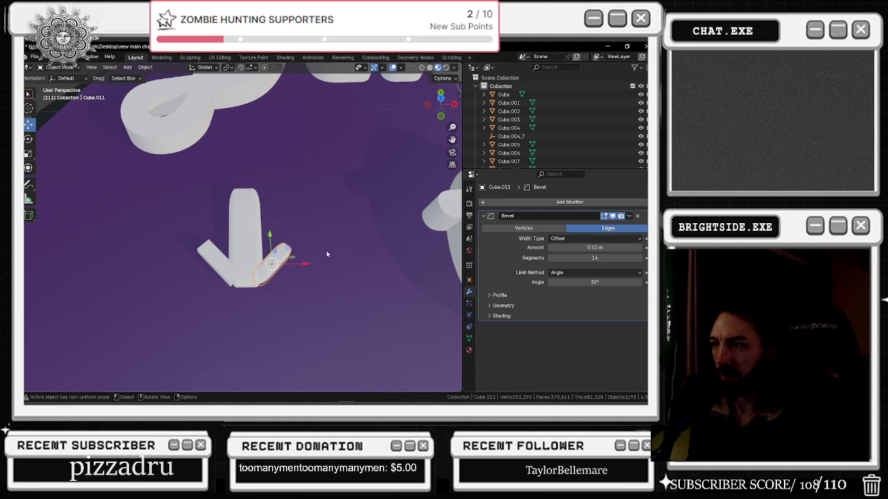
mouse_move(294, 262)
mouse_down()
mouse_move(293, 240)
mouse_move(294, 270)
mouse_up()
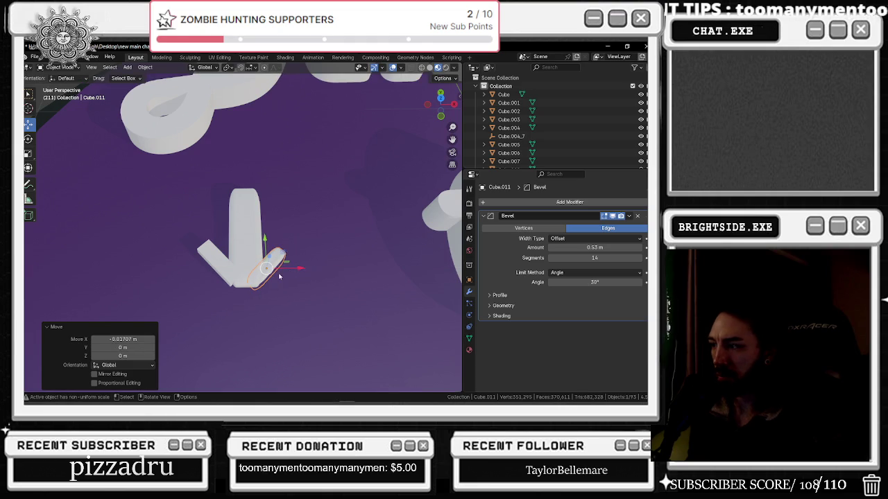
key(ctrl+z)
key(ctrl+z)
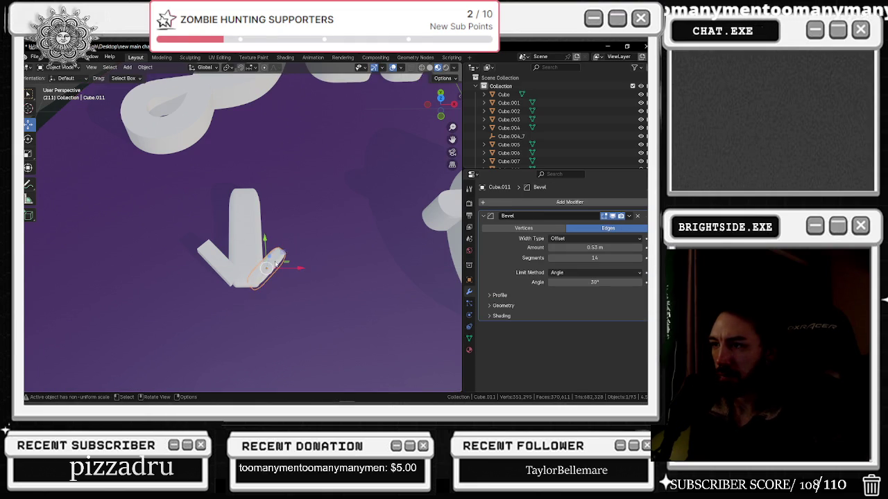
key(alt+a)
key(Tab)
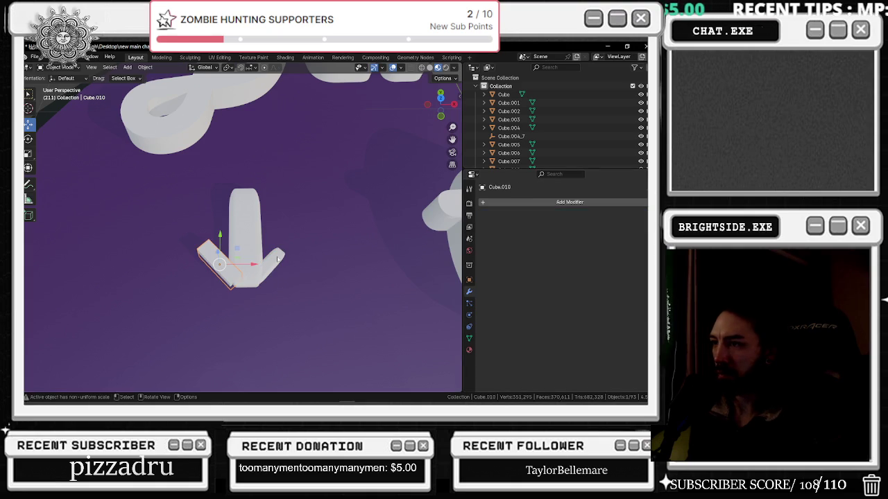
Move the right arm's Bevel modifier to the top of its modifier stack
right_click(499, 237)
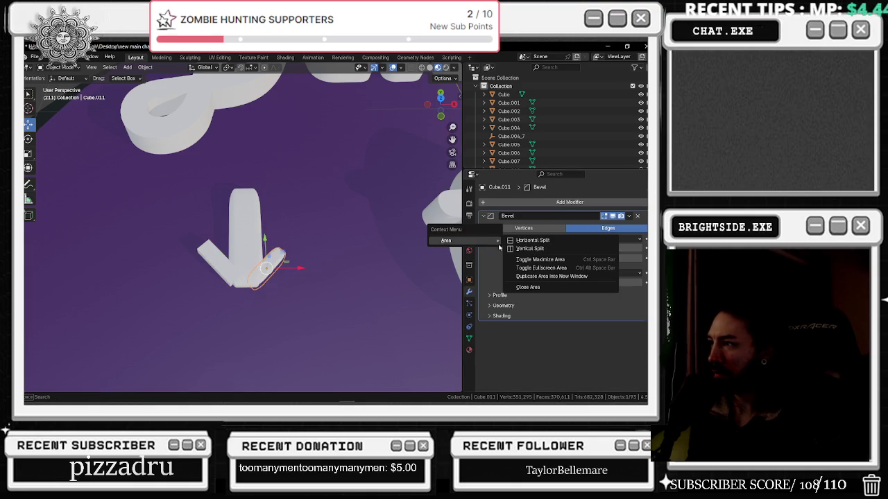
click(631, 217)
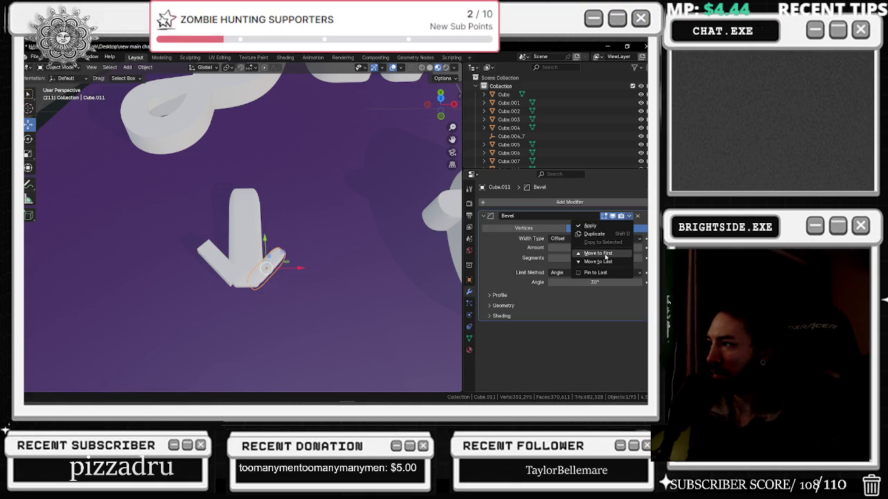
click(604, 255)
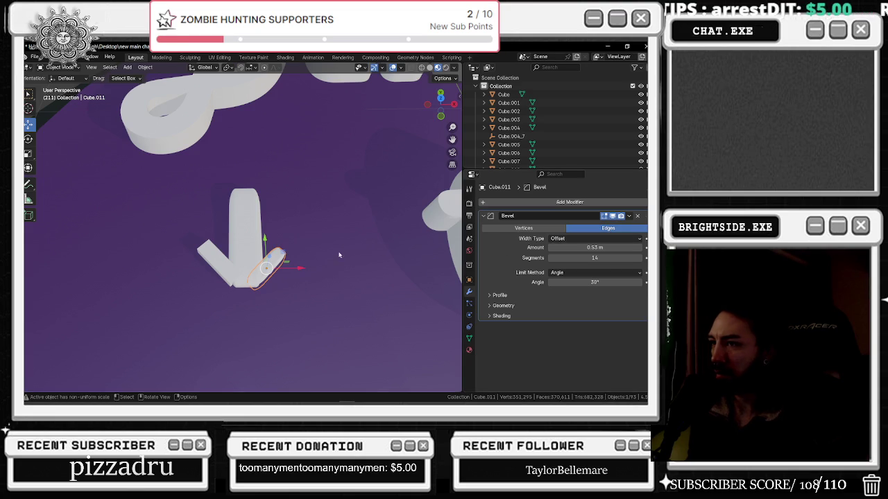
Give the left arrow arm a 0.5 m, 14-segment Bevel and nudge it slightly sideways
click(220, 274)
click(510, 202)
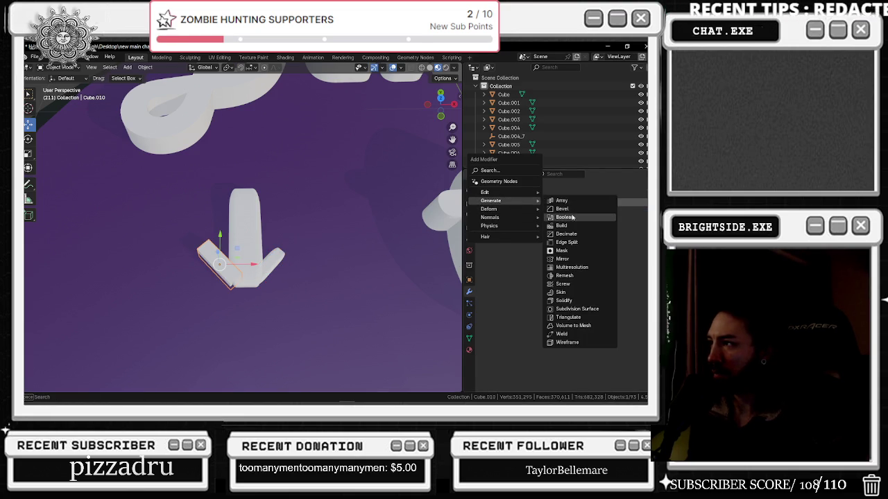
click(575, 221)
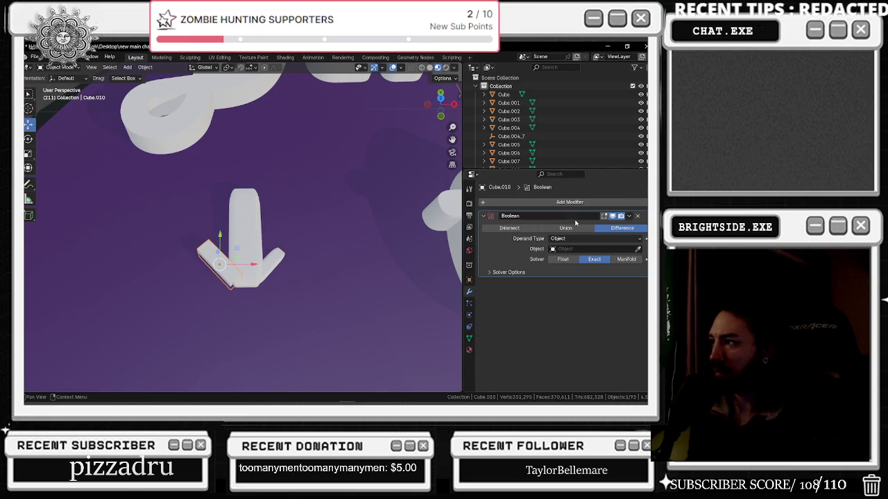
click(638, 217)
mouse_move(499, 192)
click(588, 202)
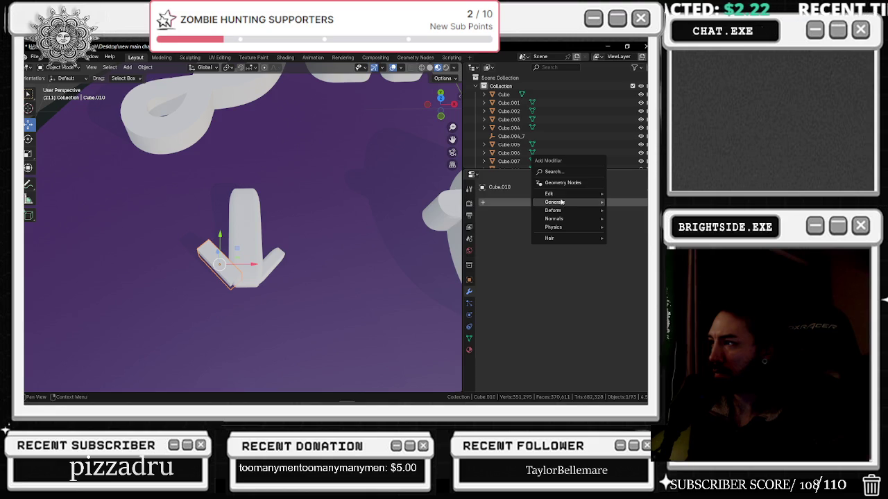
mouse_move(554, 202)
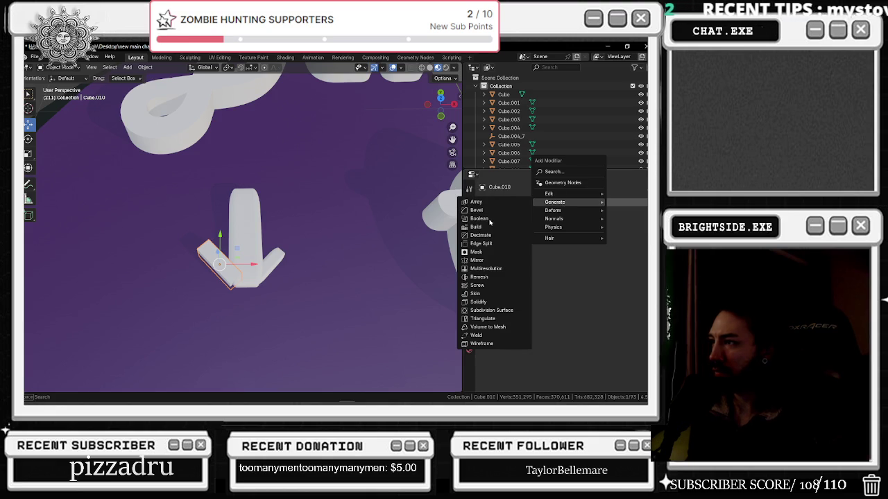
click(491, 210)
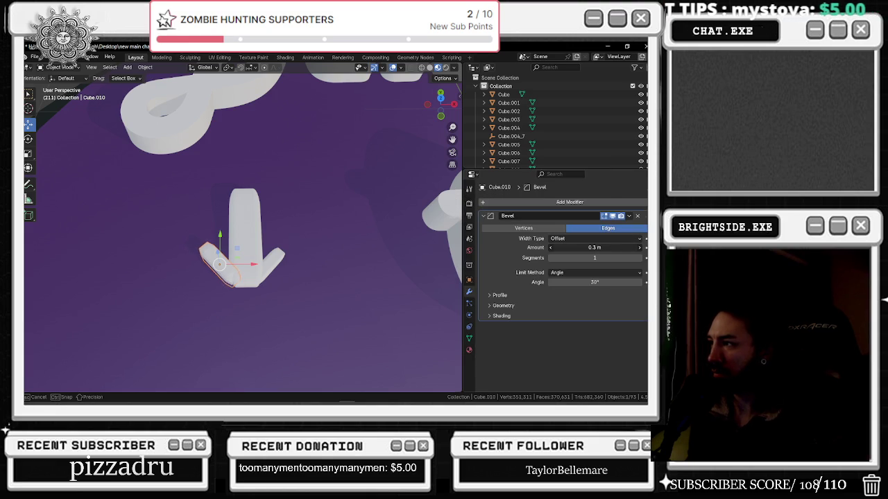
drag(594, 248, 603, 258)
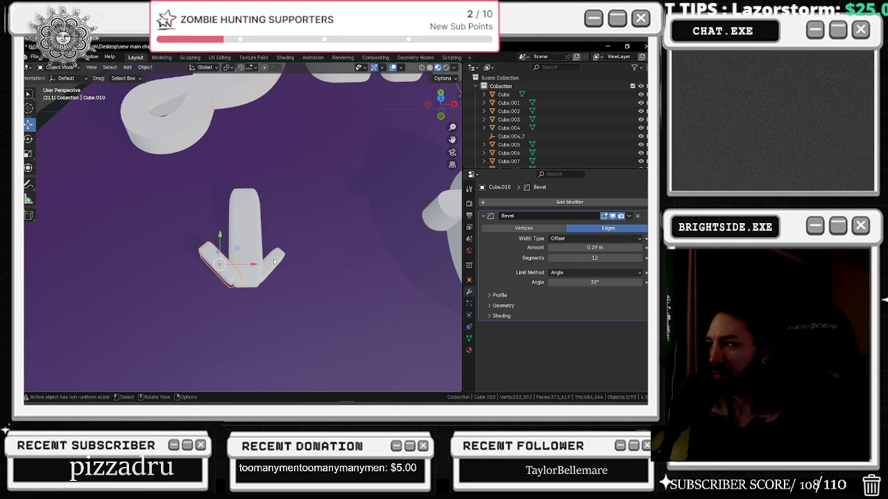
mouse_move(586, 248)
mouse_down()
mouse_move(598, 247)
mouse_move(595, 258)
mouse_up()
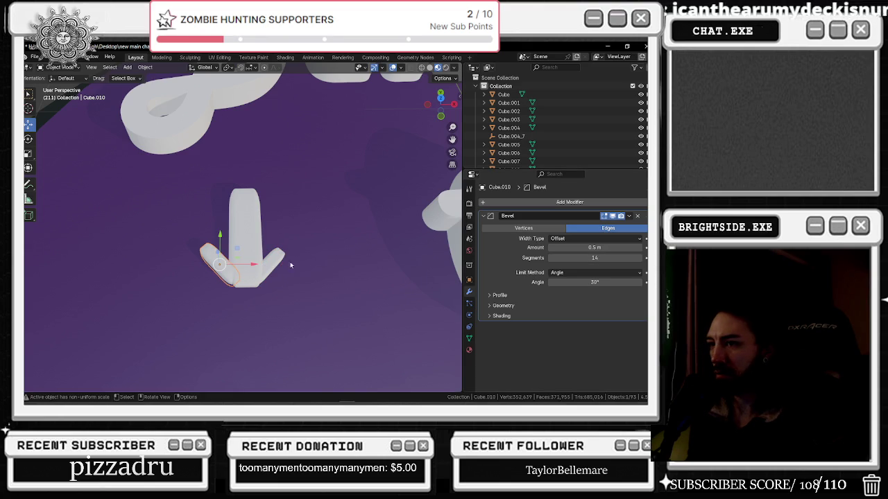
drag(251, 265, 266, 262)
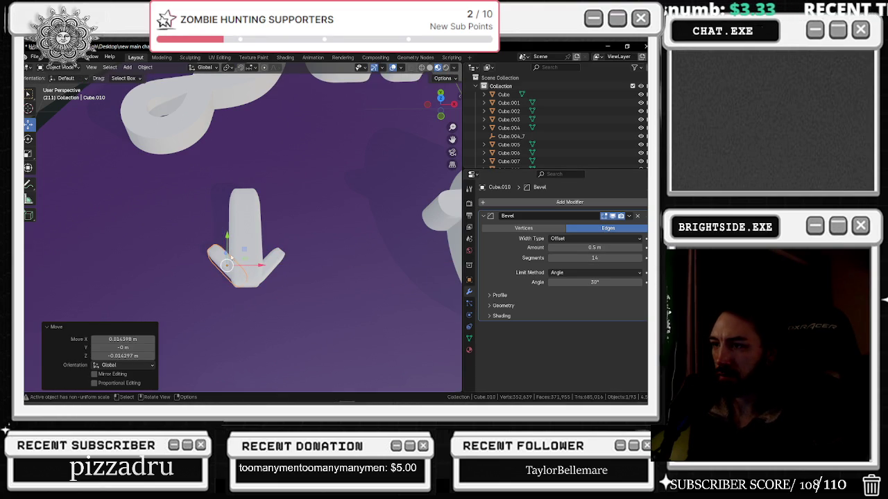
click(273, 269)
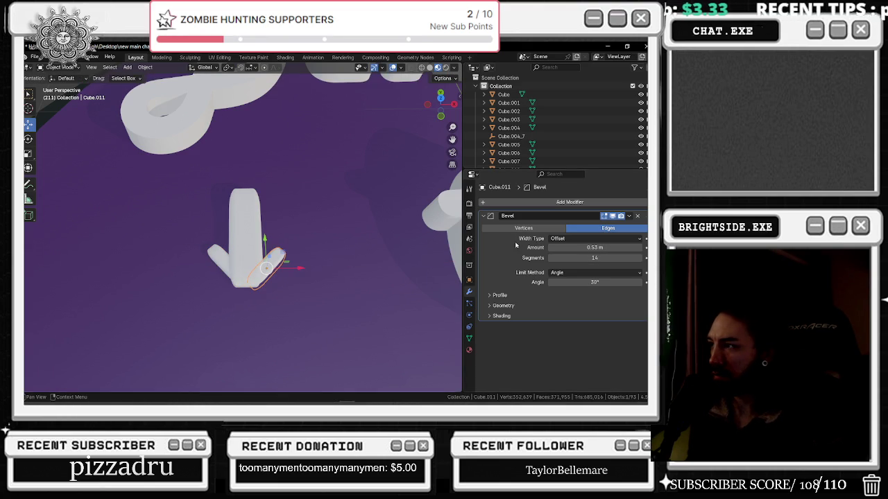
Try a uniform 0.038 scale on the right arm, then undo back to 0.038 × 0.121 × 0.050
click(469, 281)
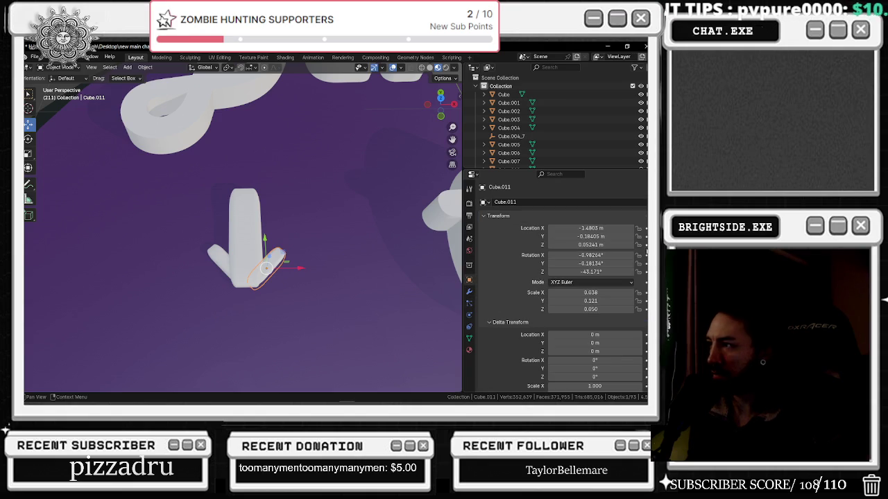
drag(589, 292, 589, 310)
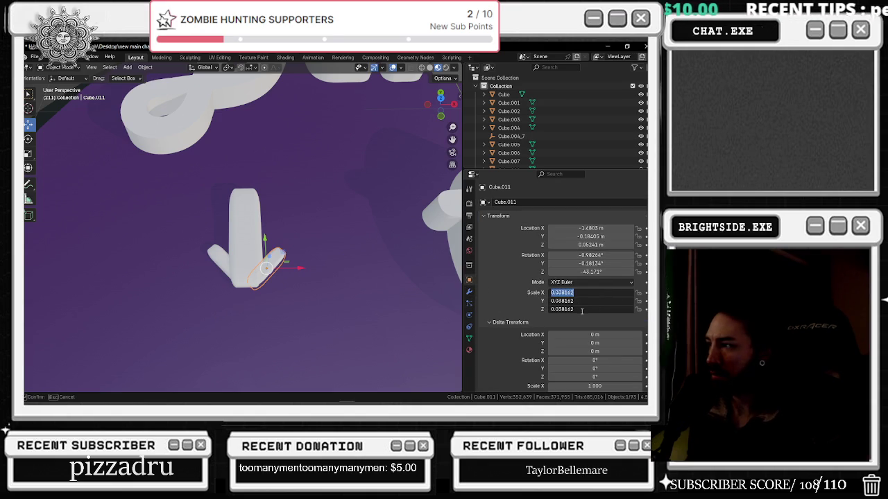
text(0.038)
key(Return)
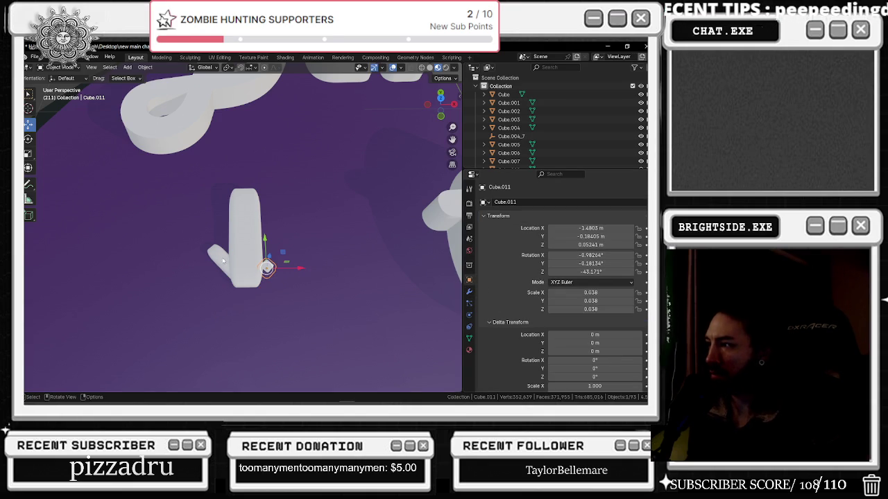
key(ctrl+z)
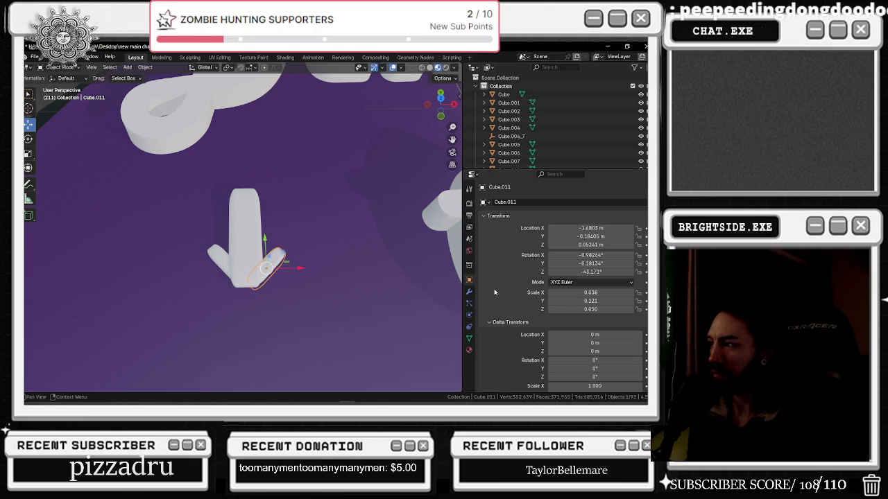
click(606, 295)
key(Escape)
key(ctrl+z)
click(281, 267)
mouse_move(284, 265)
middle_down()
mouse_move(251, 274)
mouse_move(224, 321)
middle_up()
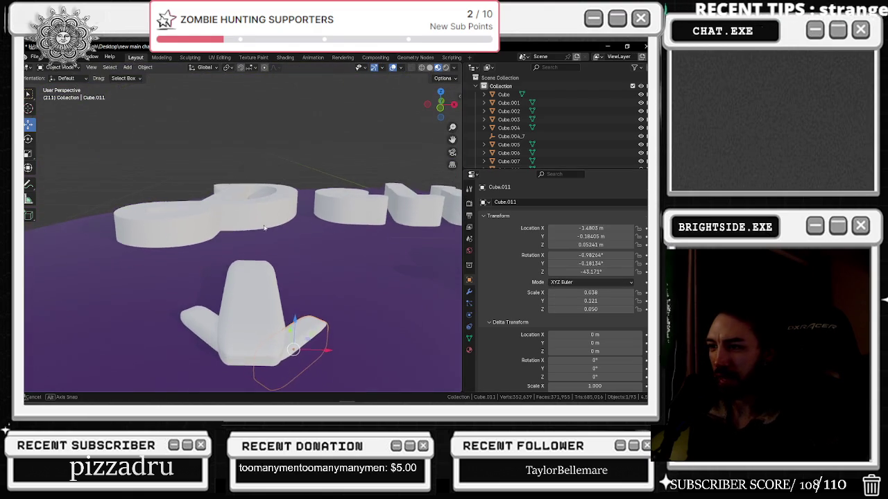
Nudge the arrow's left arm piece along Y into a new position
click(224, 321)
key(g)
key(y)
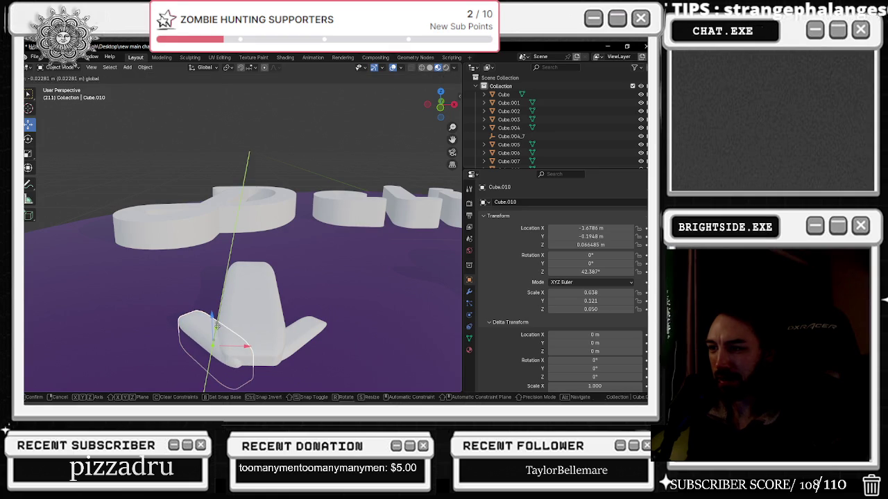
click(240, 343)
key(g)
key(x)
right_click(237, 344)
key(g)
key(y)
click(239, 341)
Shift the arrow's right arm piece slightly along Y
mouse_move(239, 341)
middle_down()
mouse_move(253, 341)
mouse_move(277, 289)
middle_up()
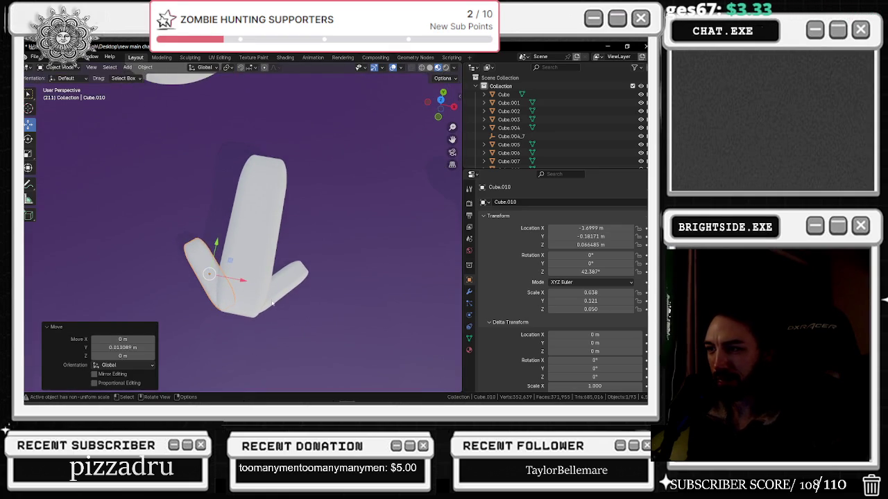
click(278, 289)
key(g)
key(x)
key(y)
click(300, 290)
key(g)
key(z)
right_click(300, 238)
Raise the right arm piece slightly on Z, then reposition it along Y
click(301, 239)
mouse_move(300, 239)
middle_down()
mouse_move(329, 264)
mouse_move(334, 206)
middle_up()
click(307, 323)
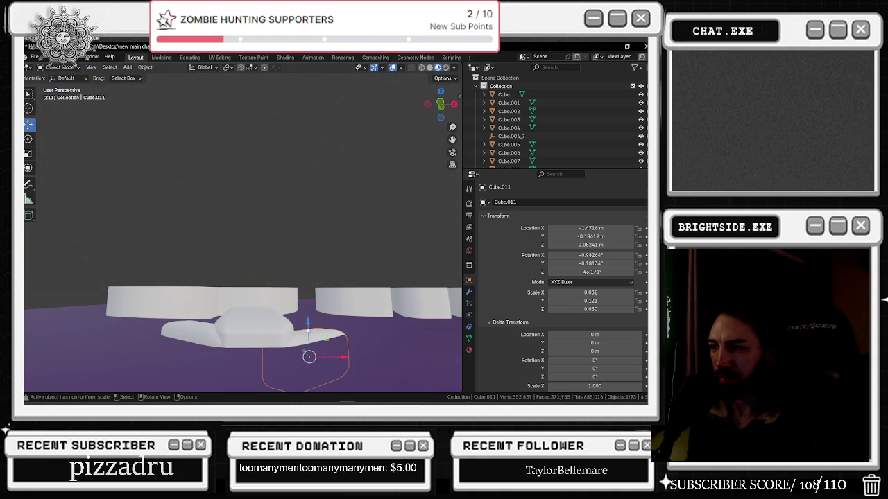
key(g)
key(z)
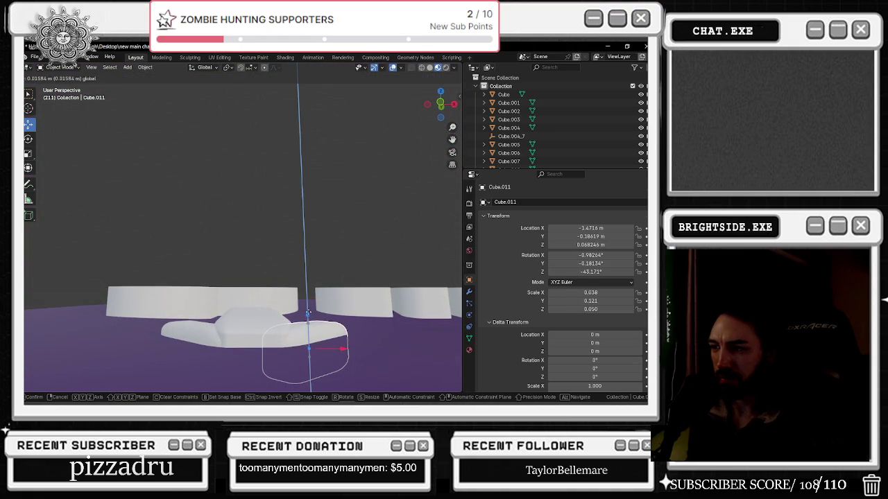
click(307, 314)
mouse_move(308, 315)
middle_down()
mouse_move(317, 361)
mouse_move(336, 272)
middle_up()
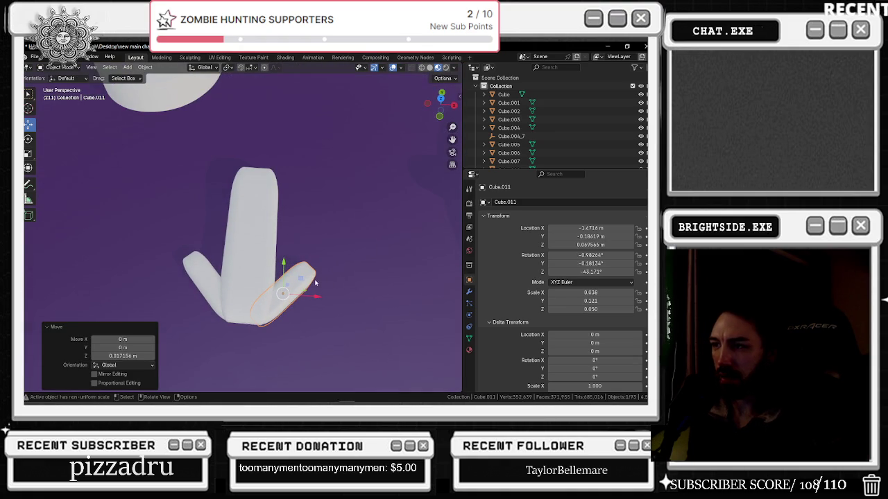
scroll(312, 291, down, 2)
scroll(307, 249, down, 3)
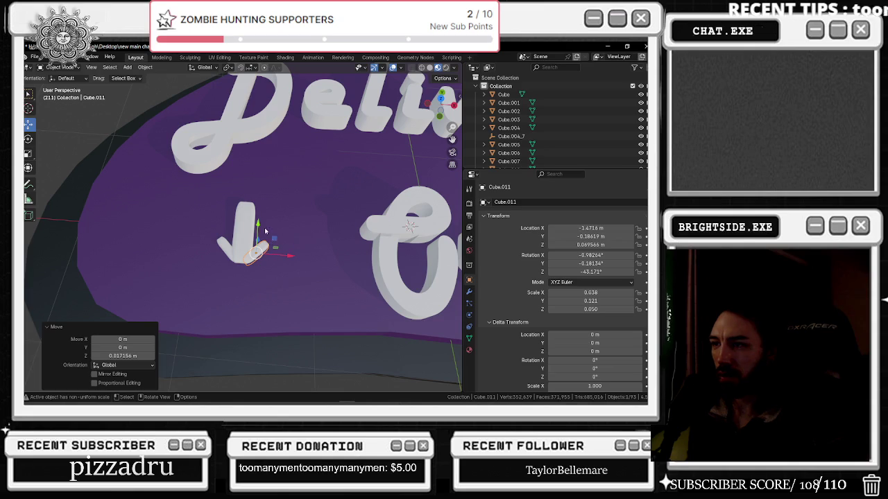
key(g)
key(y)
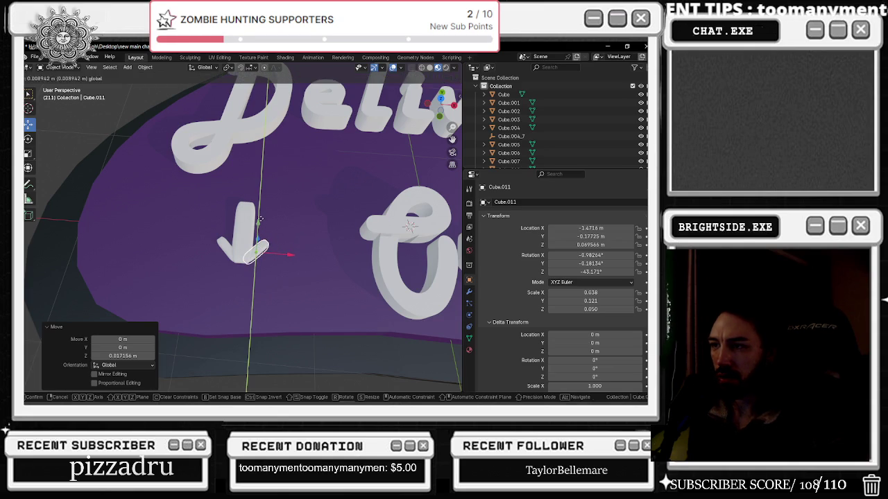
click(260, 219)
Enlarge the arrow piece about 1.5 times (1.486)
click(283, 213)
scroll(283, 213, down, 3)
mouse_move(283, 213)
middle_down()
mouse_move(309, 276)
mouse_move(333, 275)
middle_up()
scroll(333, 275, down, 2)
scroll(361, 288, up, 2)
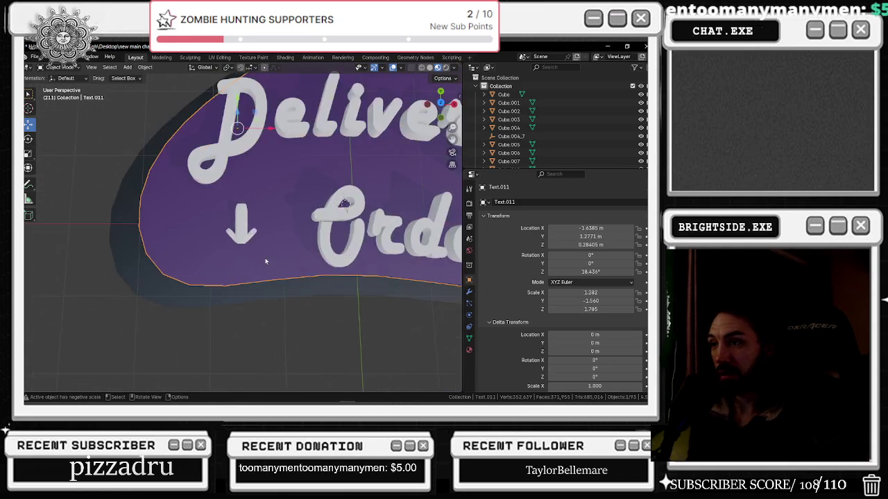
scroll(326, 292, up, 3)
scroll(326, 292, up, 1)
scroll(326, 292, down, 4)
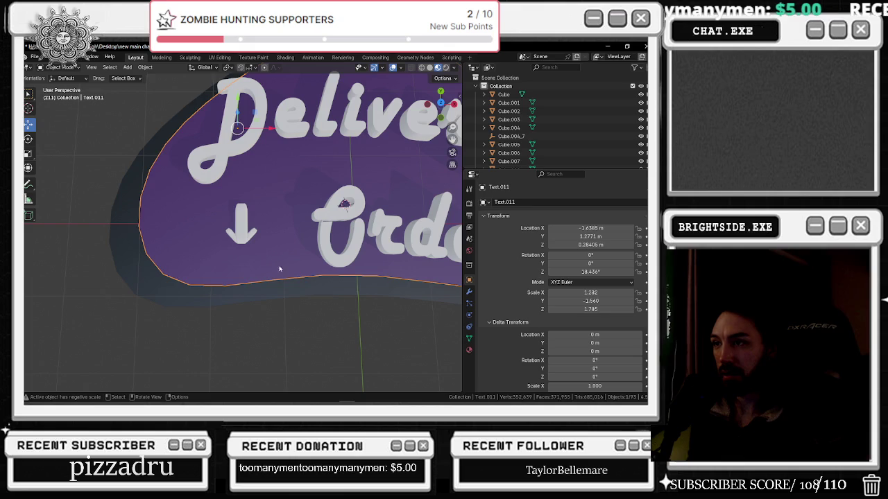
click(240, 229)
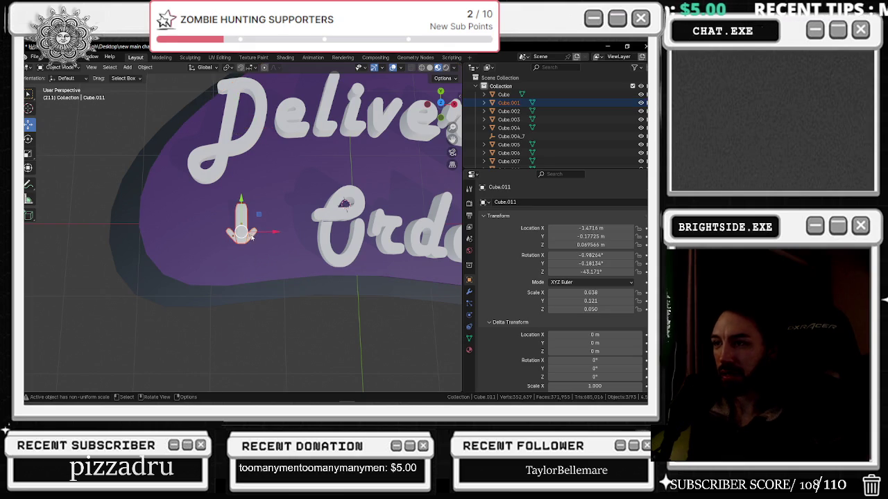
key(s)
click(256, 236)
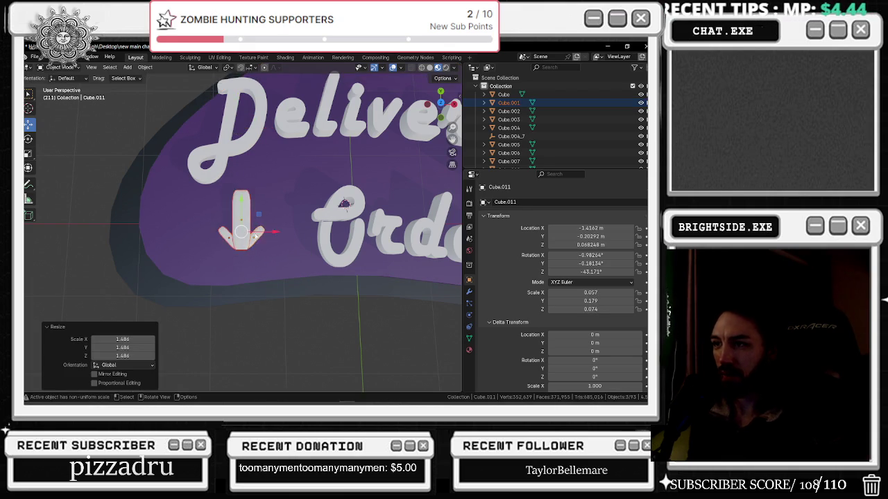
Move the arrow about 0.12 m down along Y and 0.13 m left along X
scroll(299, 181, down, 5)
middle_drag(299, 181, 257, 223)
key(g)
key(y)
click(231, 278)
scroll(231, 278, up, 5)
key(g)
key(x)
click(241, 272)
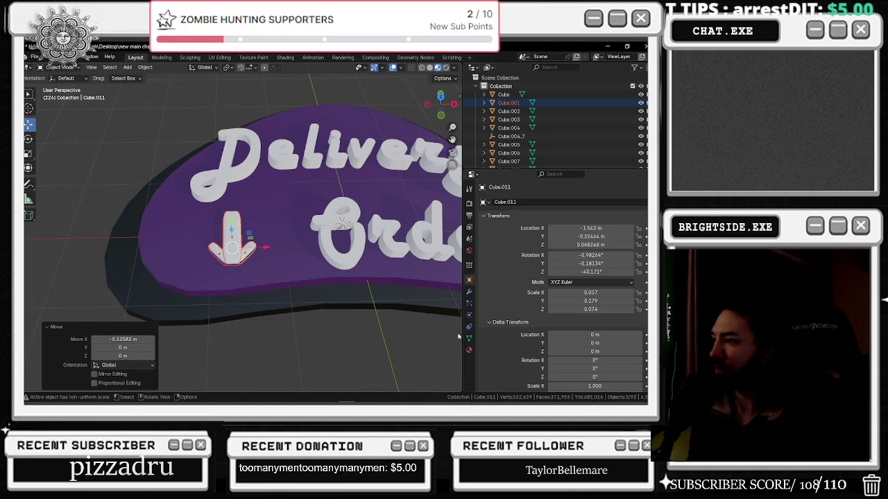
click(469, 350)
click(484, 238)
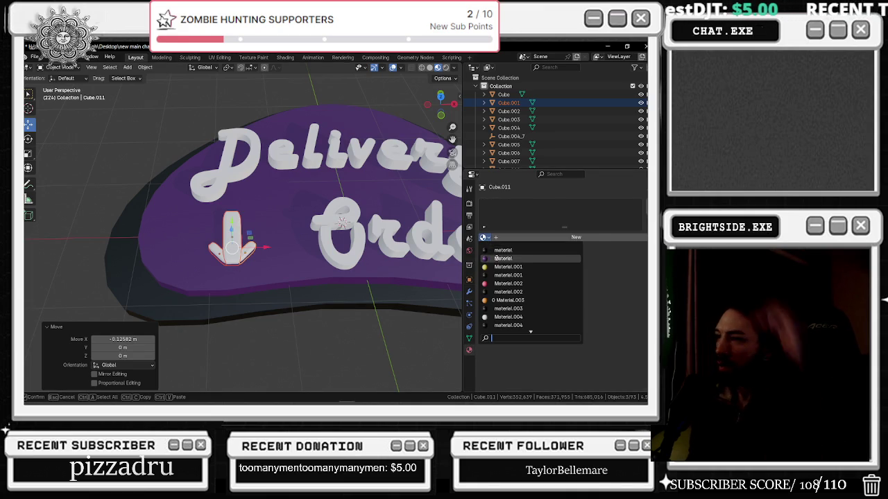
Give the selected arrow piece the Material.012 material
click(492, 255)
click(485, 238)
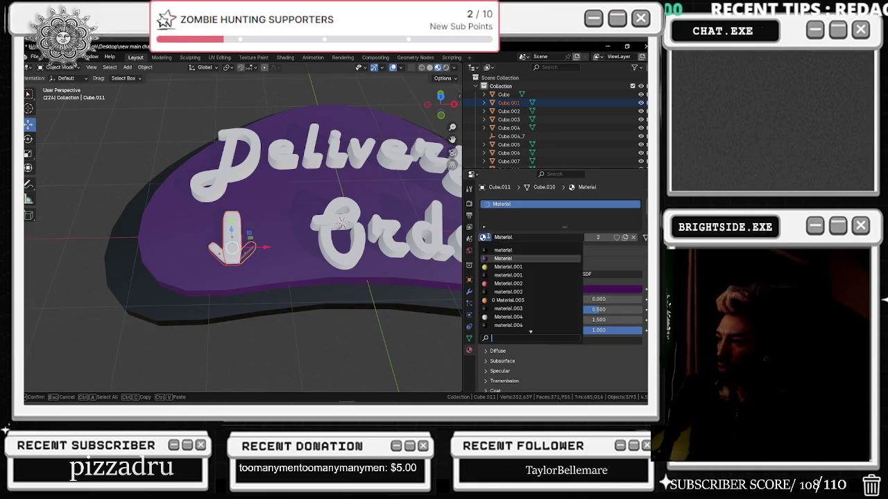
scroll(503, 288, down, 5)
scroll(505, 298, down, 5)
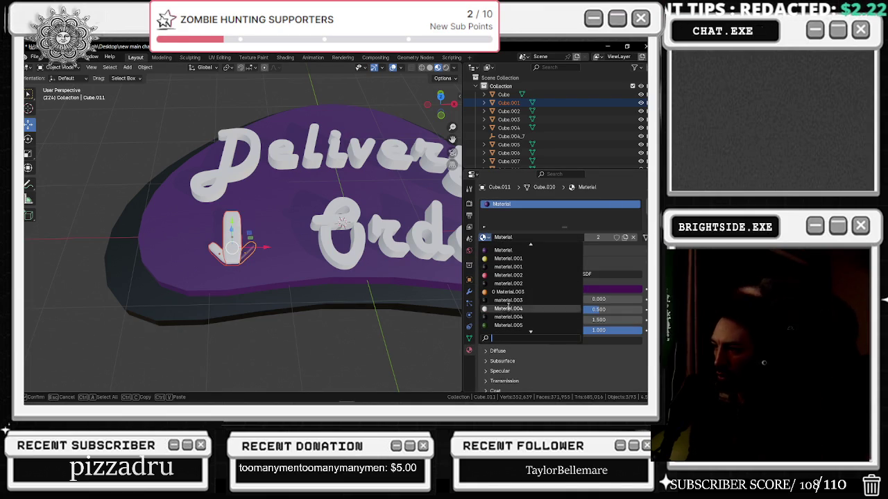
scroll(507, 309, down, 4)
click(508, 309)
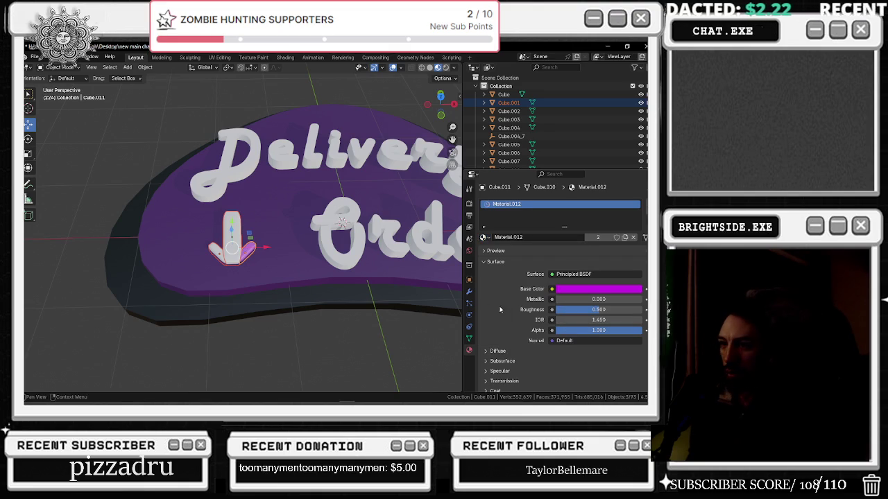
Apply Material.021 to the arrow shaft Cube.001
click(236, 260)
click(485, 237)
scroll(507, 300, down, 10)
click(508, 300)
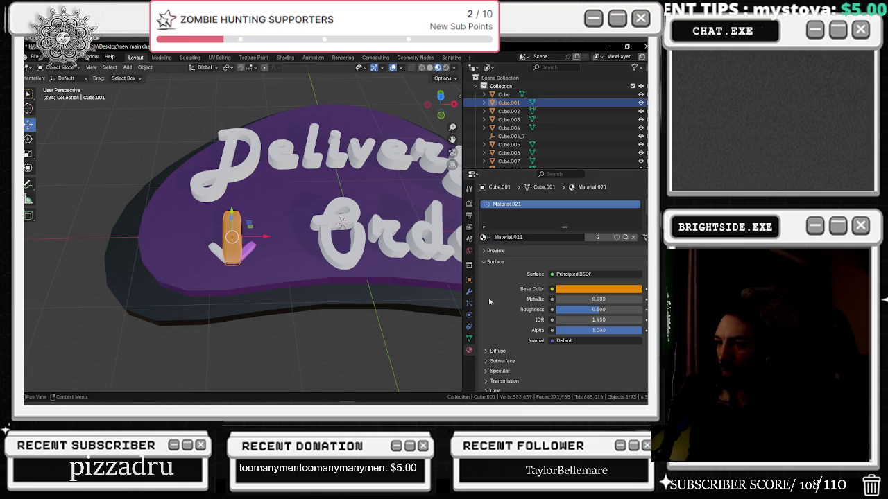
scroll(248, 277, up, 2)
Switch the arrow shaft to Material.012 so it turns purple
click(250, 272)
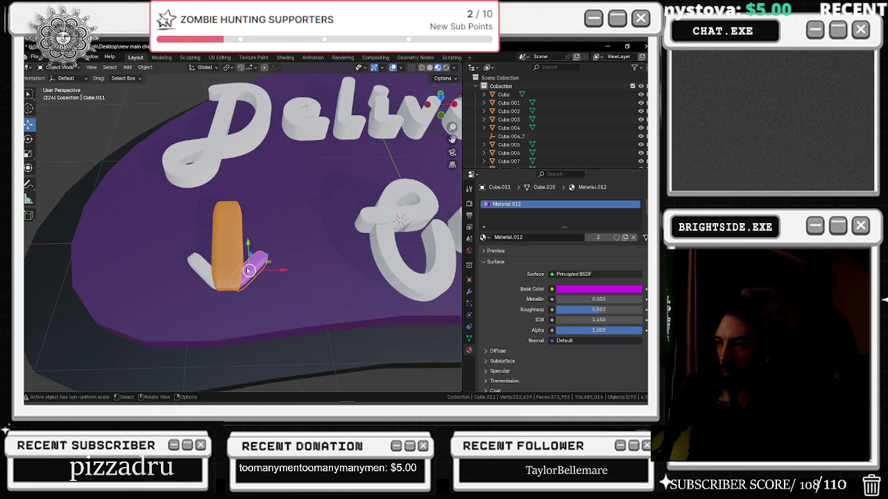
click(231, 258)
click(483, 237)
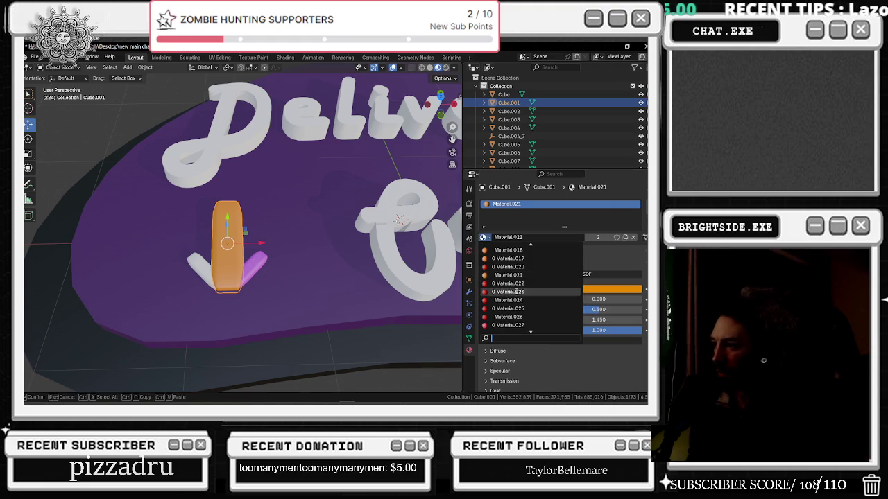
scroll(519, 292, down, 7)
scroll(518, 292, down, 7)
scroll(519, 294, down, 8)
scroll(518, 295, down, 7)
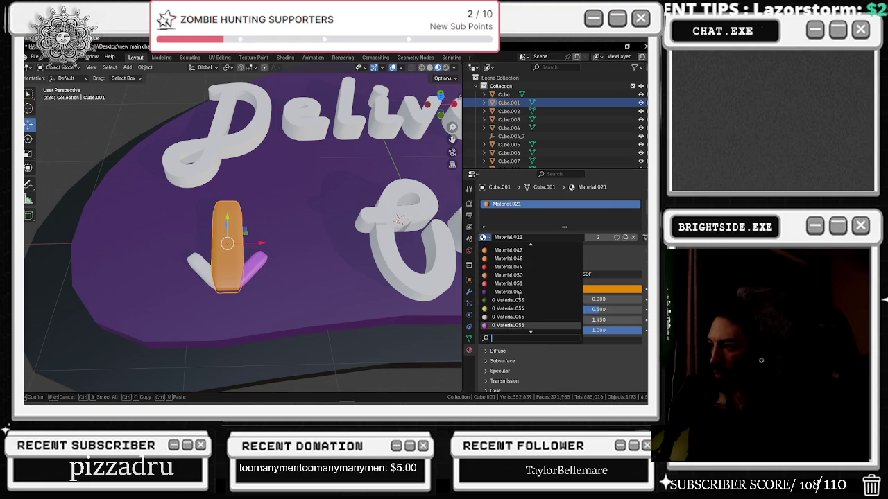
scroll(518, 294, up, 10)
scroll(519, 293, up, 12)
scroll(519, 293, up, 3)
scroll(519, 293, up, 3)
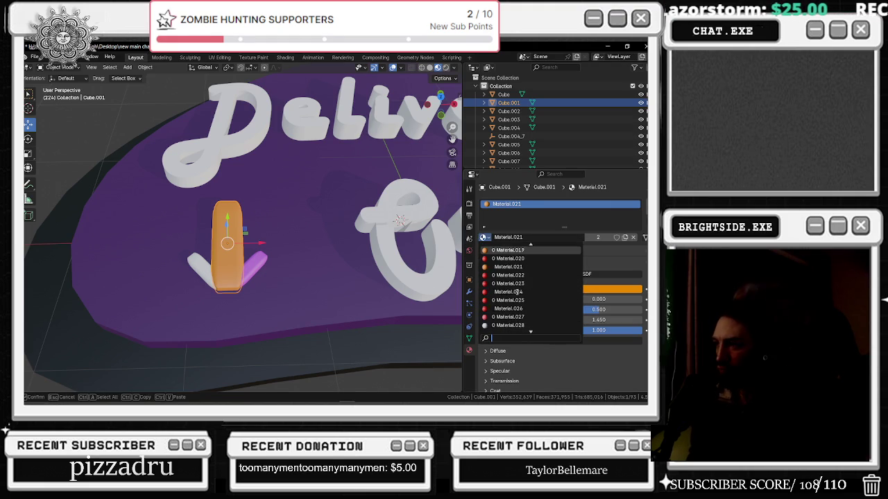
scroll(512, 264, up, 7)
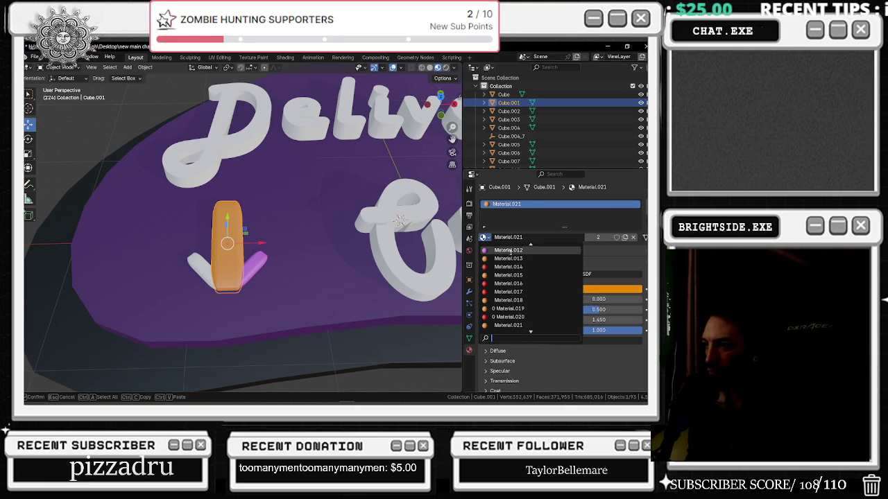
click(510, 251)
Apply Material.013 to the remaining white arrow piece and view the whole sign
click(206, 272)
click(484, 238)
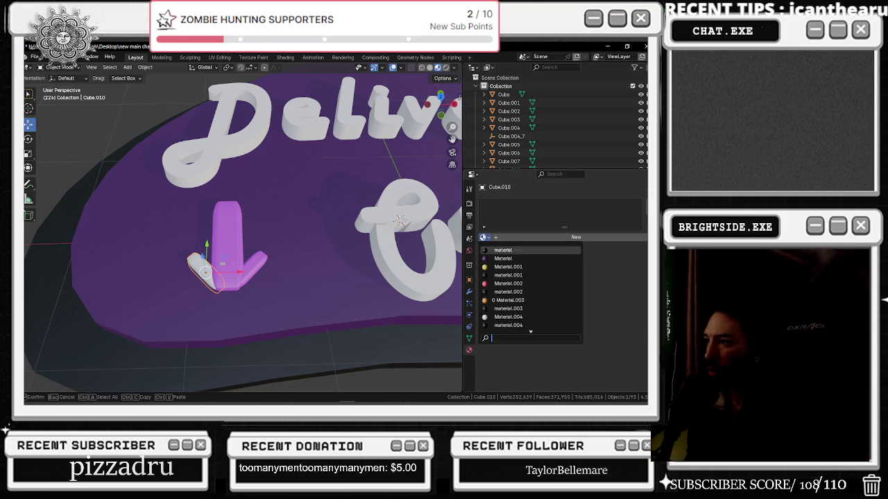
scroll(528, 286, down, 1)
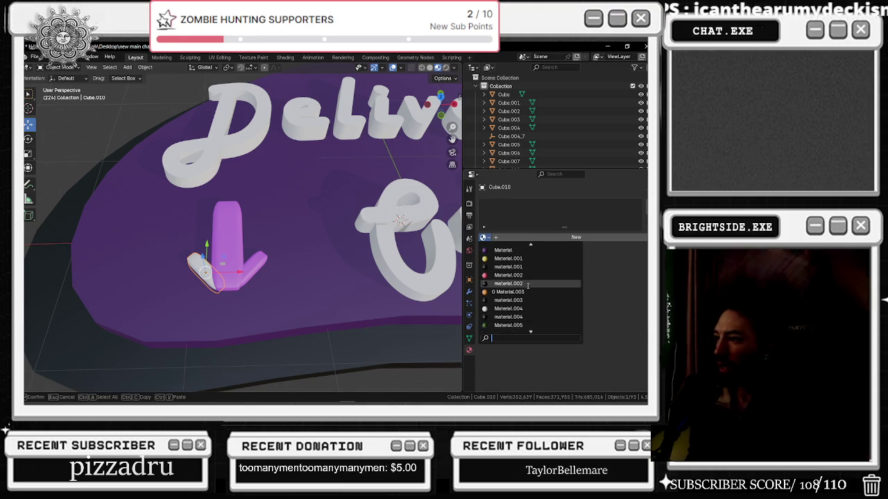
scroll(526, 291, down, 10)
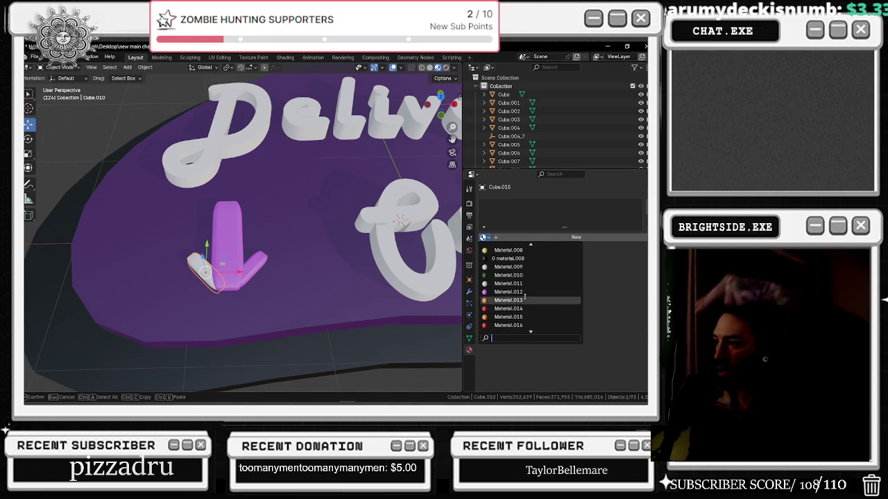
click(509, 300)
click(361, 309)
mouse_move(370, 298)
middle_down()
mouse_move(334, 276)
mouse_move(313, 229)
middle_up()
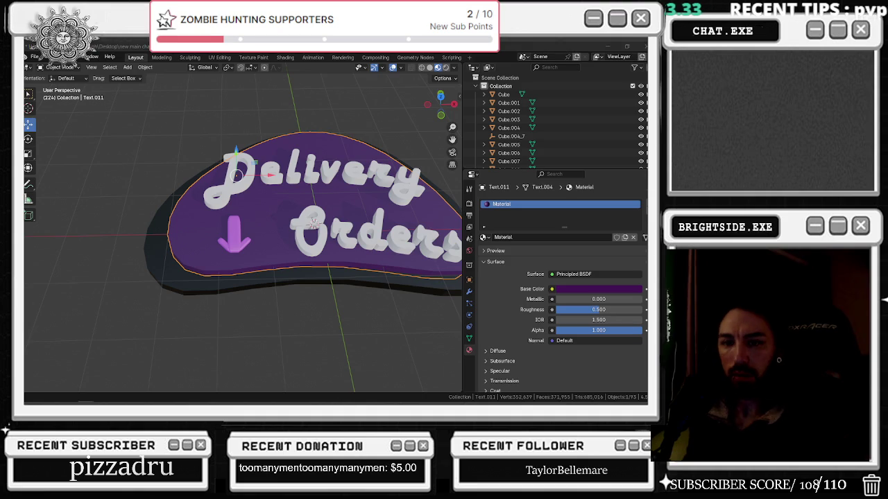
Browse the Google Images 'delivery orders sign' results in Chrome, then return to Blender
key(alt+Tab)
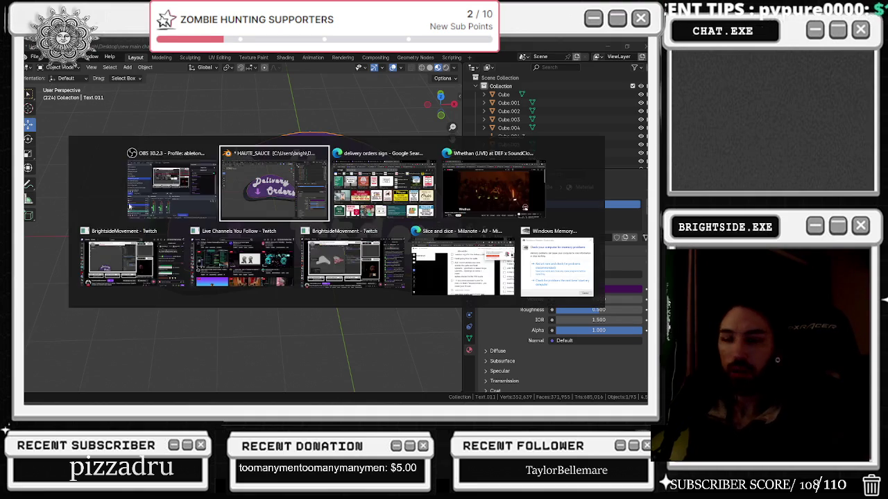
key(alt+Tab)
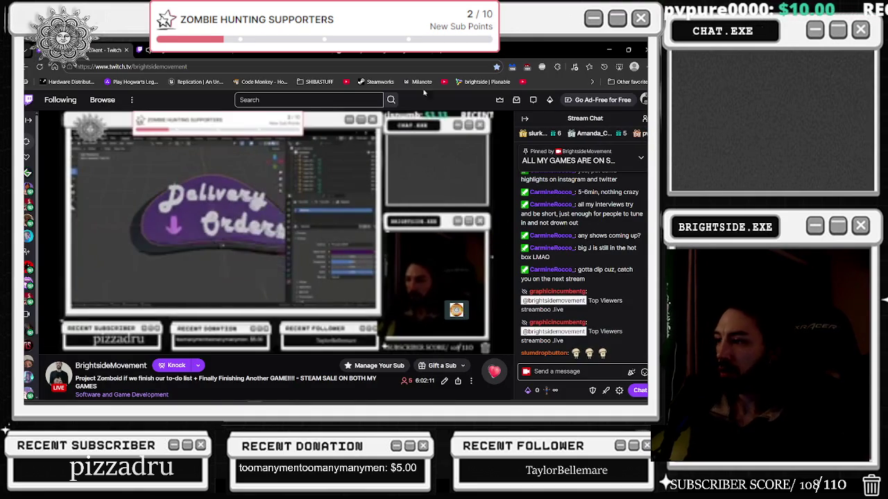
click(292, 55)
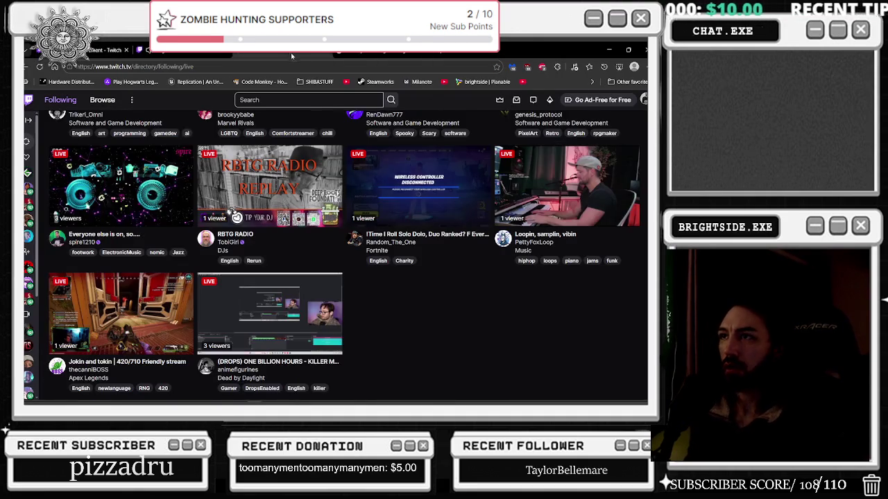
click(327, 53)
scroll(365, 205, down, 3)
scroll(365, 205, down, 2)
scroll(366, 205, up, 1)
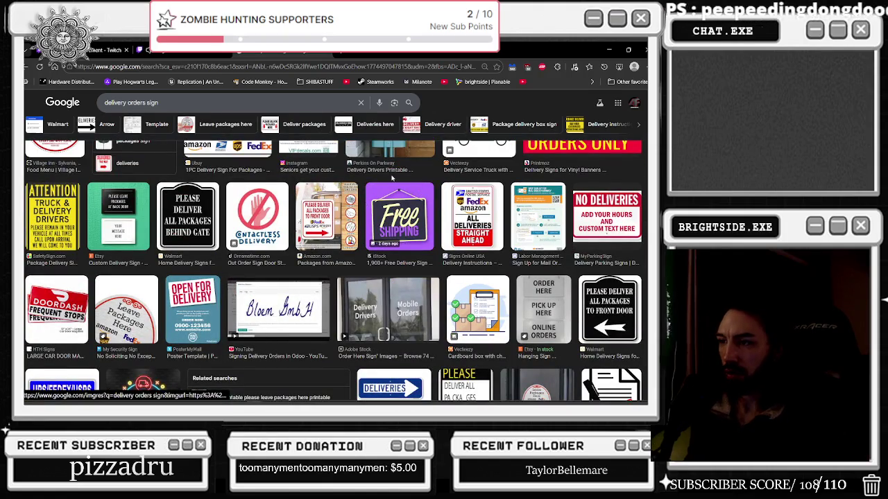
key(alt+Tab)
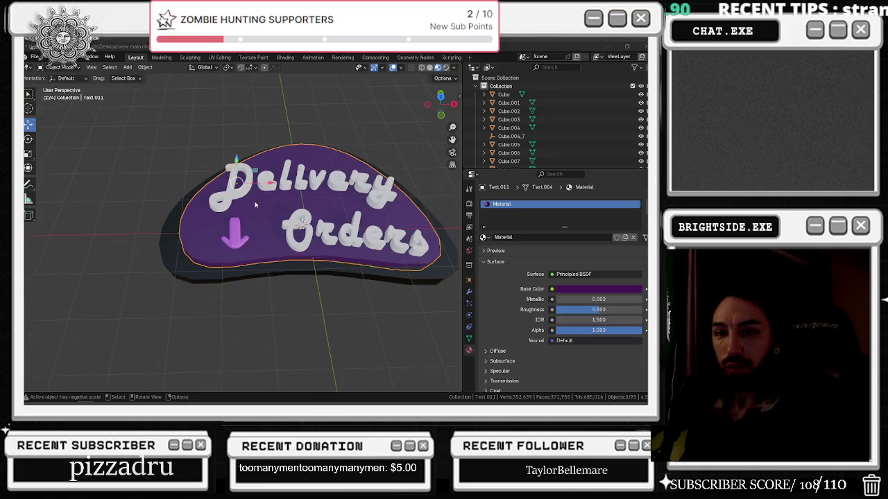
Copy-paste all the sign parts and move the duplicate -7.821 m along X
mouse_move(250, 208)
middle_down()
mouse_move(258, 189)
mouse_move(238, 171)
middle_up()
scroll(238, 171, down, 2)
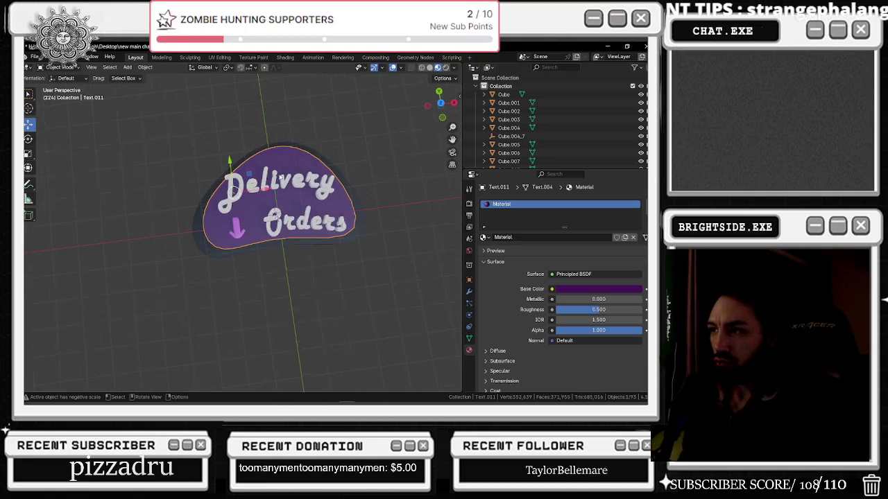
scroll(237, 171, down, 2)
scroll(238, 171, down, 1)
scroll(326, 191, up, 3)
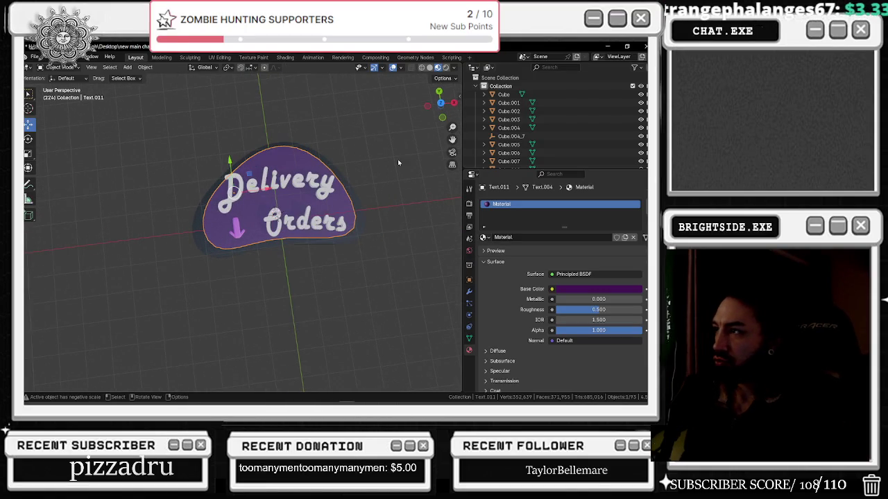
drag(129, 133, 398, 290)
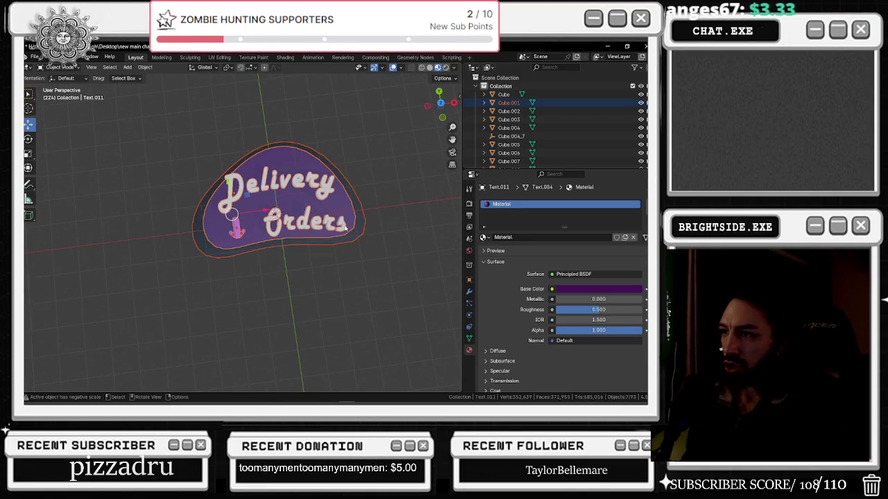
key(ctrl+c)
key(ctrl+v)
key(g)
key(x)
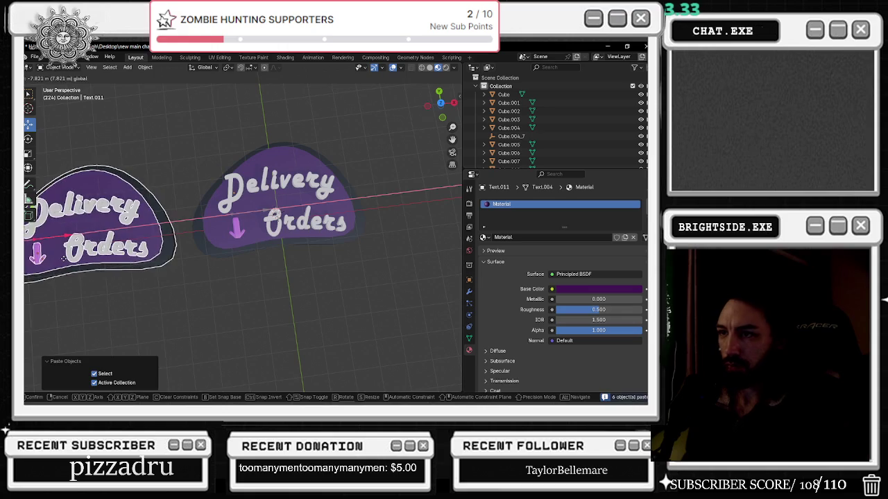
click(192, 213)
Select the original sign on the right, then its backing plate
drag(191, 110, 386, 276)
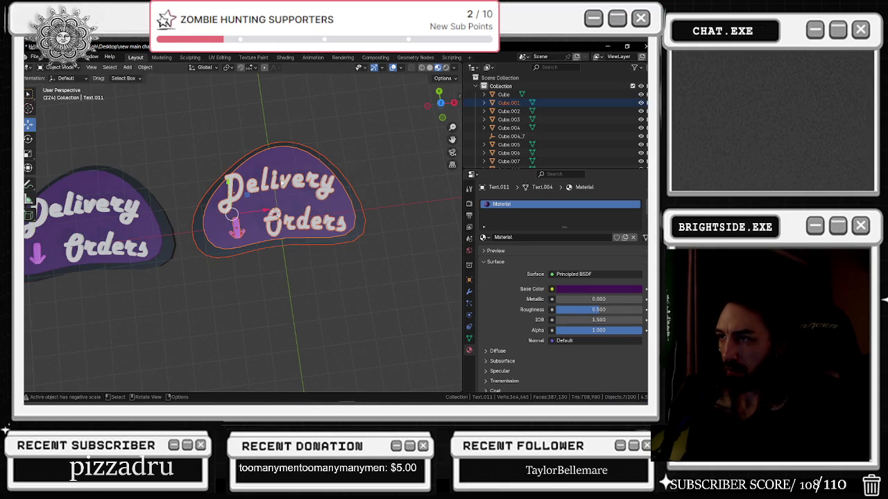
scroll(291, 187, up, 2)
scroll(281, 162, up, 2)
scroll(285, 167, down, 2)
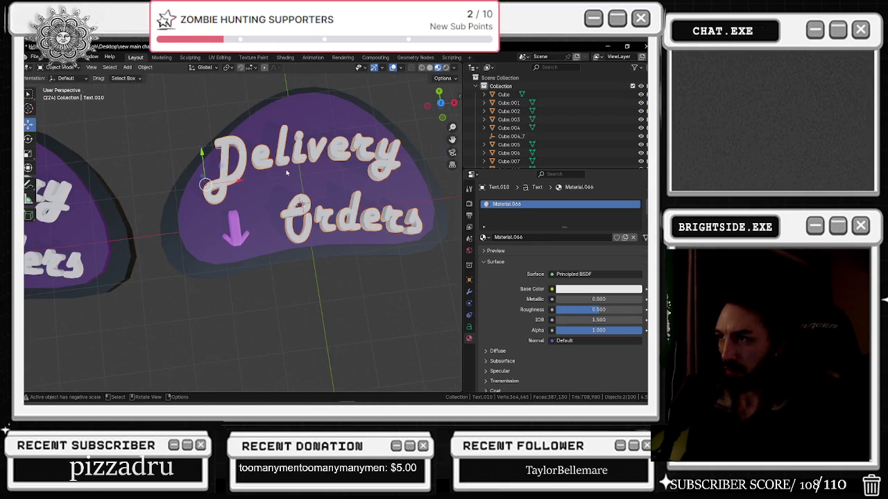
scroll(287, 172, down, 1)
click(234, 219)
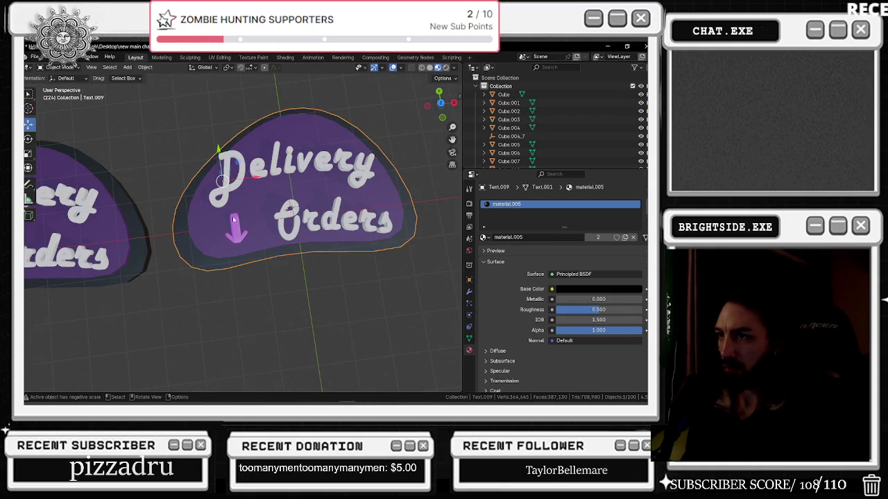
Paste a copy of the Delivery Orders lettering, offset it -0.0888 m on Y, and save HAUTE_SAUCE.blend
click(233, 220)
click(282, 218)
scroll(272, 183, up, 2)
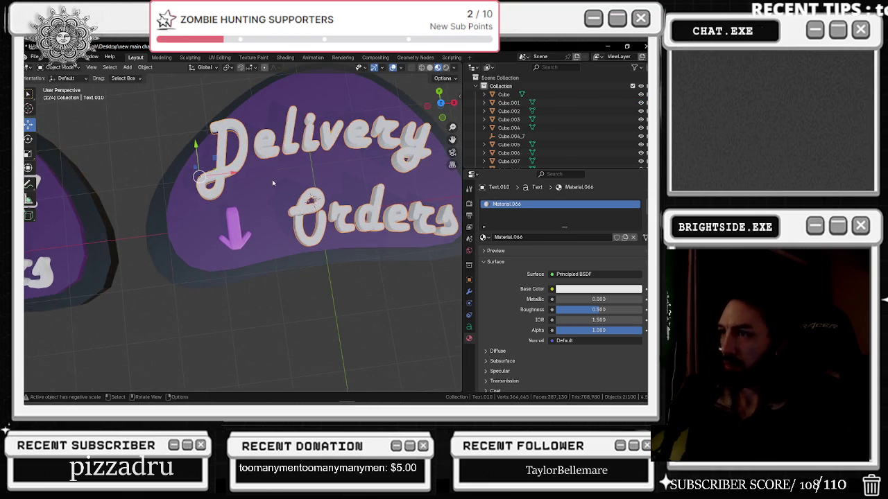
key(ctrl+v)
key(g)
key(x)
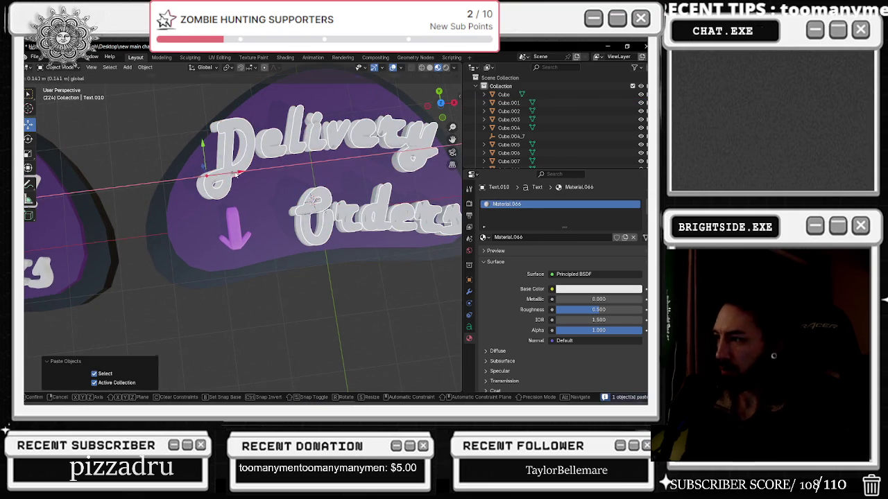
click(236, 173)
key(g)
key(y)
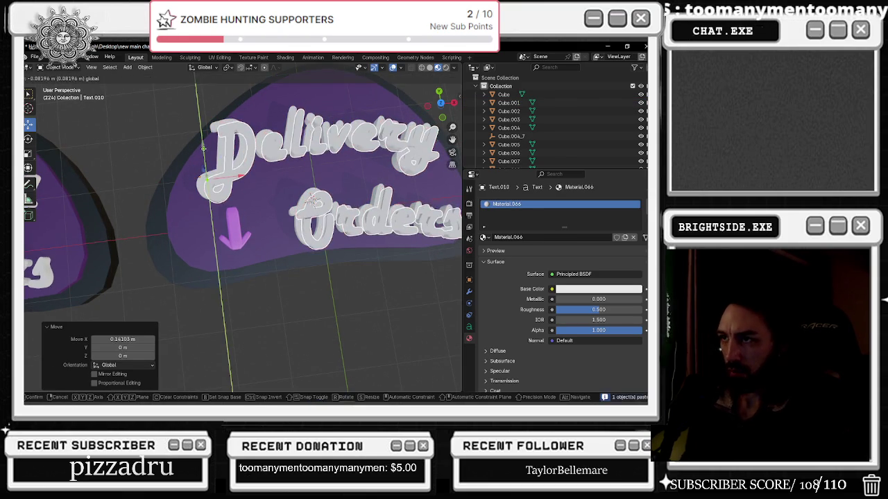
click(386, 162)
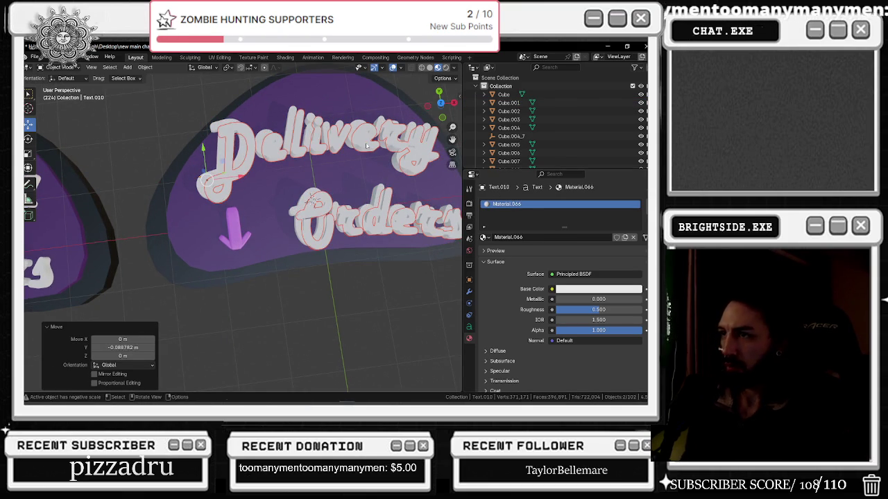
key(ctrl+s)
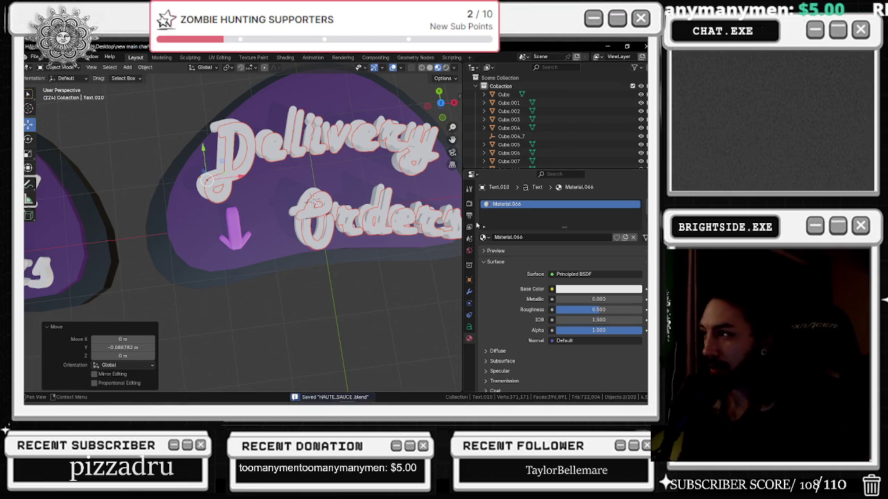
click(469, 292)
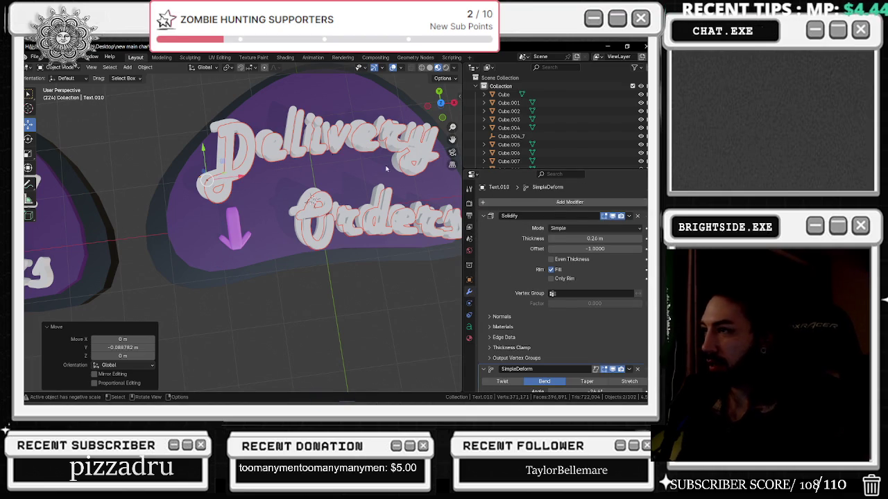
Convert one text object to a mesh, collapse its Solidify and SimpleDeform panels, then undo
click(152, 70)
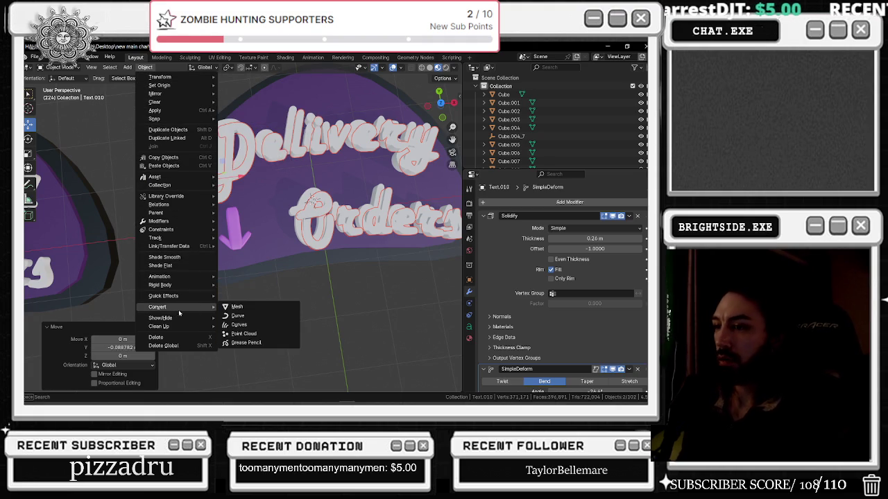
click(240, 308)
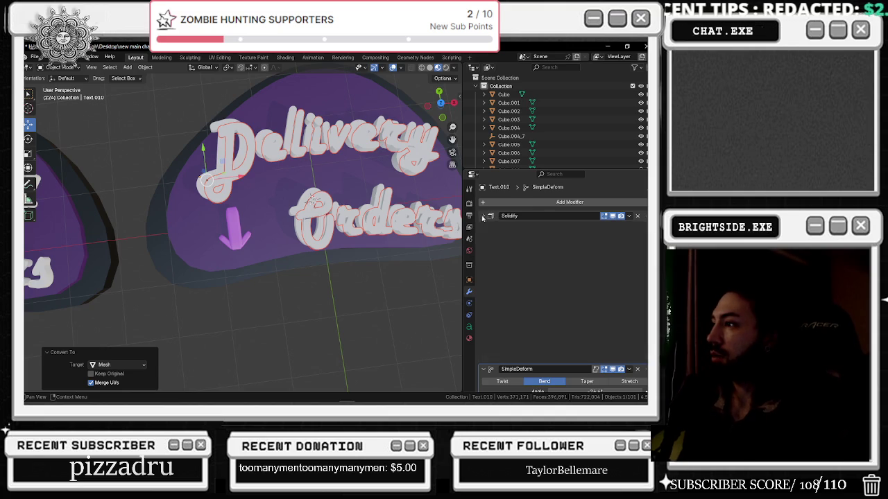
click(485, 216)
click(485, 227)
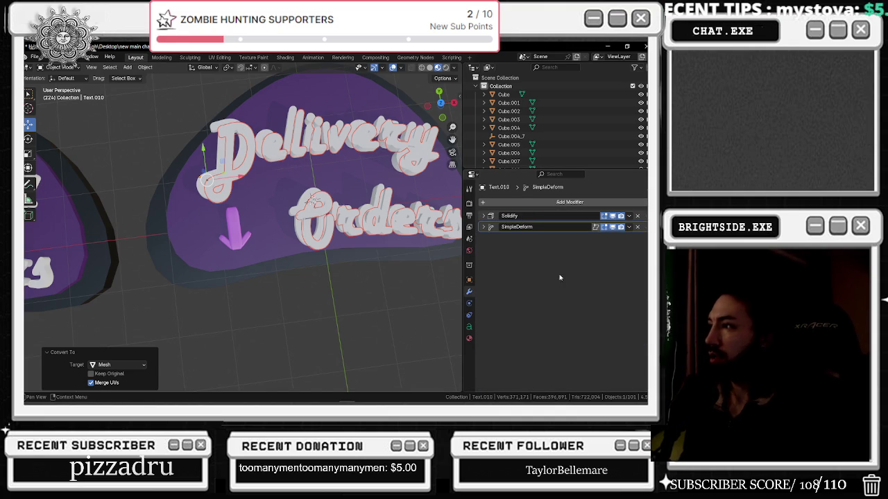
key(ctrl+z)
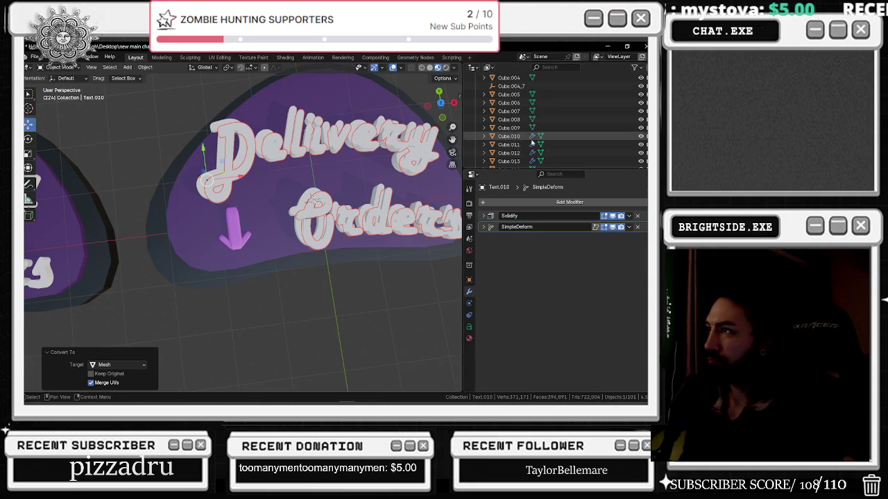
key(ctrl+z)
key(ctrl+z)
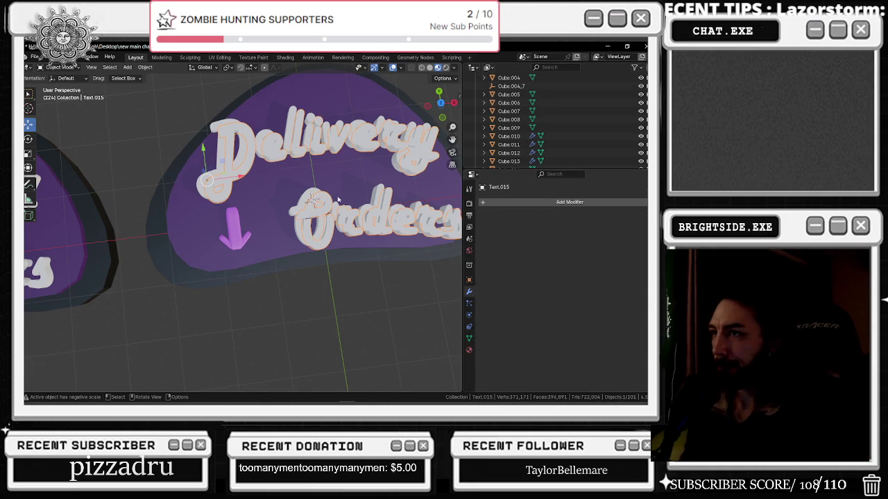
Convert Text.010 and Text.015 to meshes together and nudge them -0.021 m along Y
shift+click(221, 160)
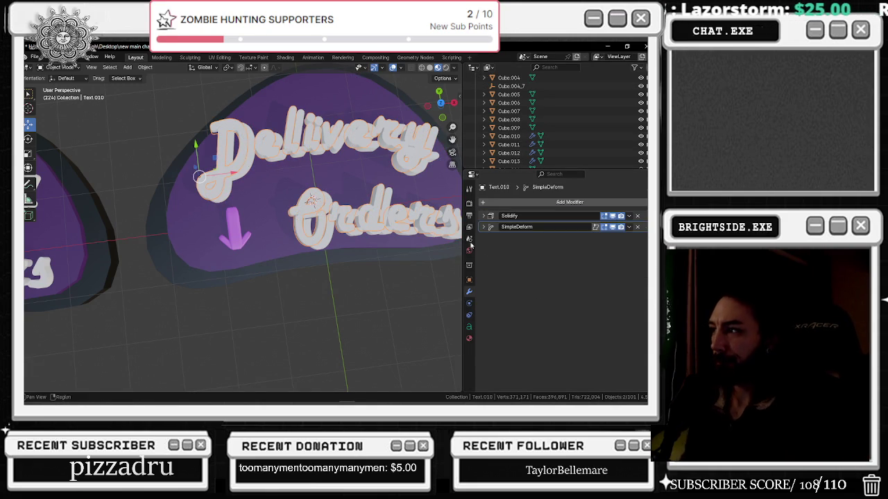
click(145, 67)
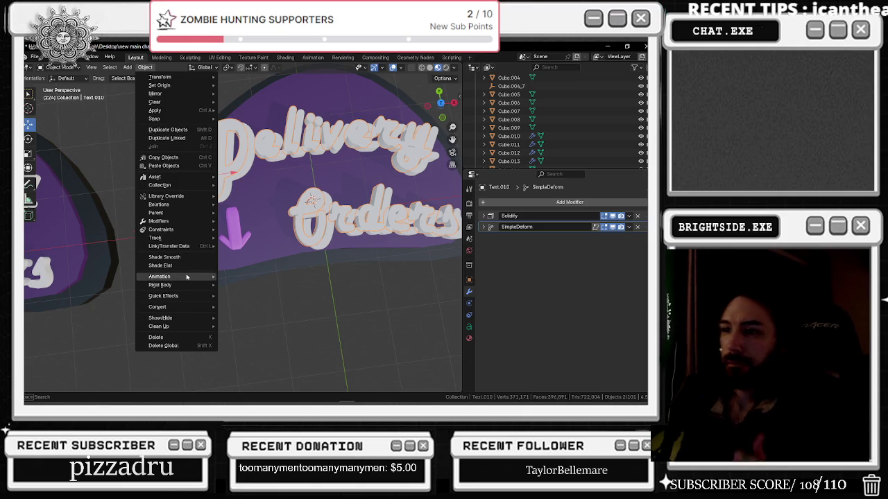
mouse_move(158, 307)
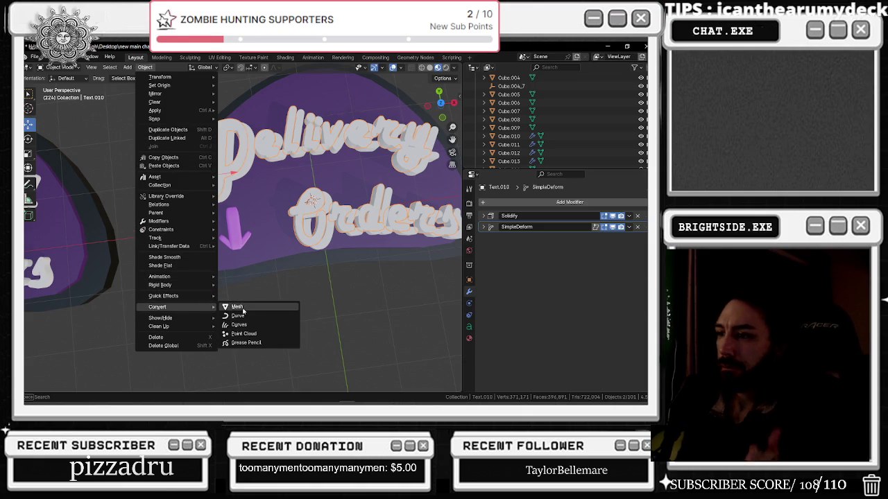
click(242, 308)
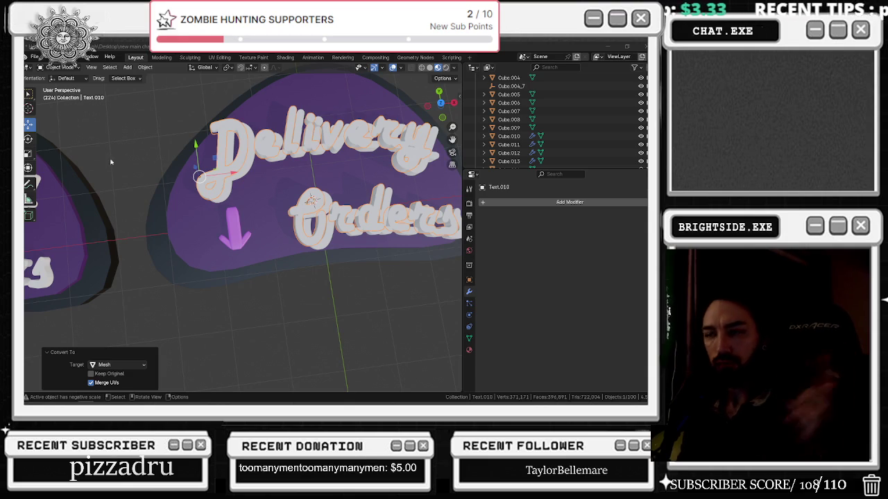
drag(197, 149, 276, 157)
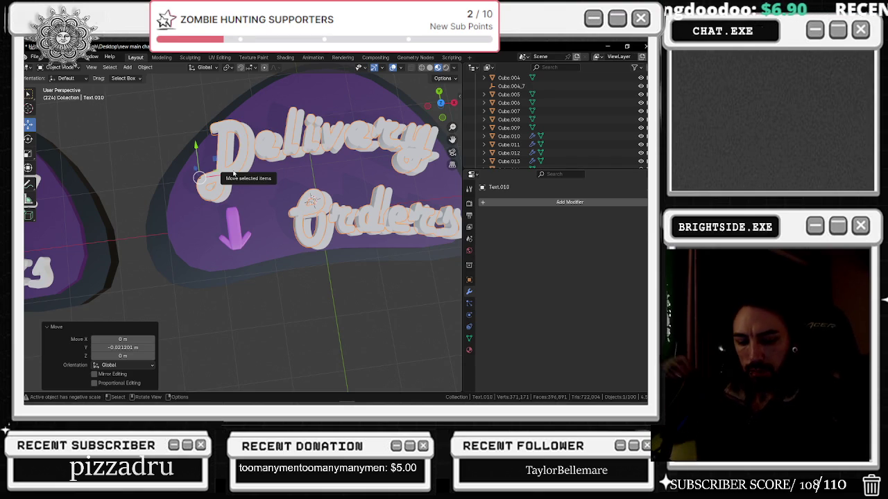
click(283, 158)
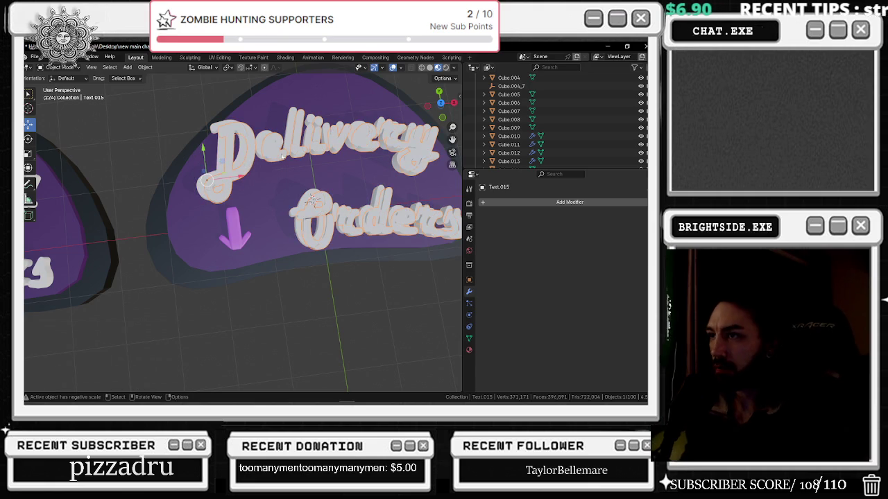
Add a Boolean Difference modifier to Text.015 with Text.010 as its cutter object
click(520, 201)
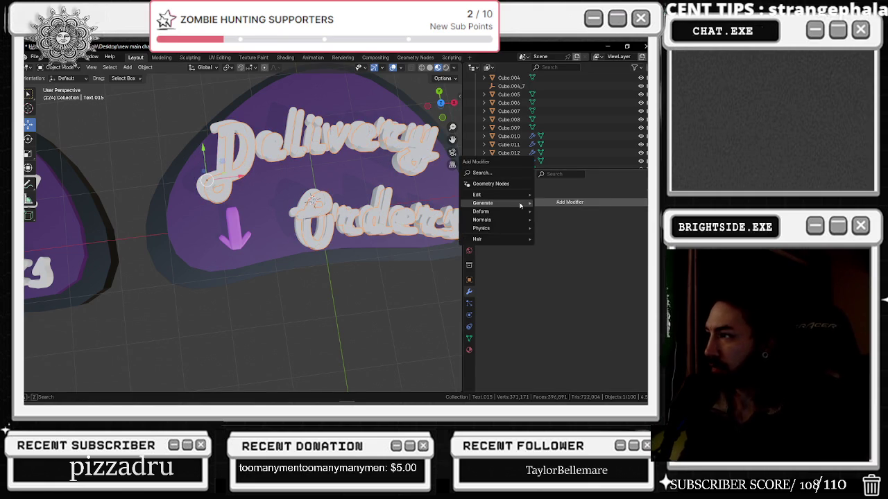
mouse_move(484, 203)
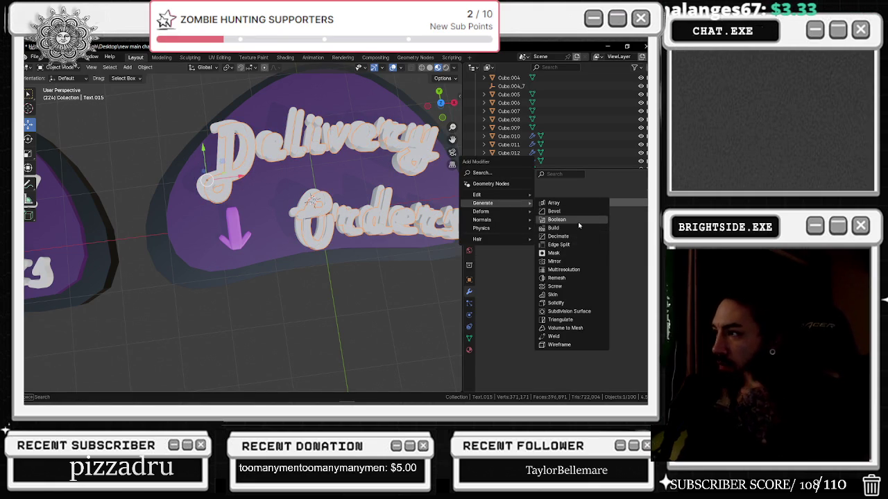
click(579, 222)
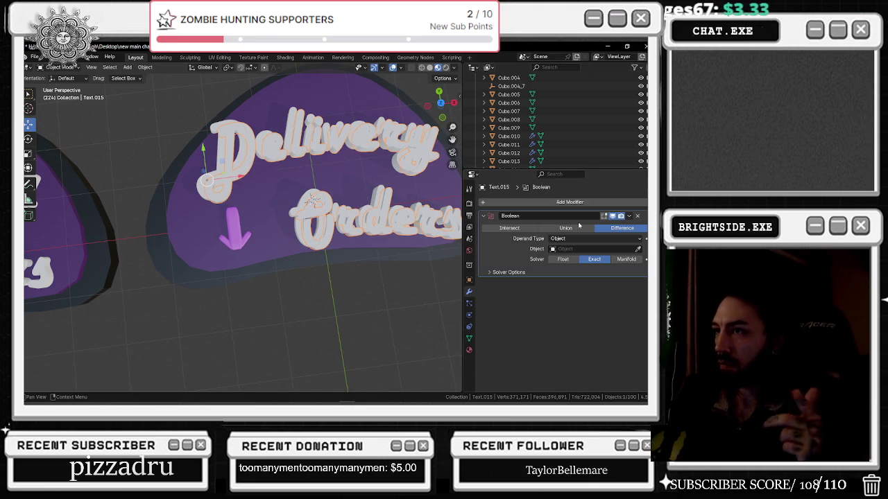
click(638, 249)
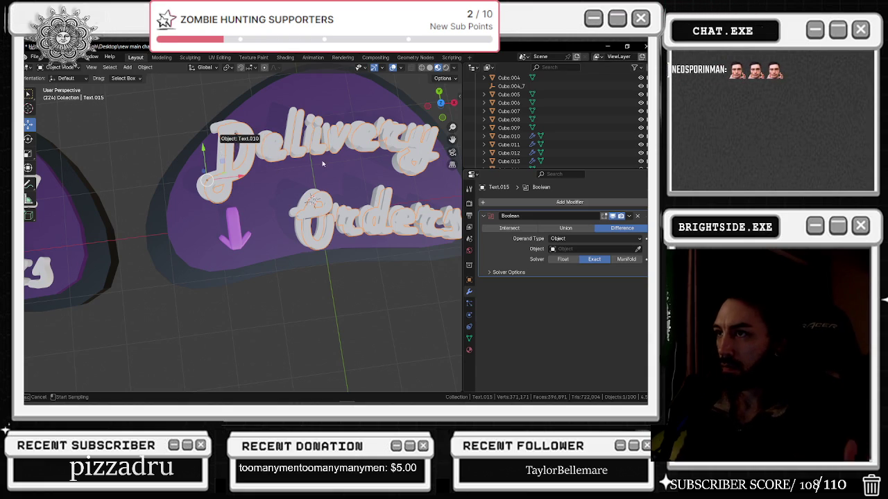
click(345, 197)
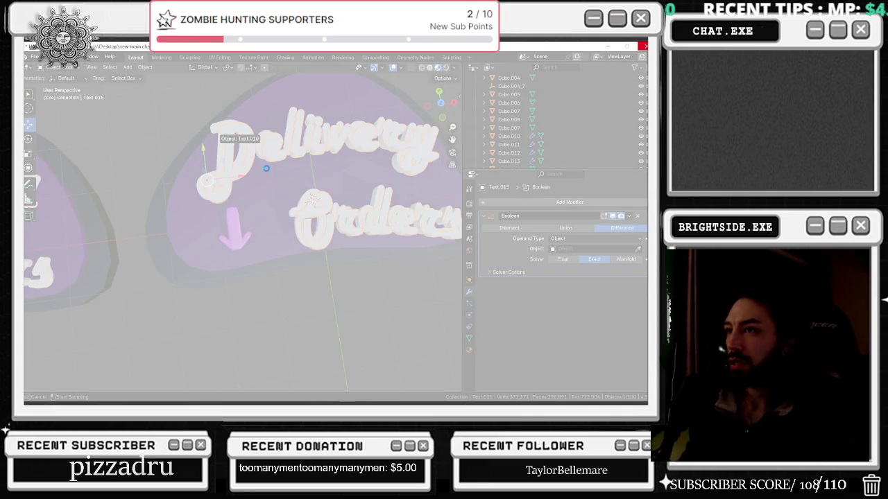
Zoom in to check Text.015 against Text.010, then save HAUTE_SAUCE.blend
scroll(242, 166, up, 3)
scroll(243, 166, up, 2)
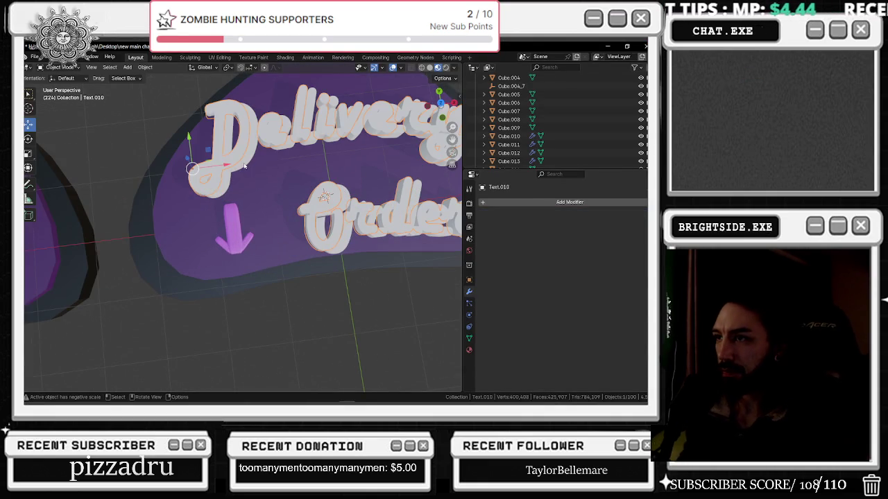
click(244, 165)
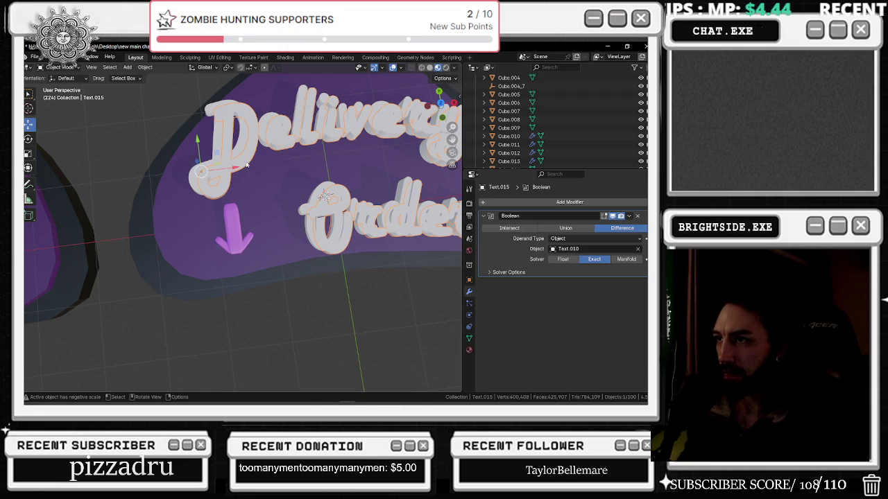
click(218, 142)
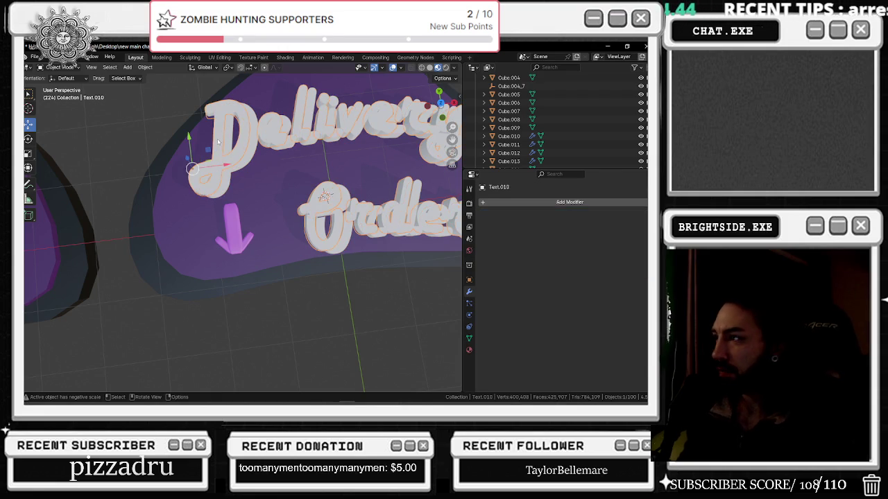
click(255, 149)
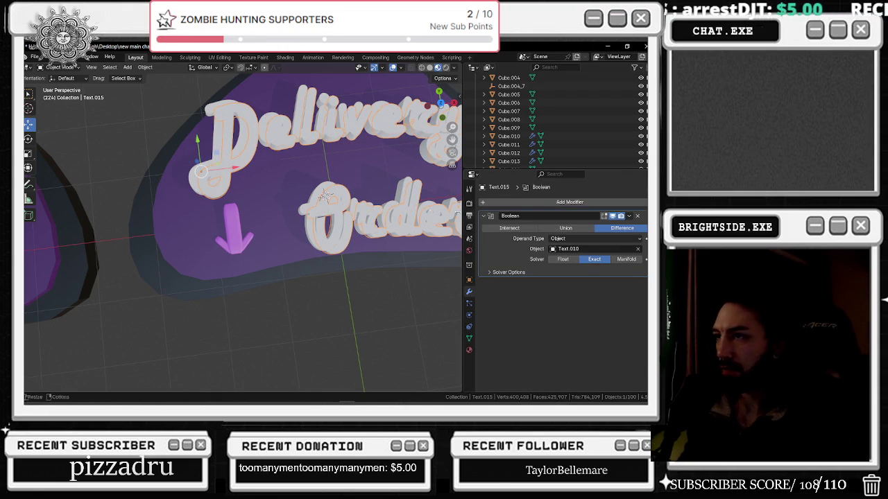
key(ctrl+s)
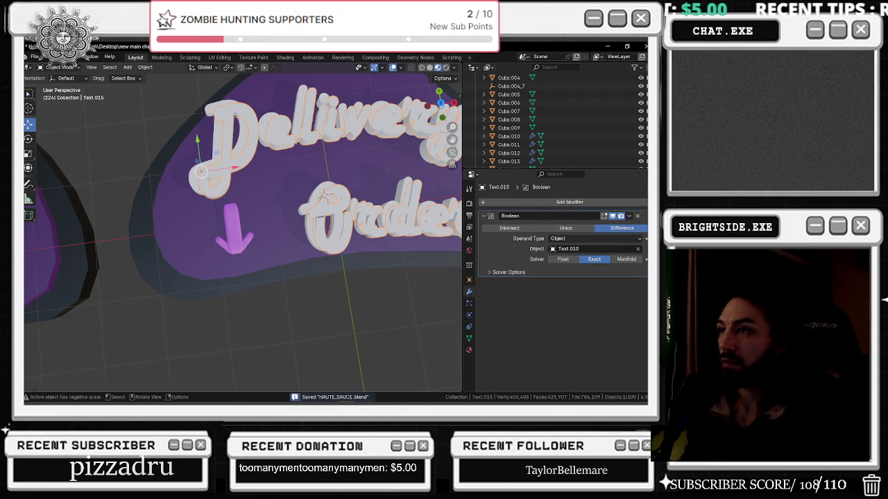
key(Tab)
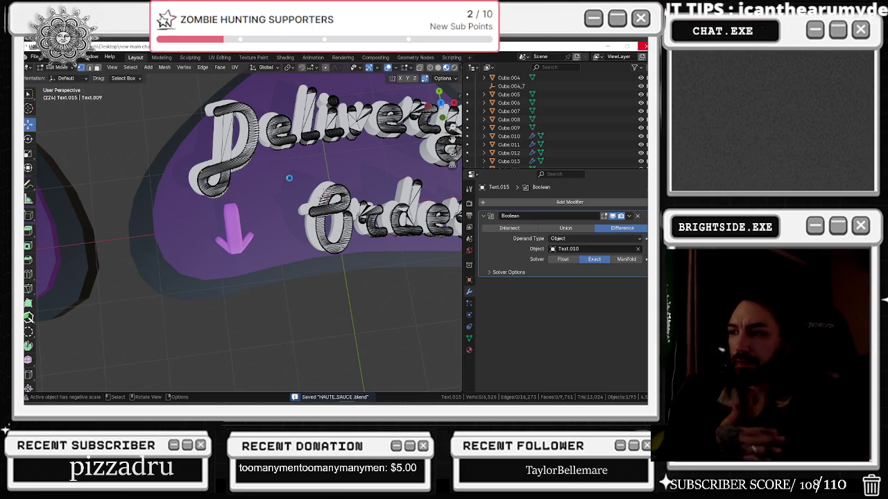
scroll(289, 179, down, 3)
scroll(96, 106, up, 3)
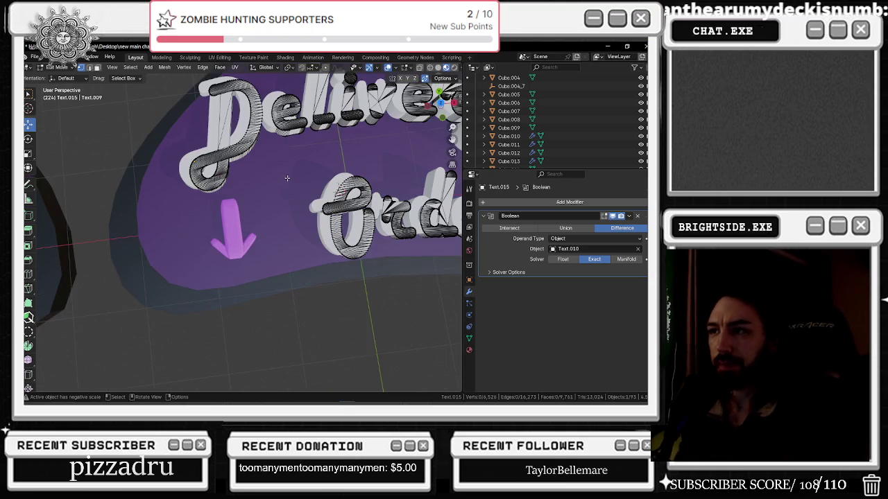
click(57, 67)
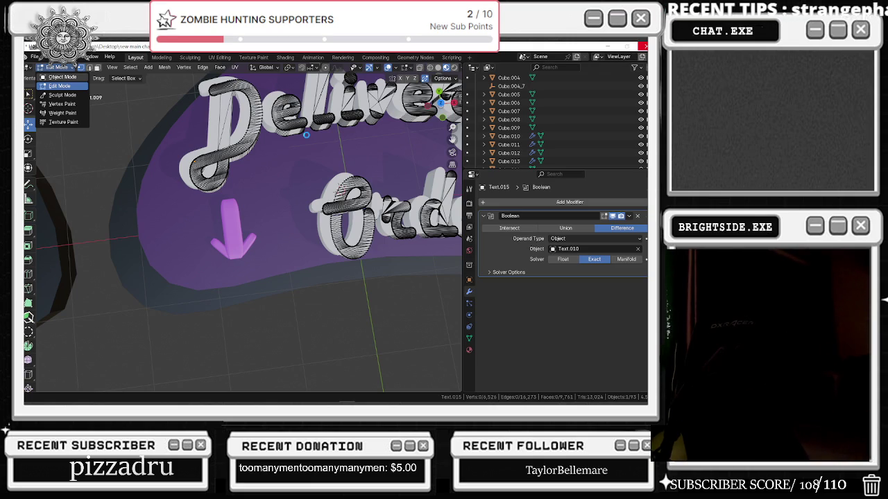
key(Tab)
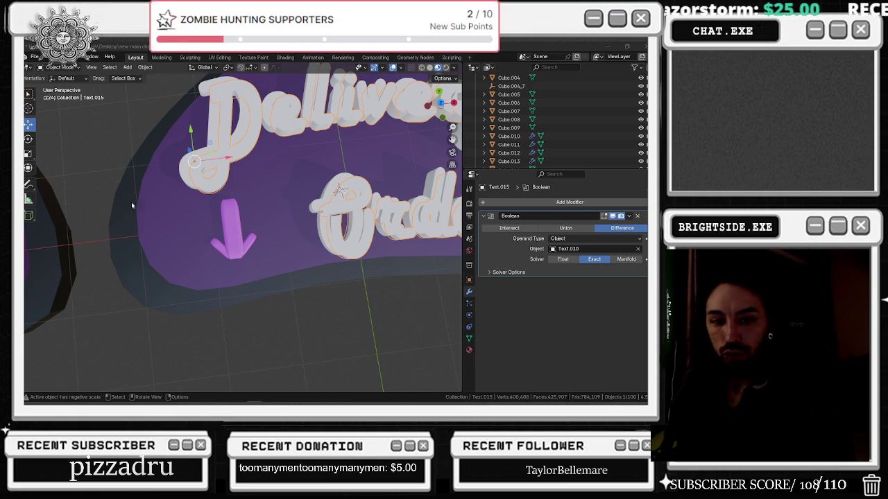
Show the Exact solver options of Text.015's Boolean and inspect the cut from new angles
mouse_move(278, 209)
middle_down()
mouse_move(256, 186)
mouse_move(310, 200)
middle_up()
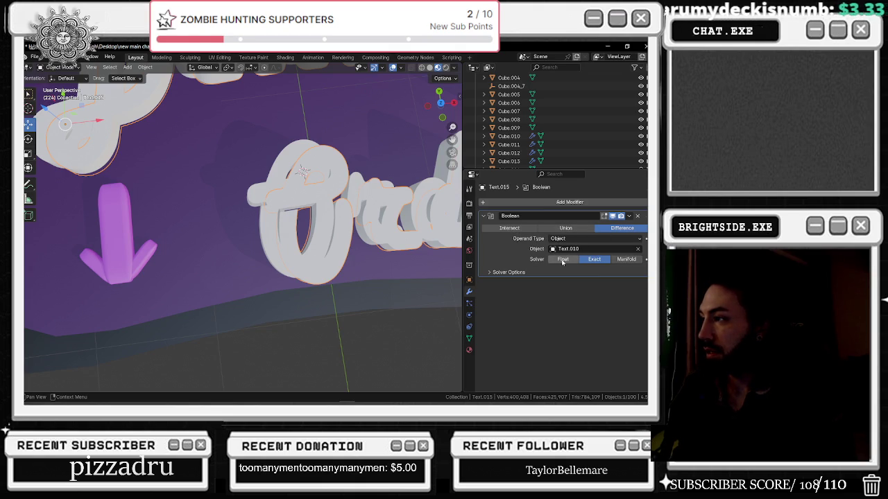
click(494, 272)
mouse_move(326, 201)
middle_down()
mouse_move(355, 210)
mouse_move(326, 210)
middle_up()
click(326, 210)
click(309, 193)
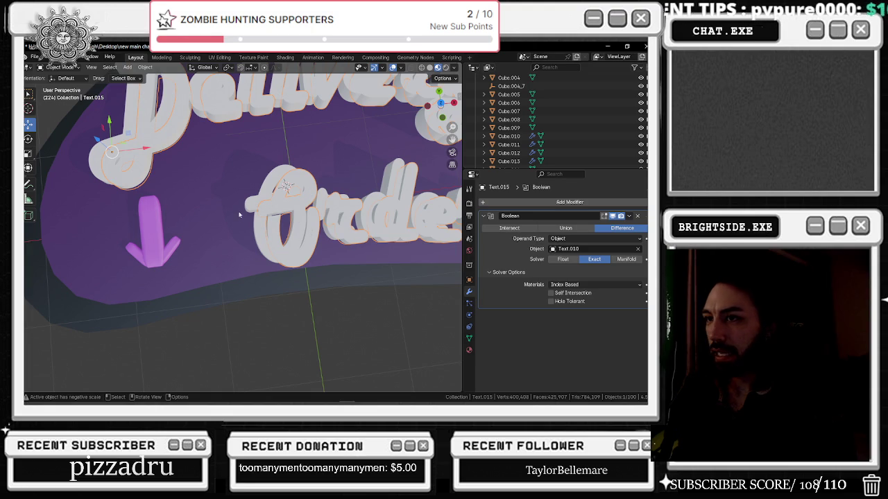
Shift the Text.015 lettering -0.067 m along X, reselect it, and pan toward 'Delivery'
drag(138, 153, 130, 150)
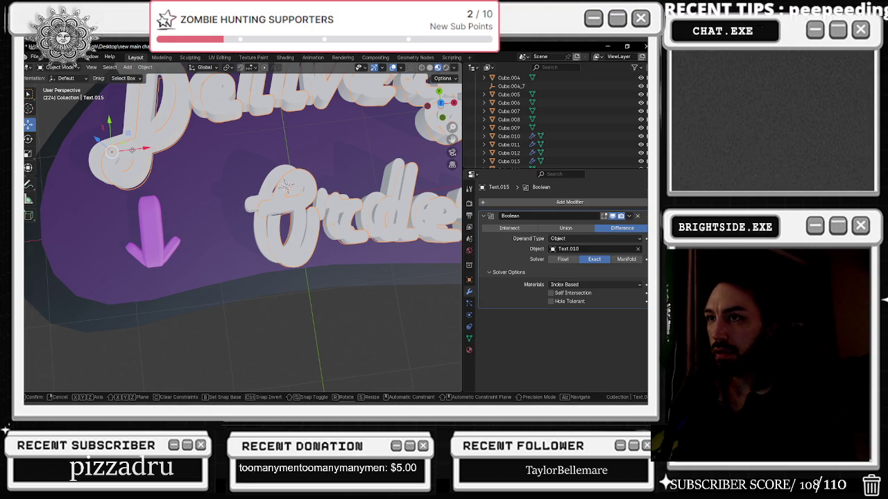
drag(142, 149, 137, 151)
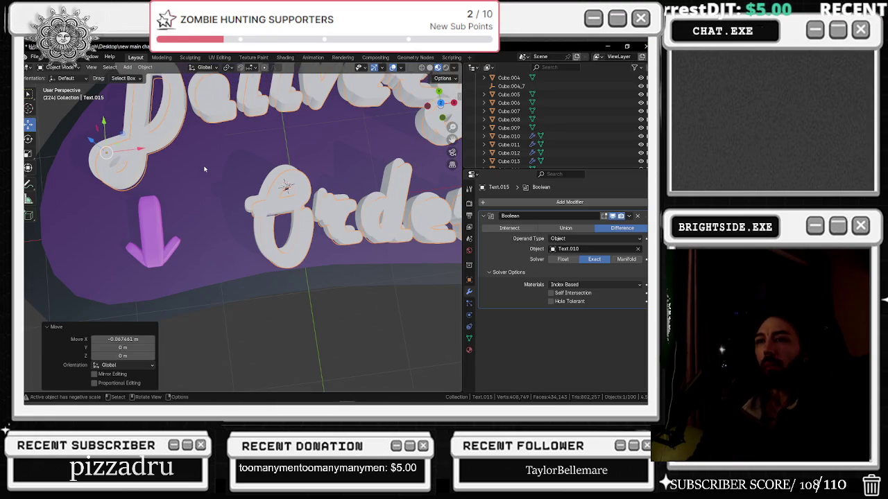
click(172, 136)
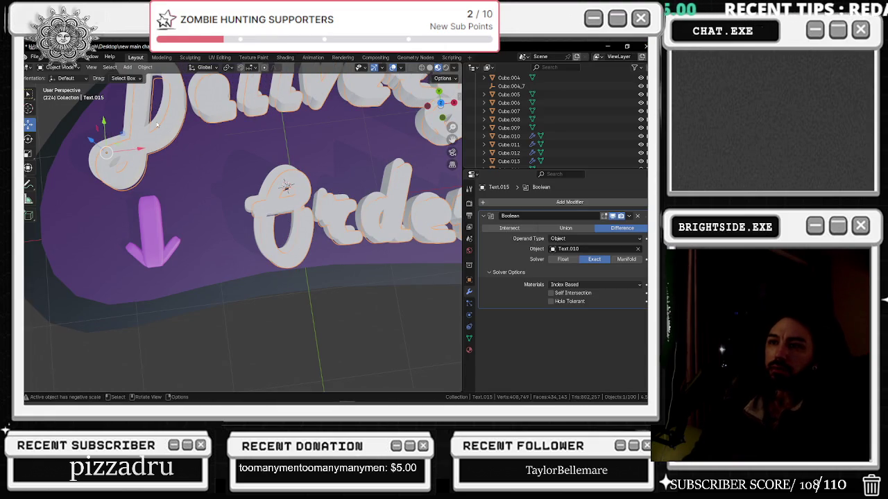
click(169, 128)
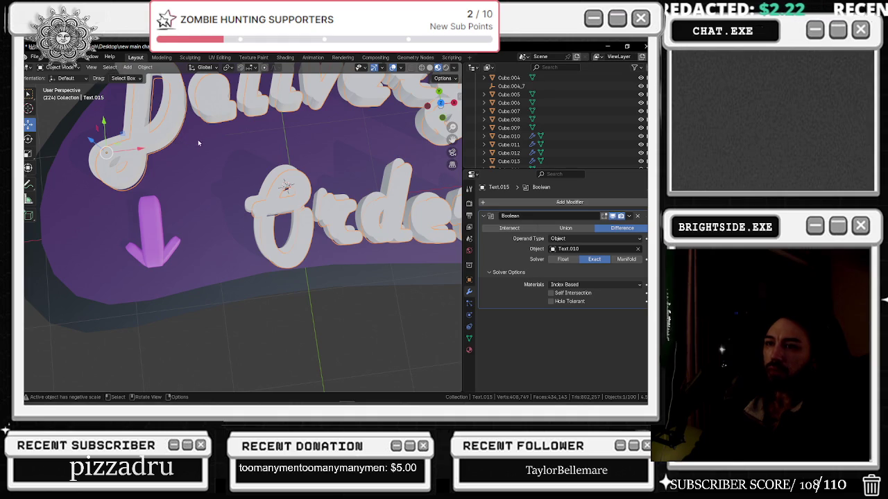
shift+middle_drag(198, 143, 242, 215)
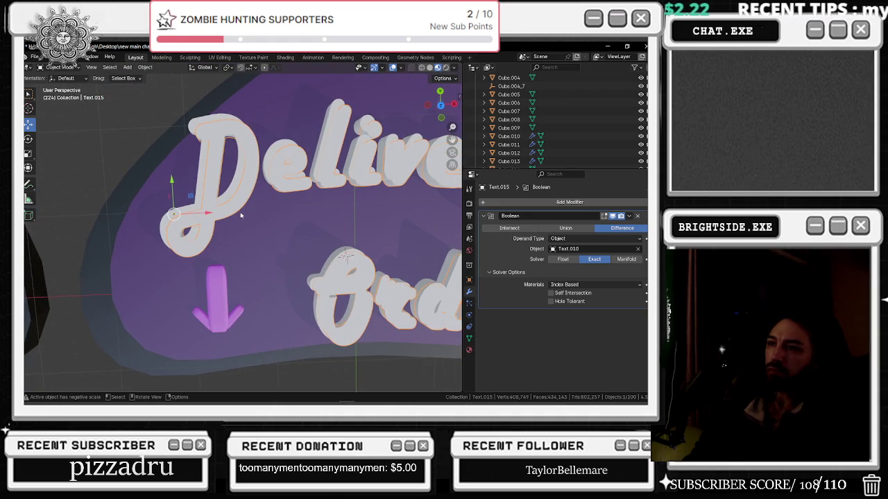
Select the Text.010 lettering, scroll the Outliner to its row, and bring up Task Manager
click(212, 120)
scroll(508, 137, down, 3)
scroll(508, 137, down, 3)
scroll(509, 138, down, 5)
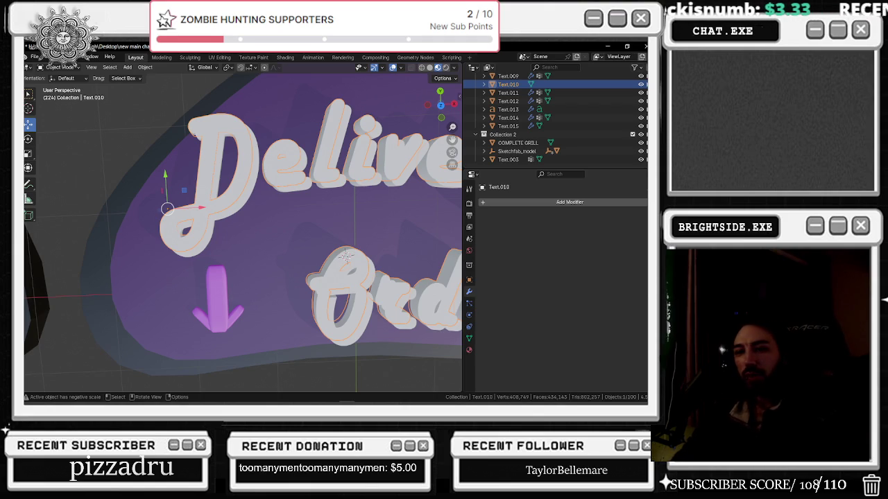
key(ctrl+shift+Escape)
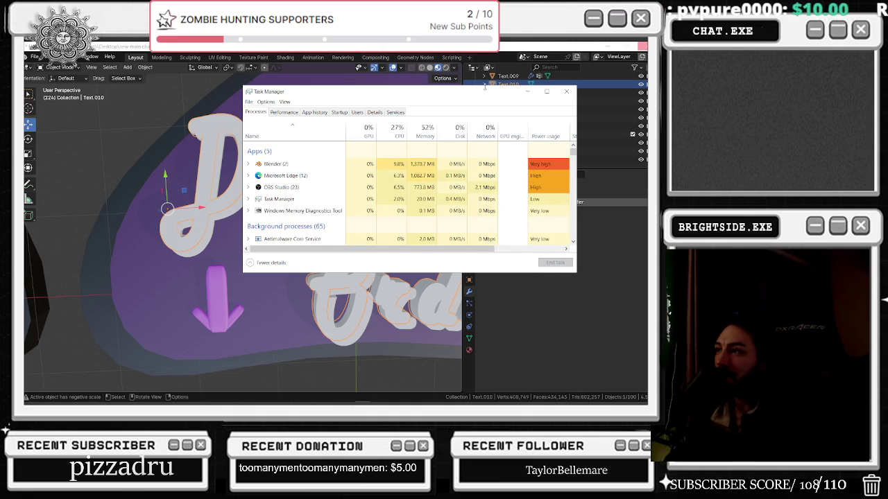
Close Task Manager and enter Edit Mode on the Text.010 lettering
click(566, 90)
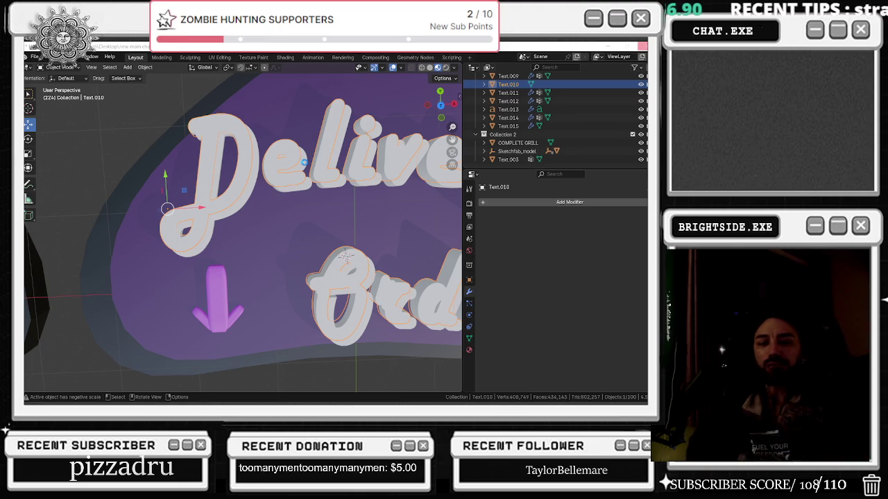
key(Tab)
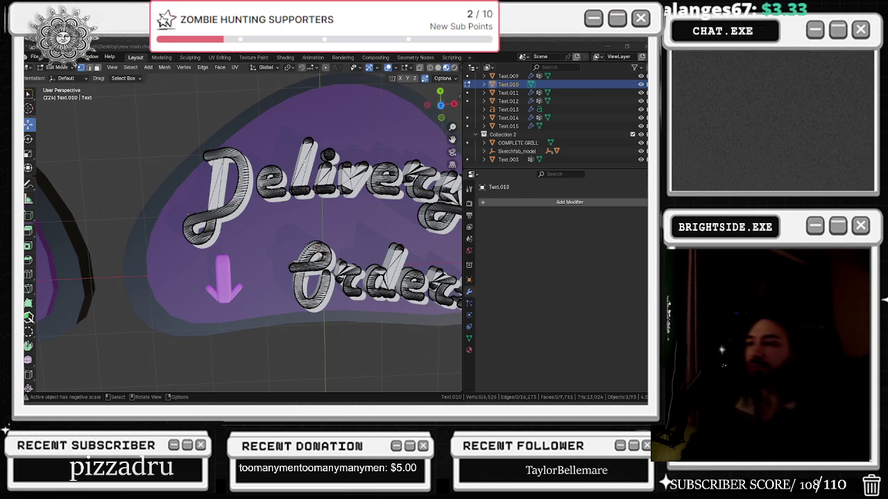
Zoom in on the Text.010 mesh, then return to Object Mode
scroll(312, 229, up, 2)
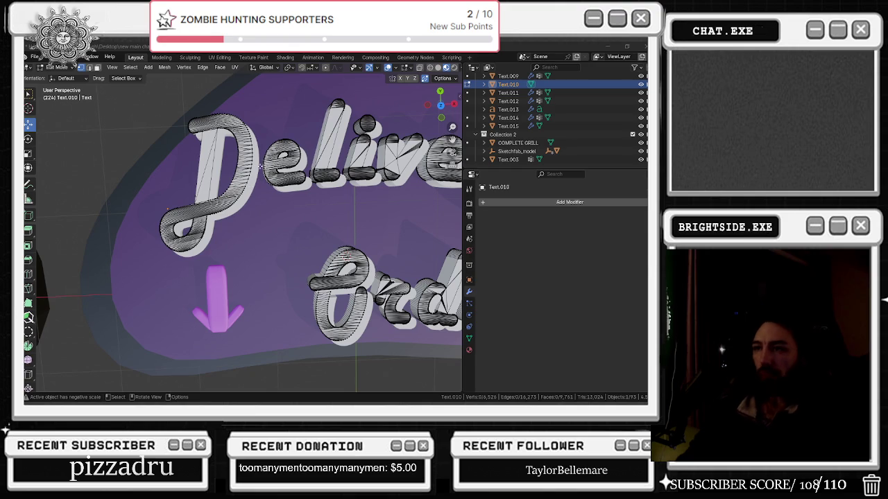
click(57, 68)
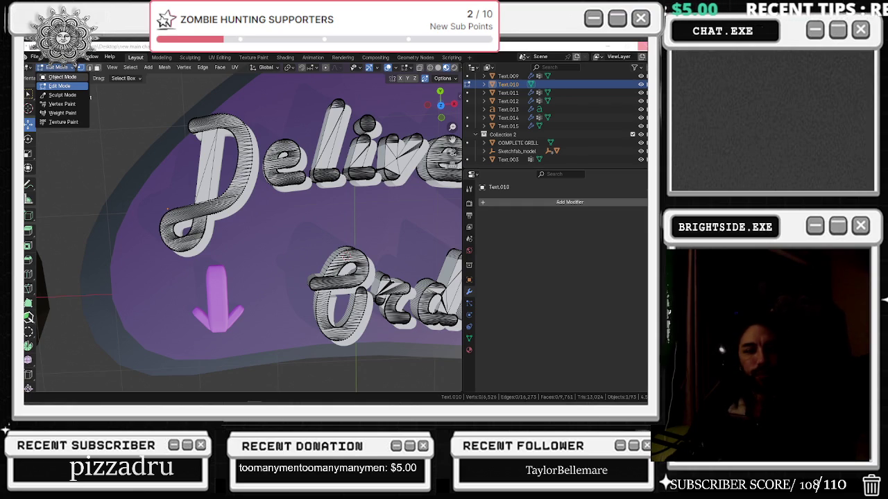
click(62, 76)
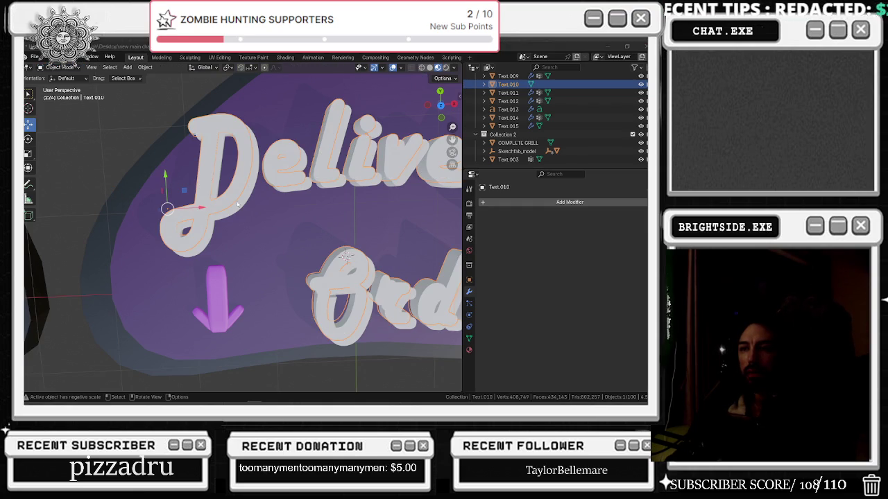
Select Text.015, preview its Boolean as Intersect, then revert it to Difference
click(239, 204)
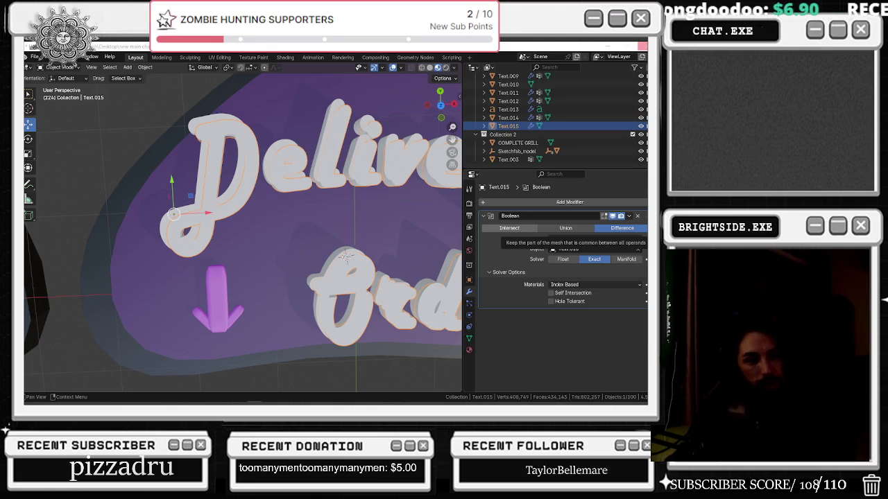
click(511, 228)
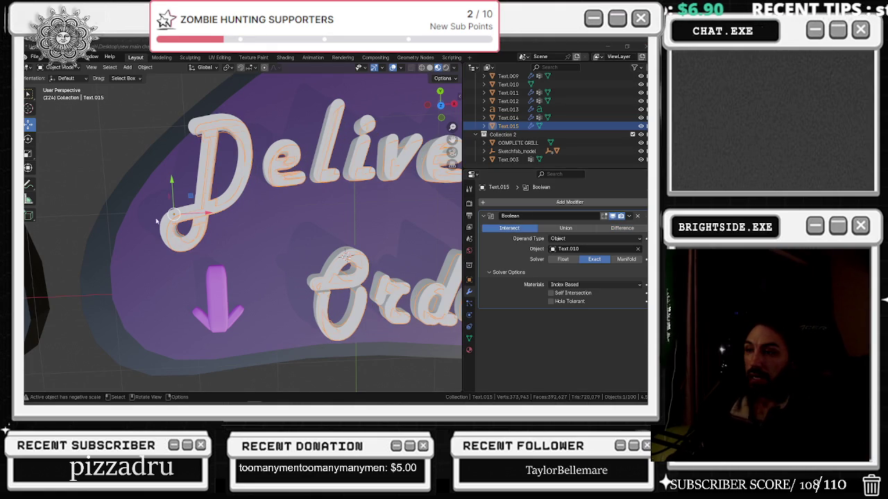
scroll(208, 155, up, 2)
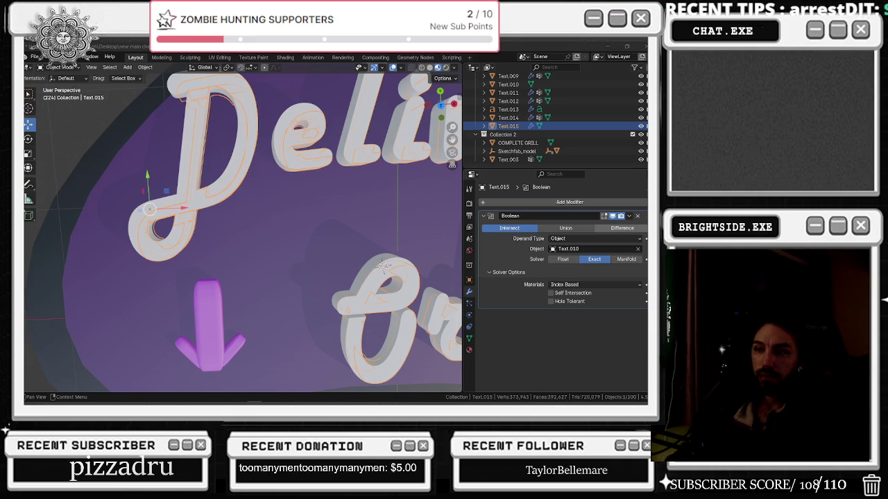
click(622, 227)
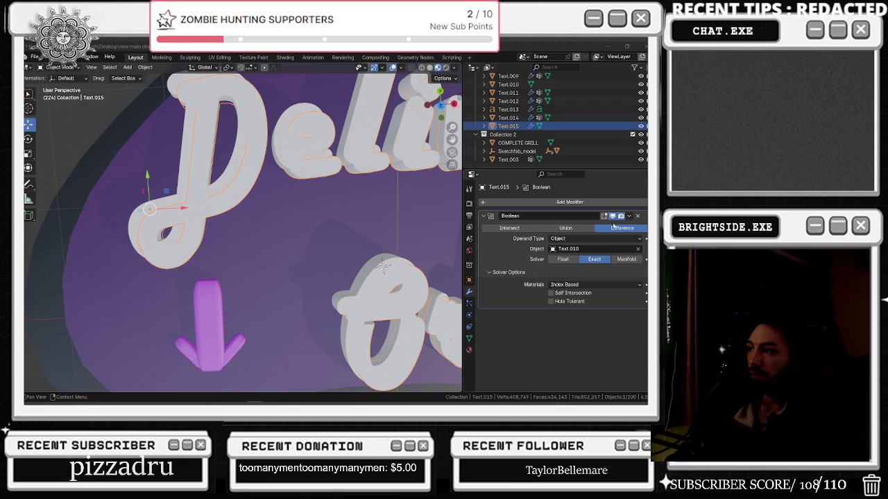
click(629, 217)
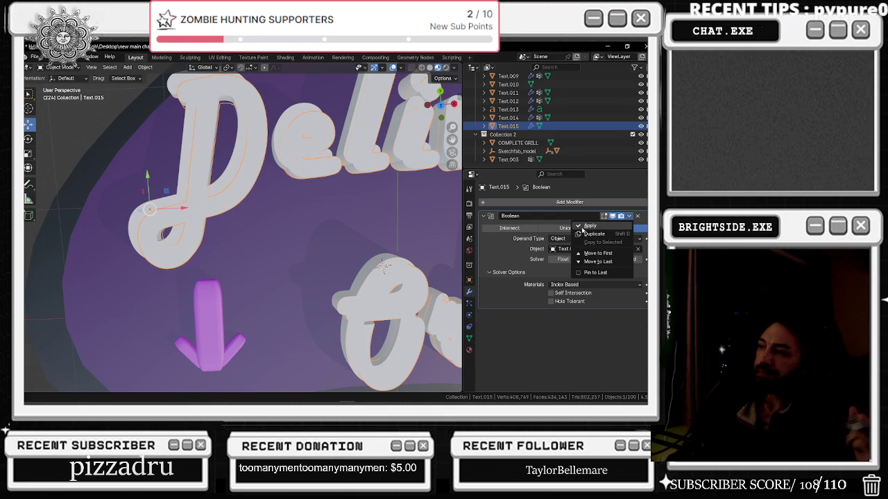
Apply Text.015's Boolean Difference, baking the Text.010 cut into its mesh
click(583, 228)
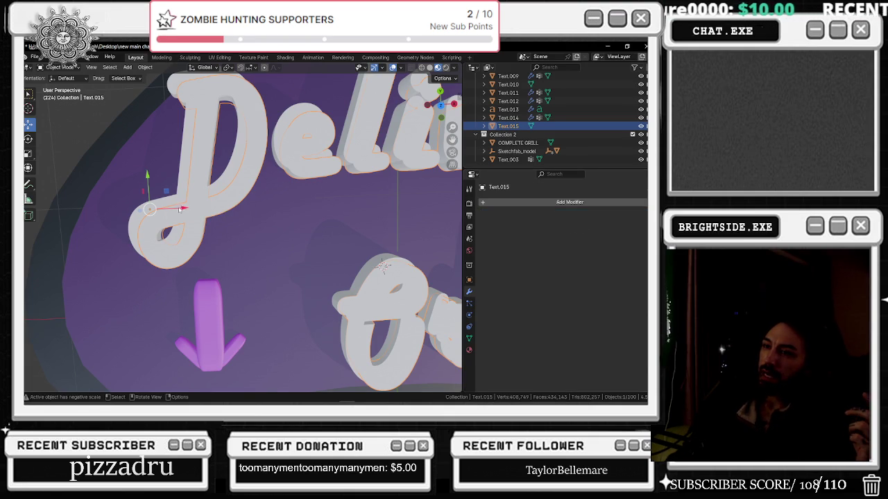
Undo an accidental 0.226 m sideways move of Text.015 and open the Add Modifier list
drag(180, 210, 185, 206)
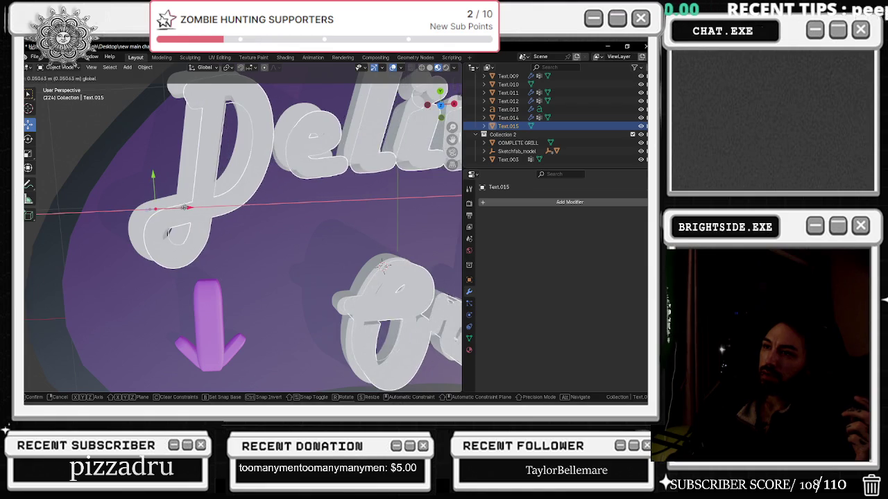
drag(186, 207, 302, 183)
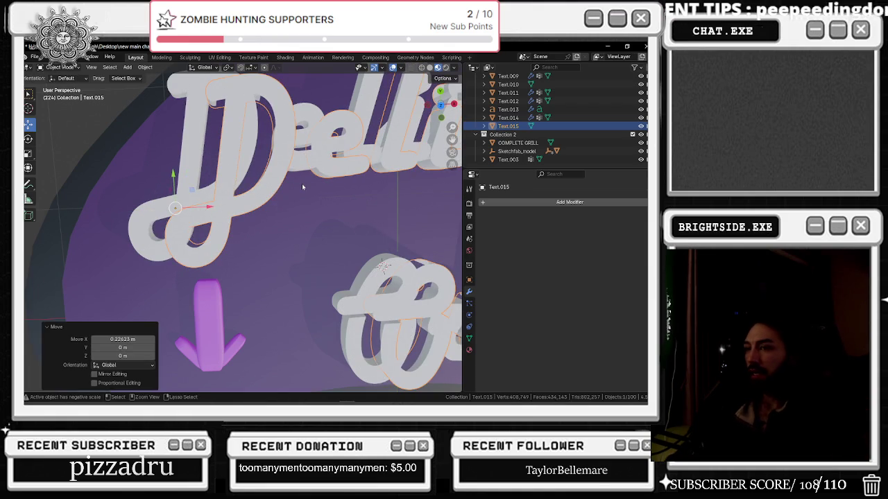
key(ctrl+z)
click(484, 202)
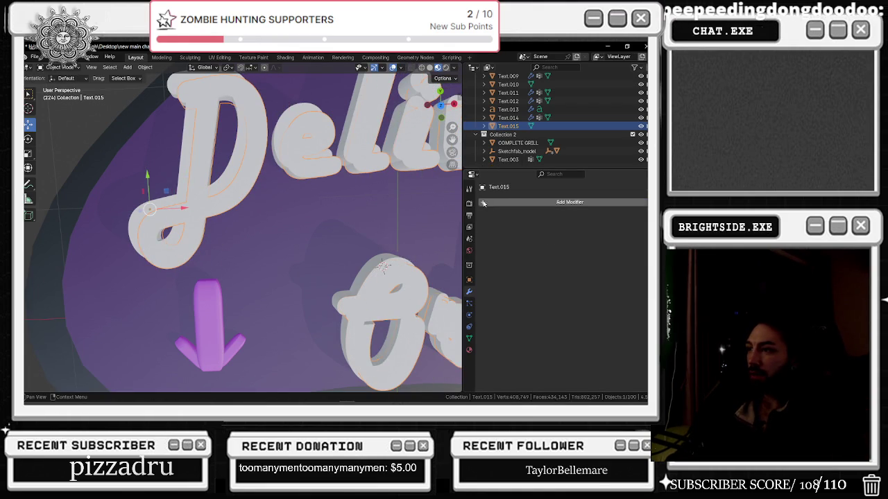
click(484, 201)
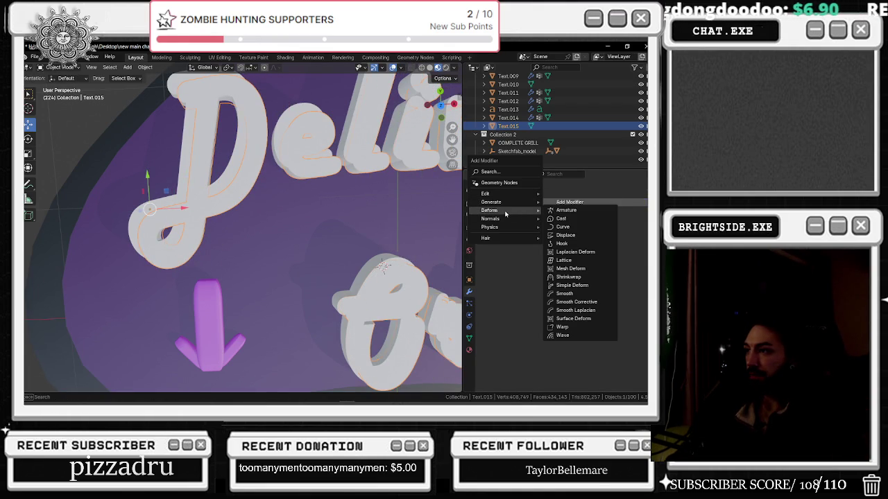
mouse_move(497, 202)
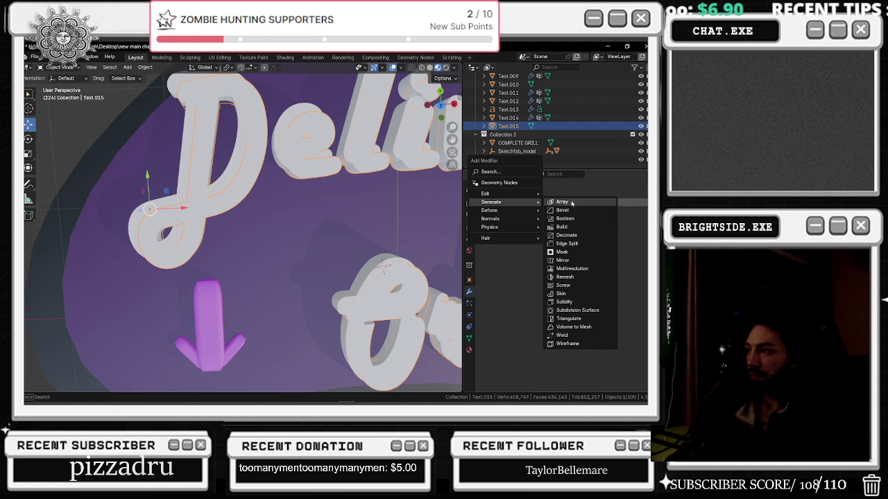
Reselect Text.015, add a new Boolean modifier, and start sampling its cutter object
click(187, 136)
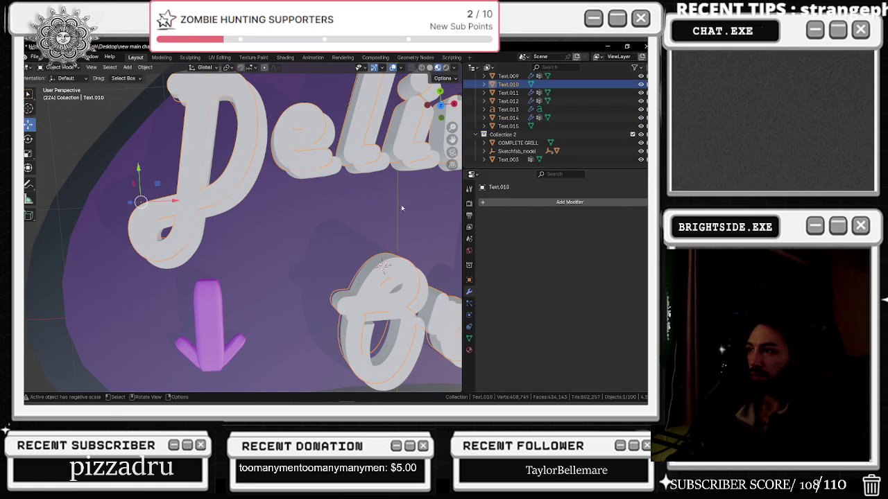
click(262, 148)
click(486, 201)
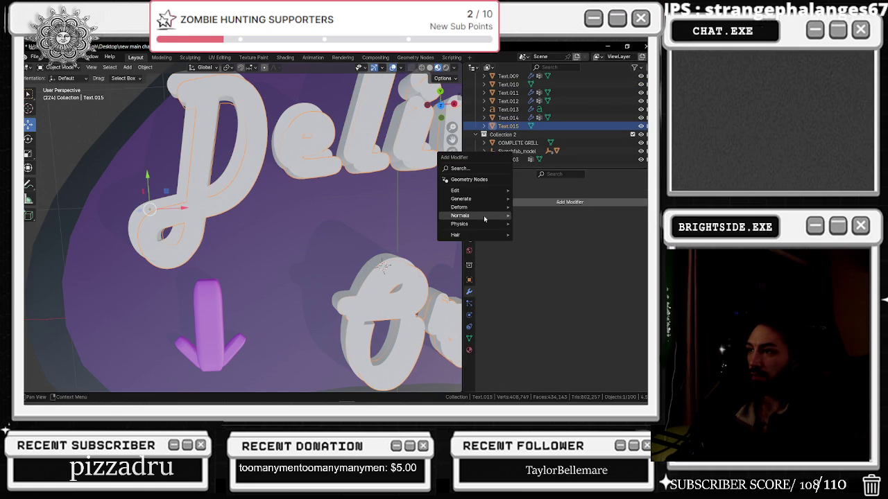
mouse_move(461, 199)
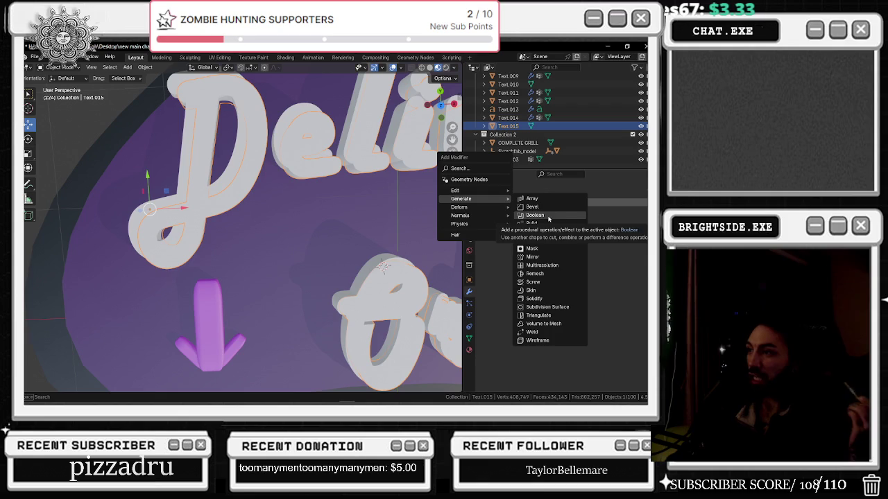
click(551, 215)
click(638, 249)
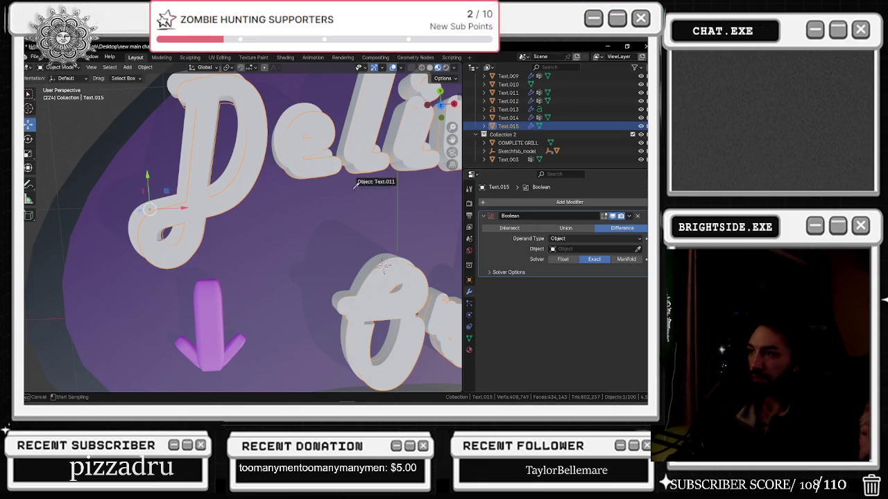
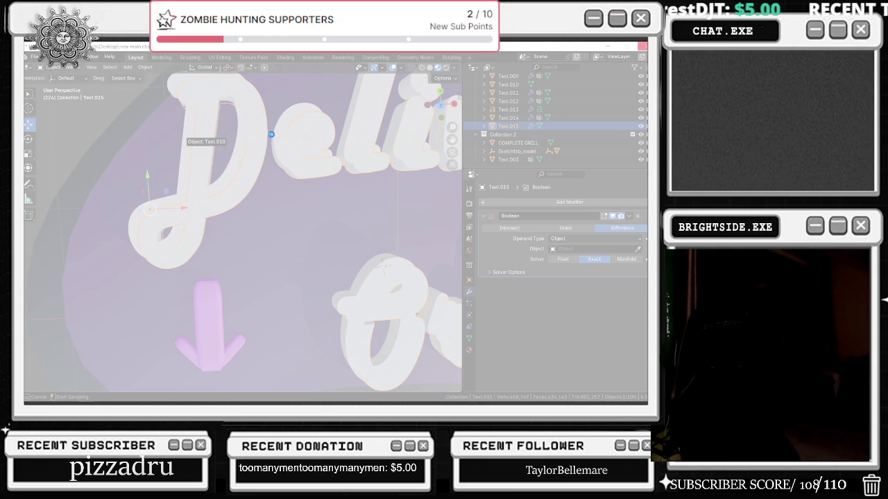
Pick Text.010 as the Boolean cutter on the Text.015 lettering, Difference with the Exact solver
click(271, 134)
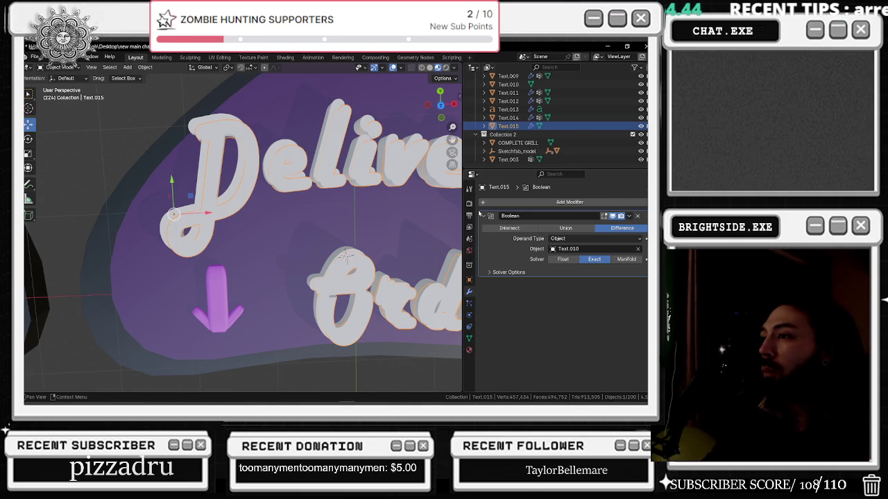
scroll(247, 181, down, 3)
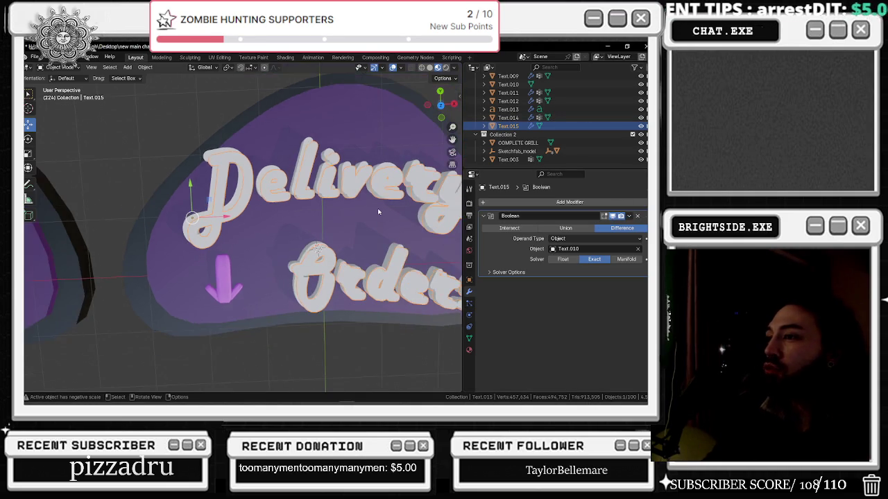
Delete the Boolean modifier from Text.015 and check the text's mesh data properties
scroll(247, 181, up, 3)
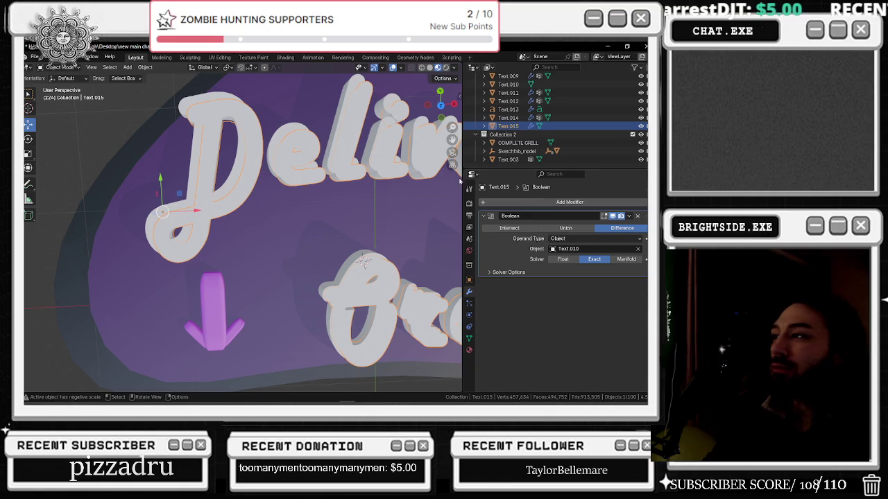
click(638, 216)
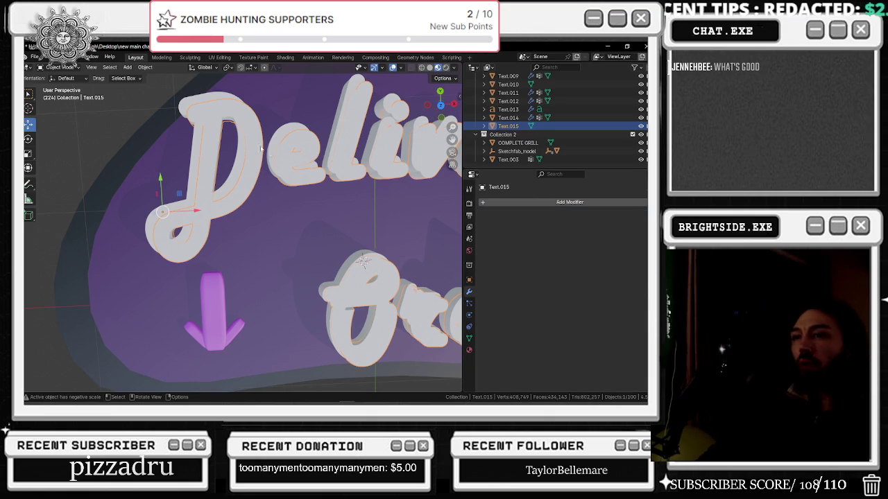
click(222, 104)
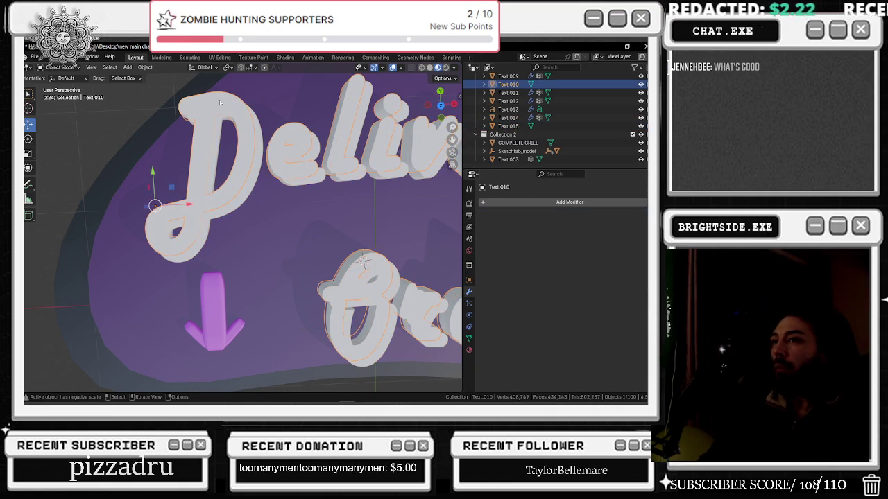
click(258, 125)
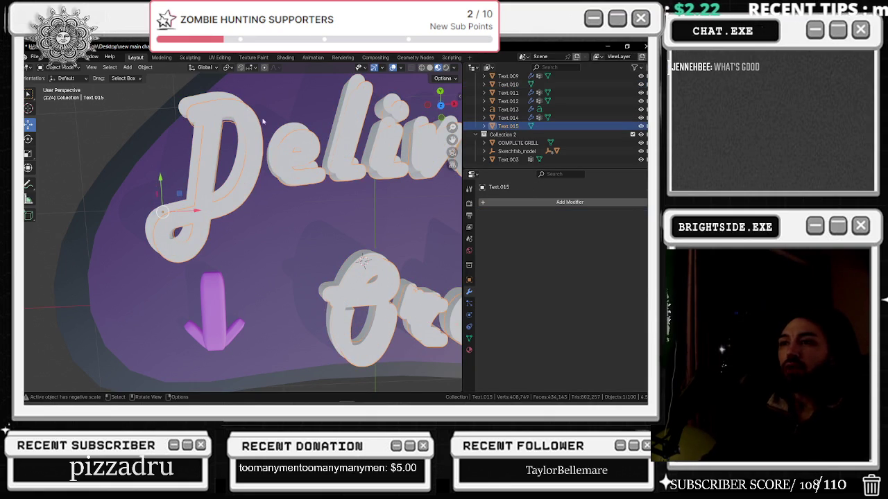
click(469, 338)
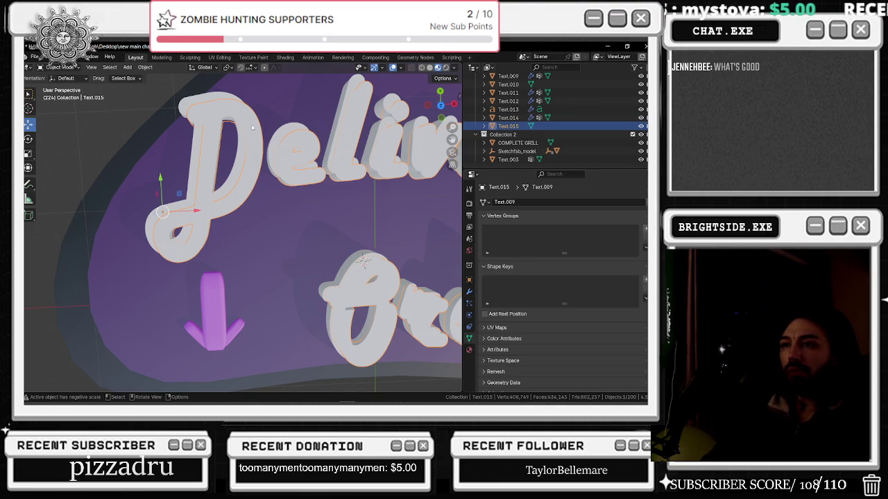
Reselect Text.015 and open Material.070's base colour picker, currently E7E7E7
click(222, 98)
click(243, 137)
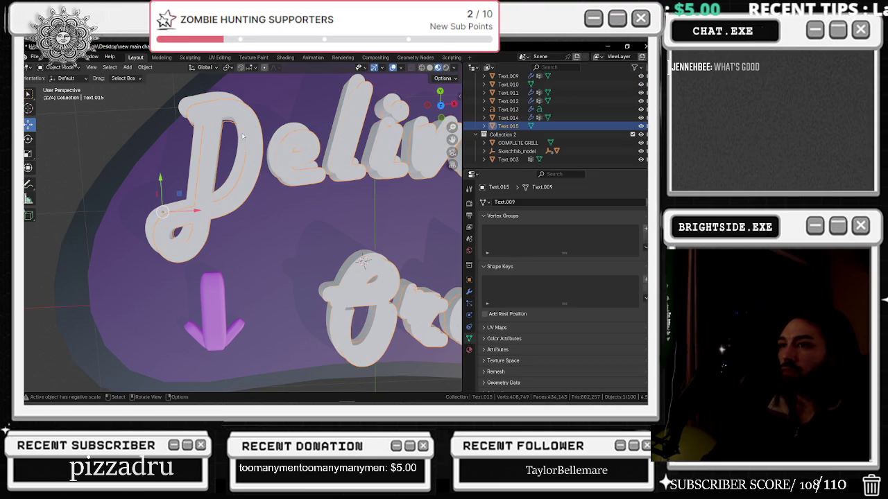
click(206, 99)
mouse_move(206, 99)
middle_down()
mouse_move(281, 171)
mouse_move(291, 169)
middle_up()
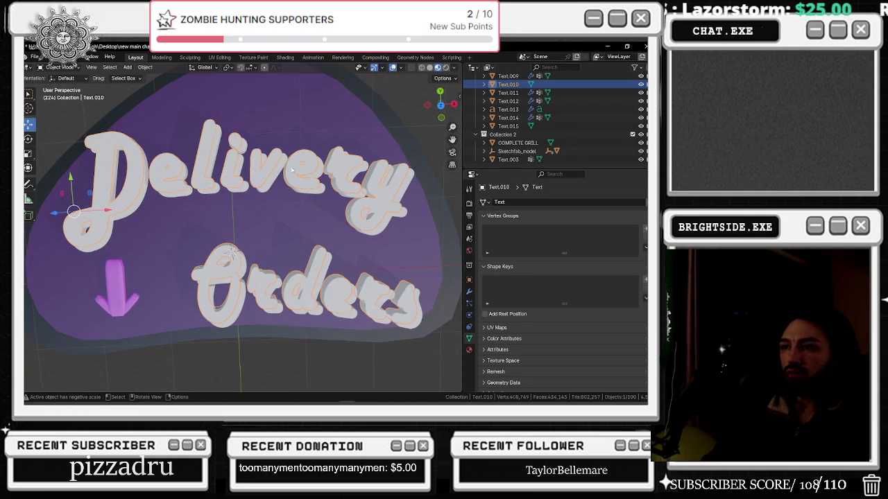
click(146, 190)
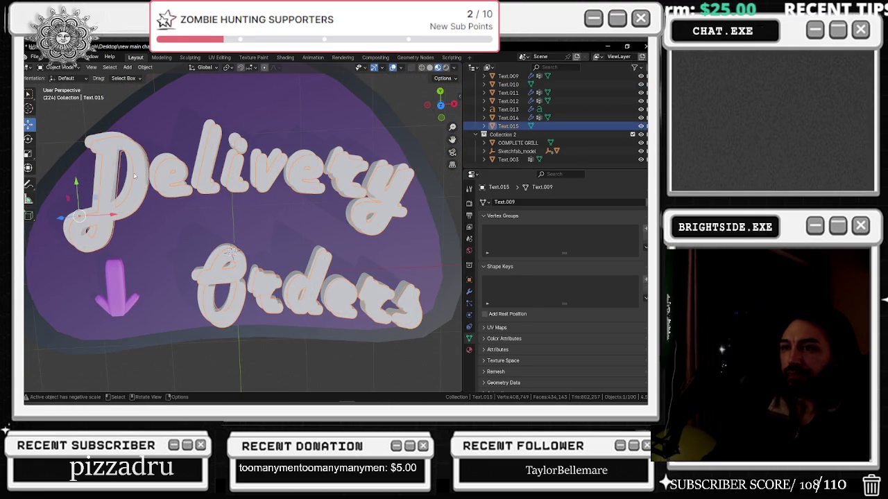
click(470, 350)
click(564, 289)
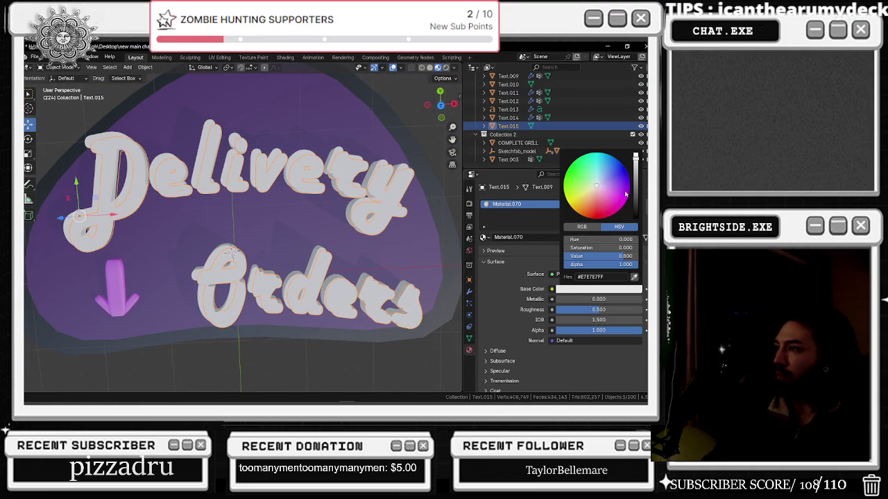
Turn Material.070 black and offset Text.015 along Y and X as a shadow
scroll(625, 195, down, 15)
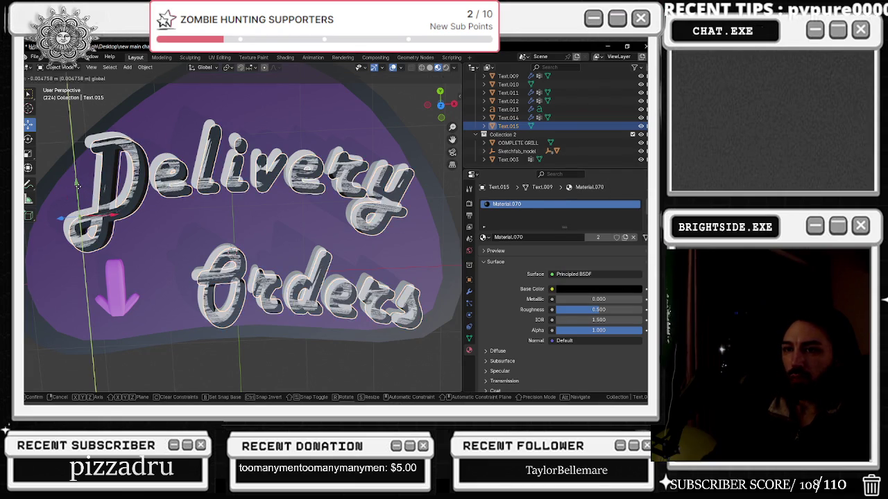
drag(77, 185, 108, 217)
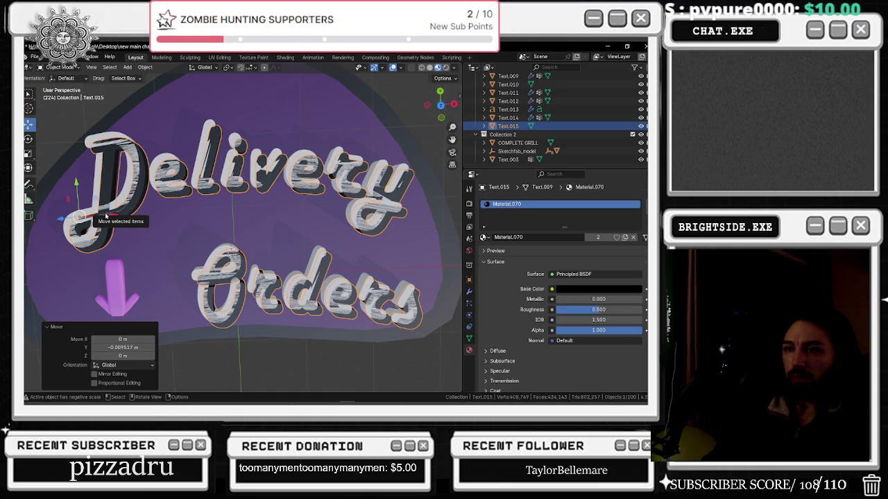
drag(106, 216, 104, 217)
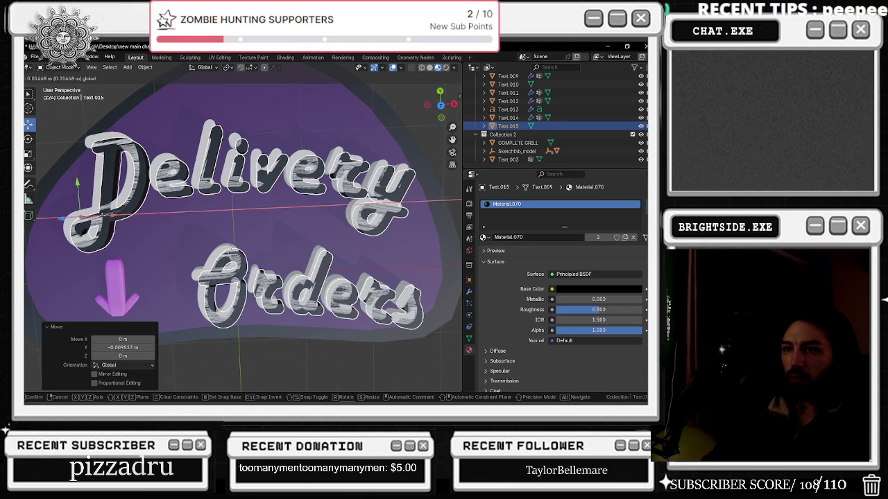
drag(102, 218, 103, 219)
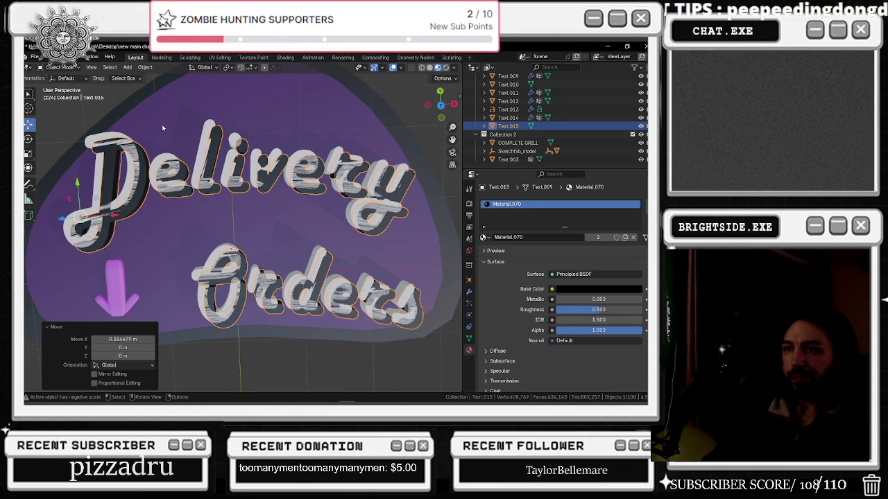
mouse_move(207, 213)
middle_down()
mouse_move(254, 144)
mouse_move(281, 228)
mouse_move(200, 182)
mouse_move(115, 254)
middle_up()
drag(88, 253, 123, 270)
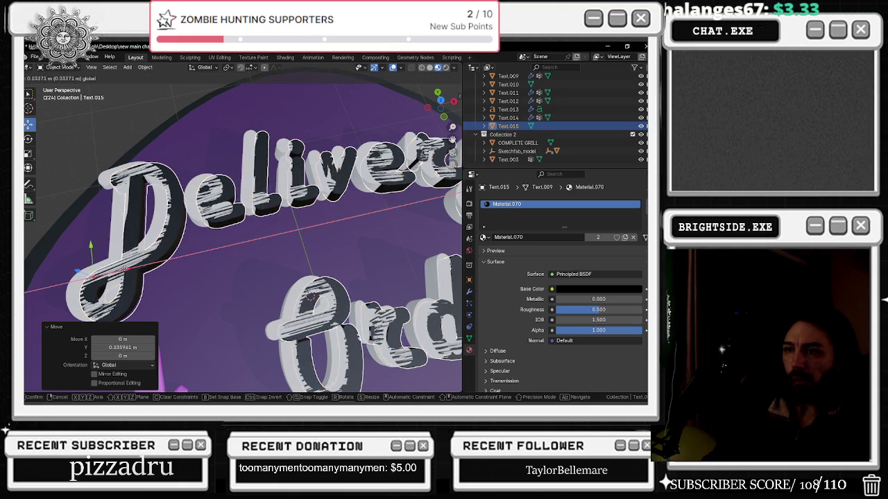
mouse_move(123, 269)
mouse_down()
mouse_move(83, 268)
mouse_move(112, 271)
mouse_move(87, 244)
mouse_up()
Zoom out to review the shadow offset and select the purple sign backing
scroll(242, 229, down, 5)
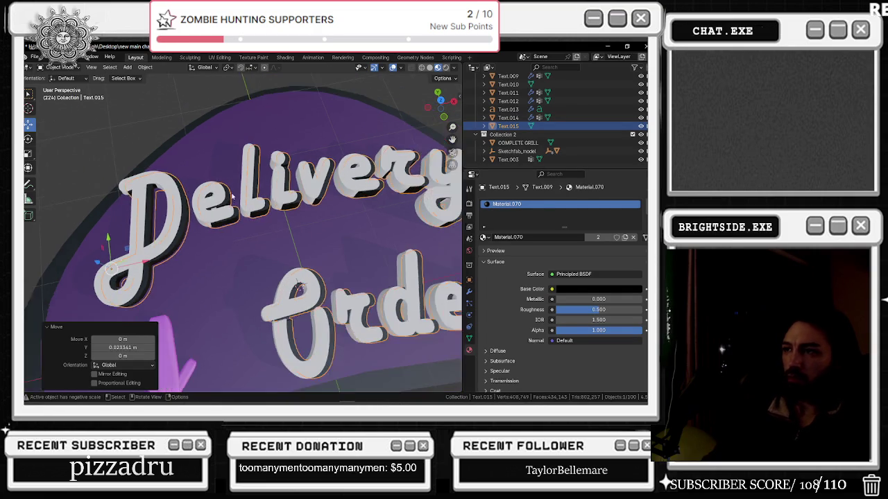
mouse_move(250, 221)
middle_down()
mouse_move(275, 198)
mouse_move(358, 208)
mouse_move(376, 200)
mouse_move(326, 212)
middle_up()
click(276, 198)
middle_drag(161, 264, 167, 197)
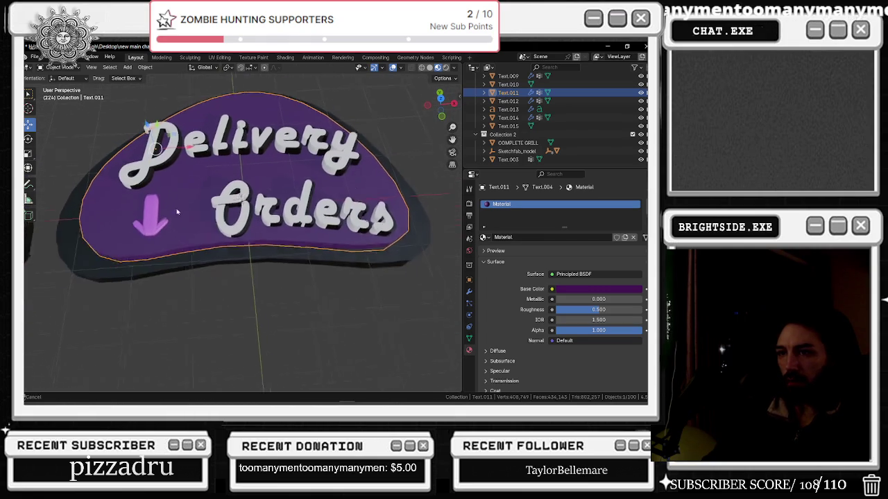
Select the pink arrow Cube.001 and paste the copied object beside the 'Orders' lettering
scroll(167, 195, up, 2)
click(165, 194)
scroll(247, 176, up, 2)
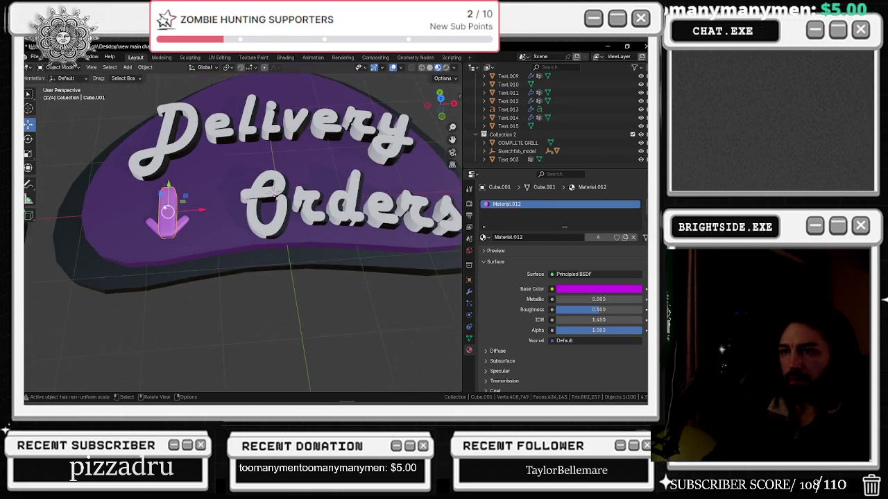
scroll(263, 176, up, 2)
key(ctrl+v)
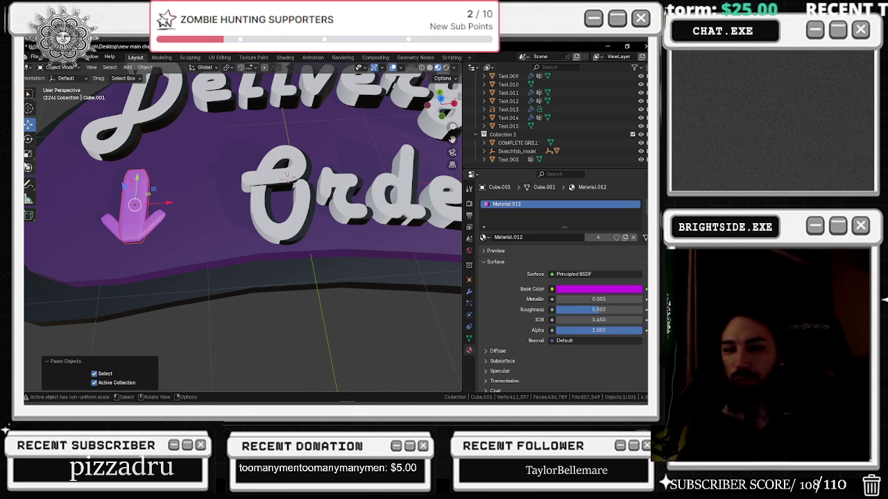
scroll(153, 195, up, 2)
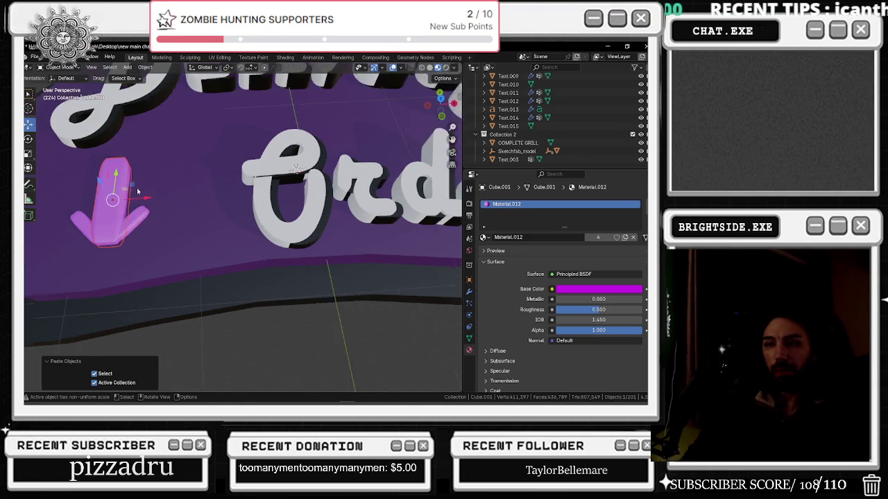
Paste another arrow copy, stretch it slightly along X and flatten it along Z
scroll(153, 198, up, 2)
scroll(132, 204, up, 2)
mouse_move(129, 205)
middle_down()
mouse_move(219, 179)
mouse_move(174, 205)
middle_up()
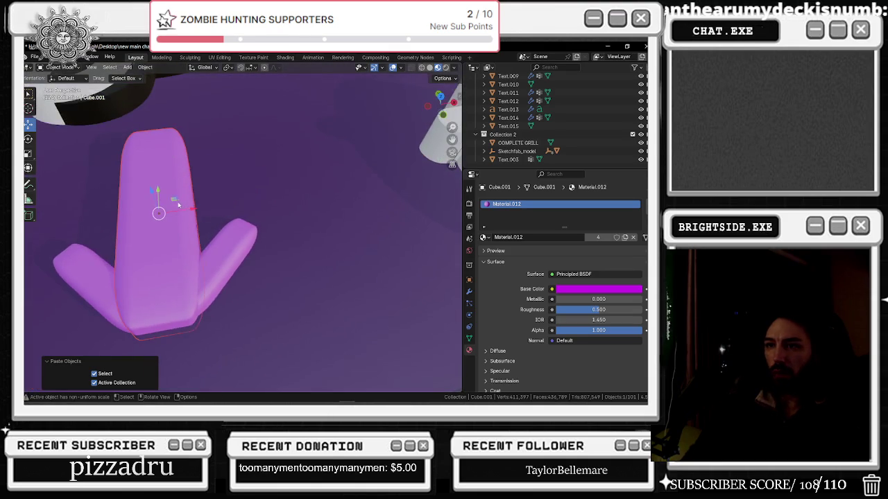
key(ctrl+v)
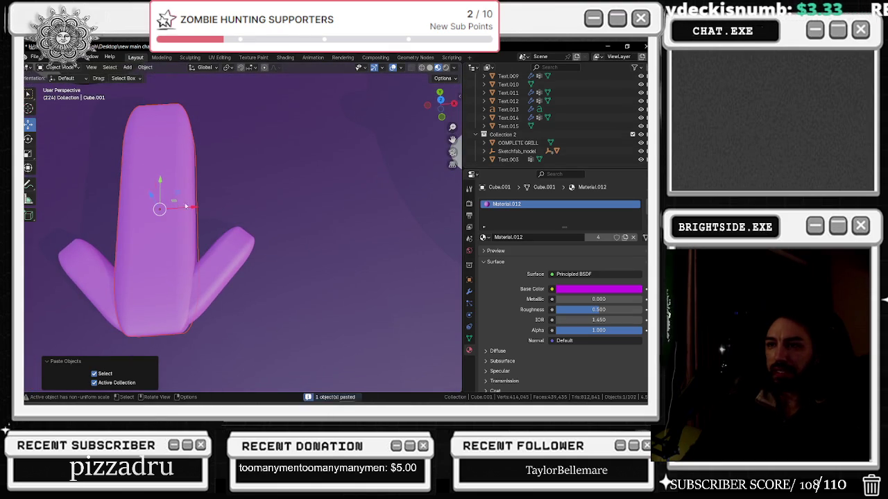
click(28, 153)
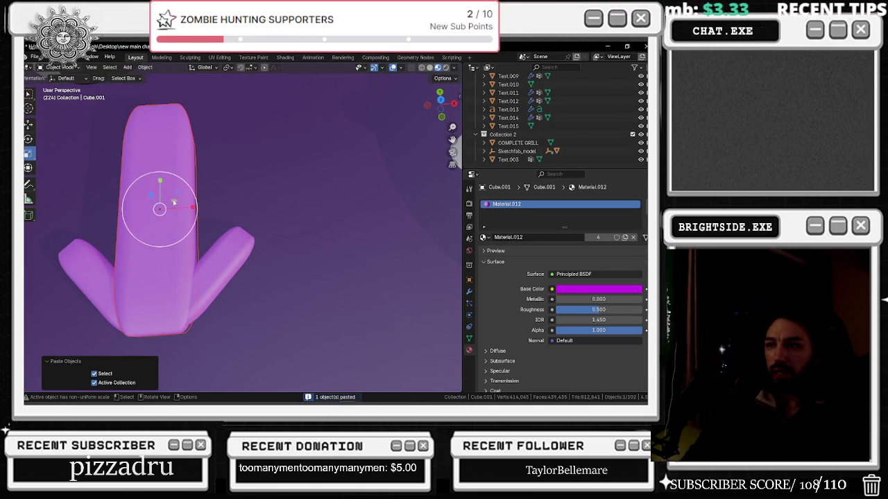
drag(191, 209, 197, 208)
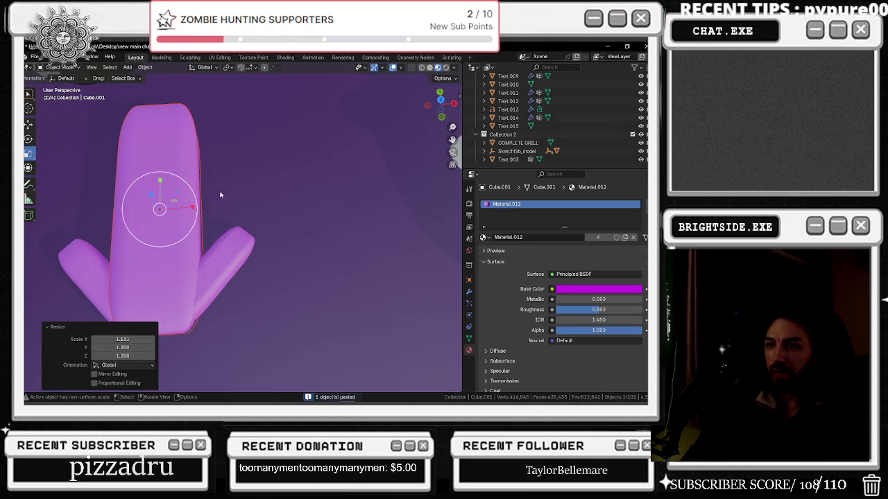
middle_drag(218, 192, 162, 167)
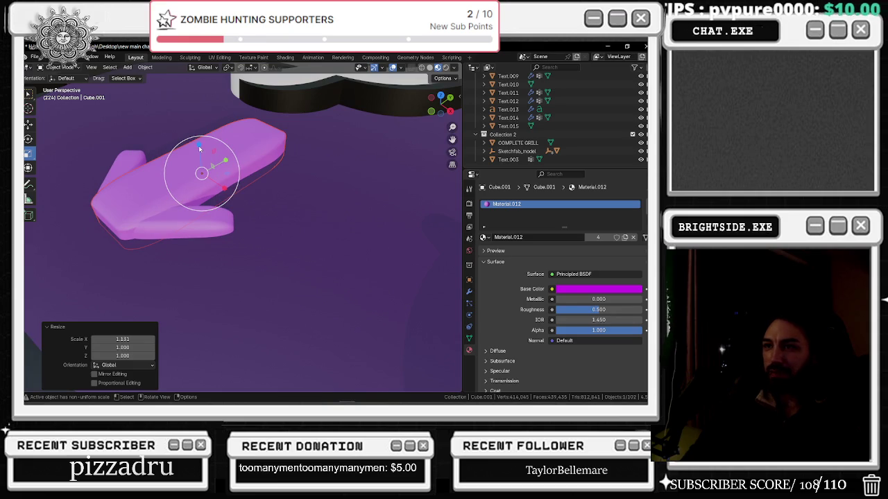
drag(199, 145, 213, 145)
mouse_move(212, 145)
middle_down()
mouse_move(184, 162)
mouse_move(176, 156)
middle_up()
Slide the arrow copy along Y and make its base colour black
key(shift+space)
key(g)
drag(188, 159, 188, 149)
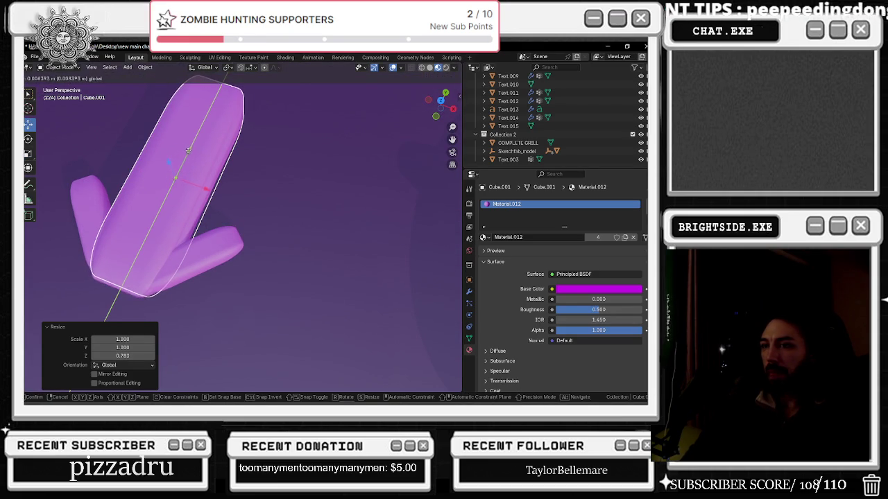
click(188, 150)
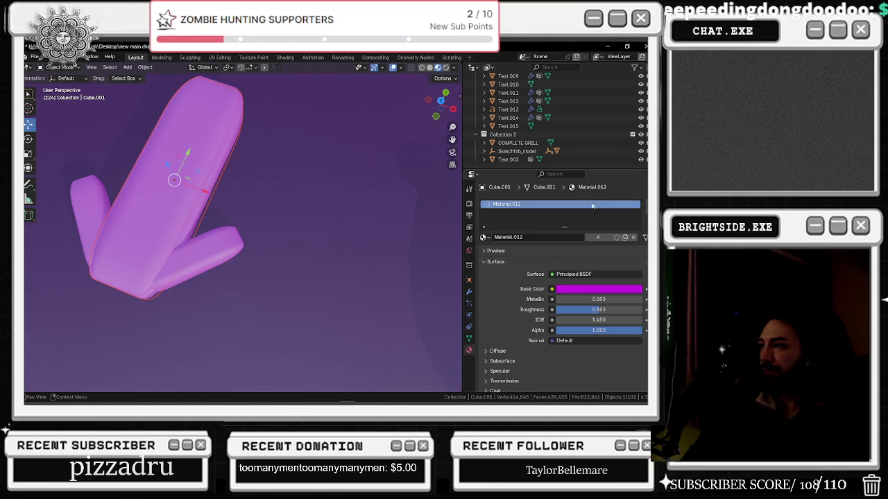
click(589, 289)
drag(637, 160, 637, 219)
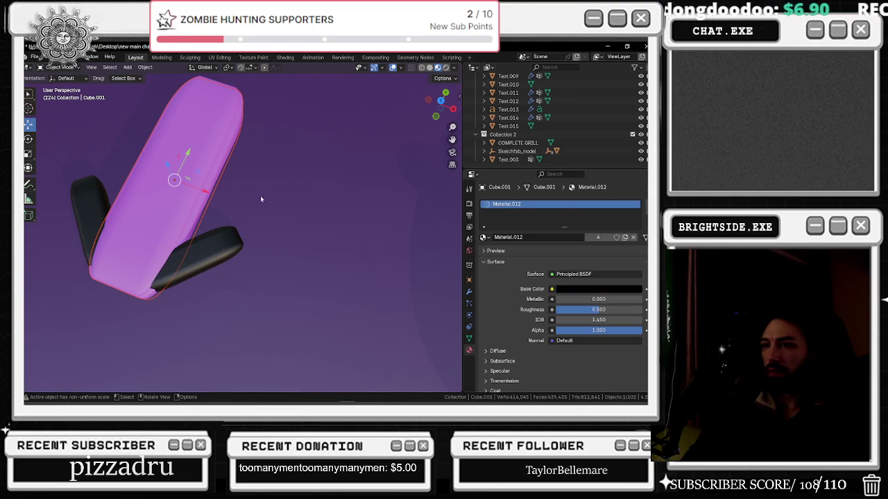
Shift the magenta body Cube.001 0.0114 m along the X axis
middle_drag(234, 222, 208, 196)
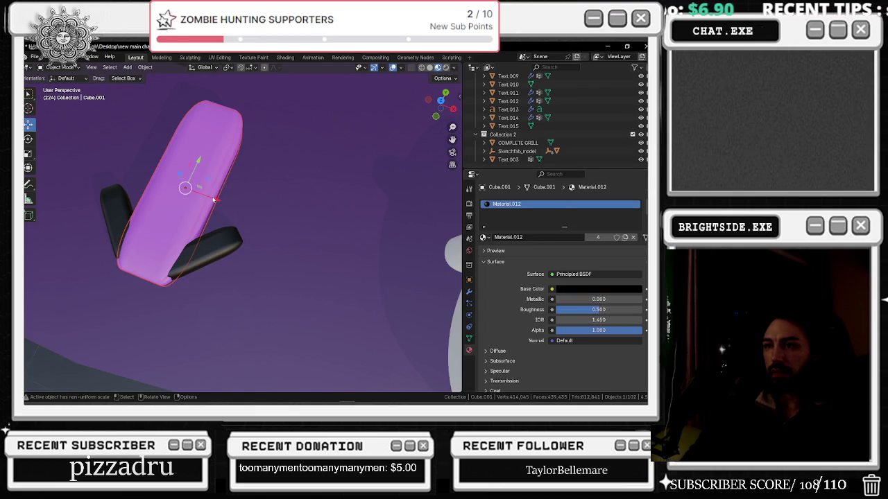
click(208, 248)
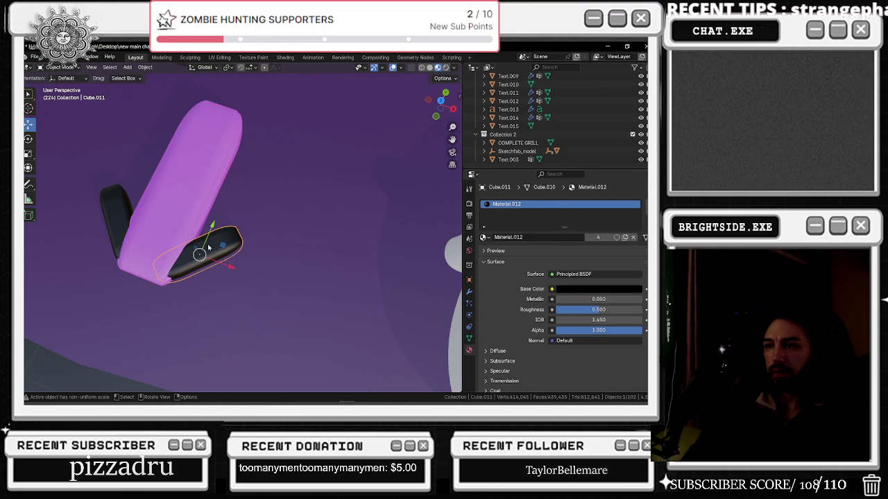
scroll(202, 236, up, 3)
middle_drag(198, 214, 193, 186)
click(184, 204)
click(186, 202)
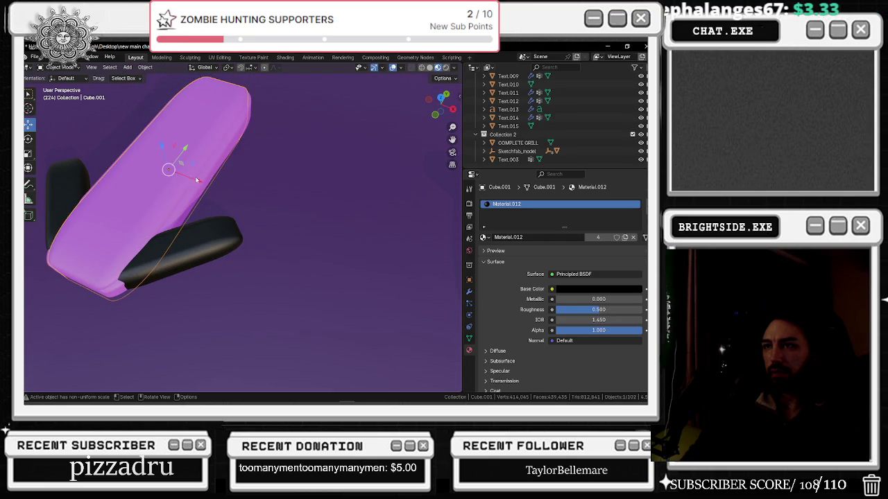
drag(198, 183, 201, 181)
key(space)
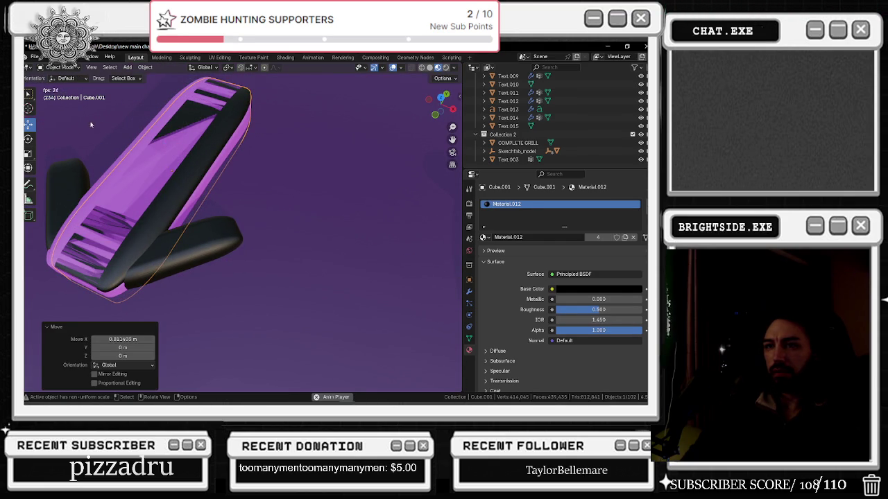
Adjust the last X move, then raise Scale X and lower Scale Z on the magenta body
click(28, 153)
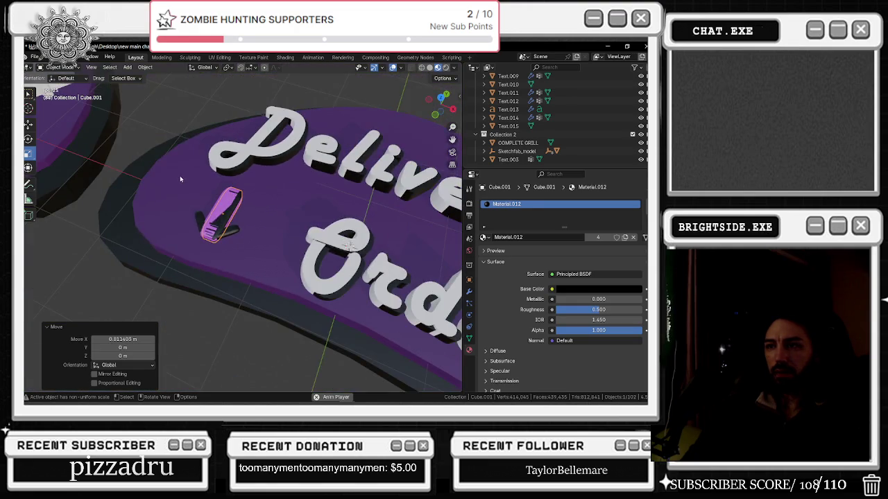
click(124, 339)
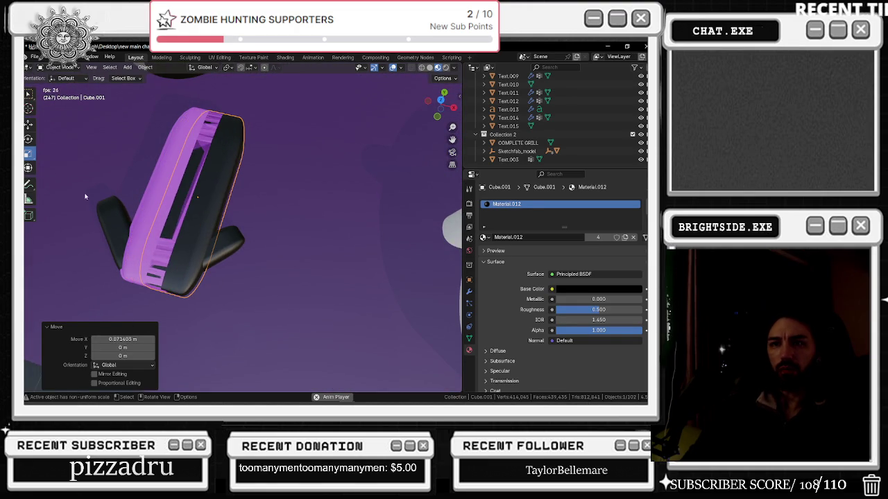
click(40, 160)
scroll(506, 332, down, 5)
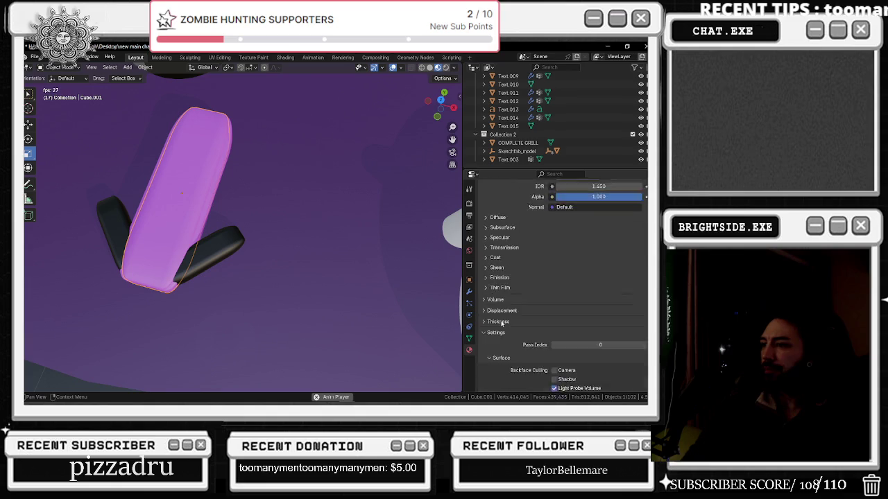
scroll(506, 332, down, 5)
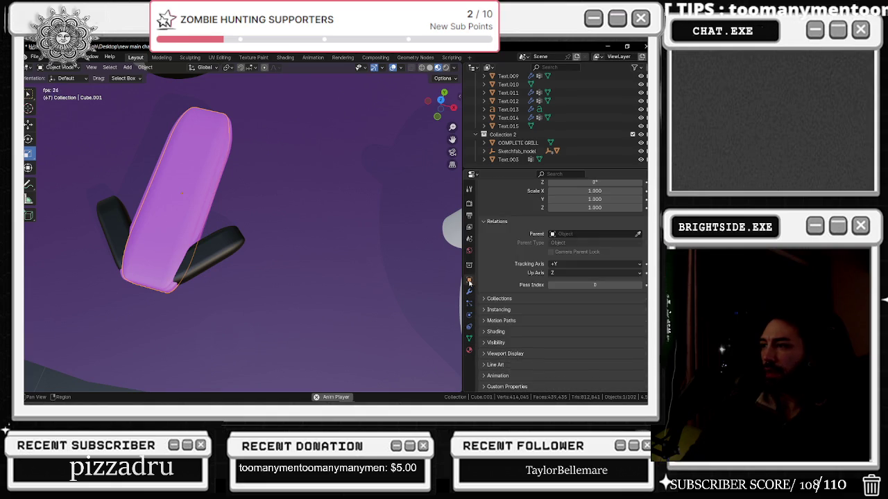
click(469, 300)
click(469, 280)
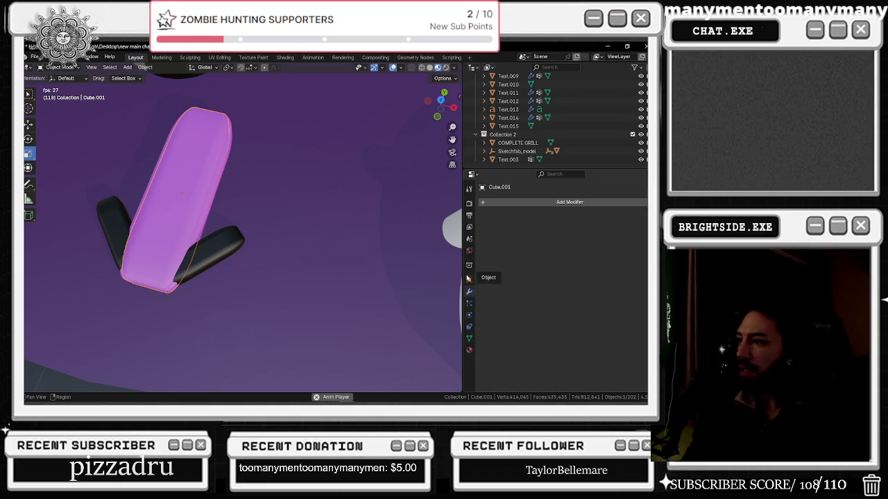
drag(586, 292, 597, 292)
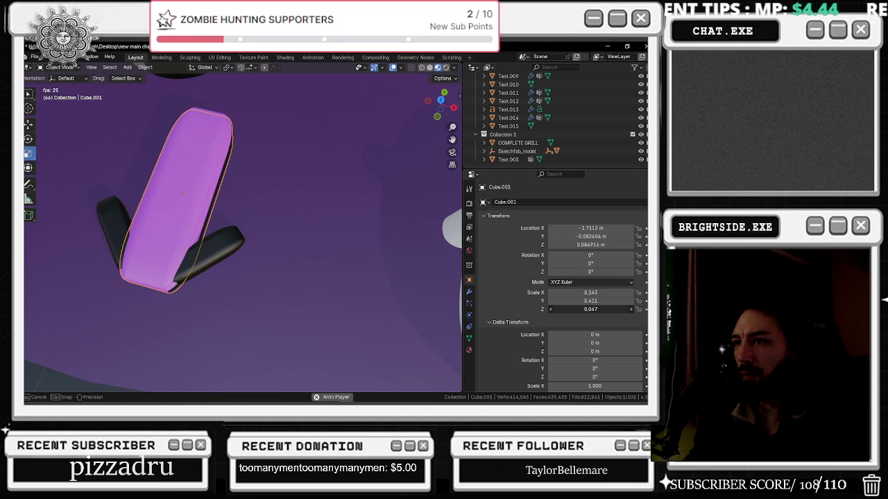
drag(590, 308, 452, 299)
Assign Material.071 to the lower black piece, making it magenta
click(216, 240)
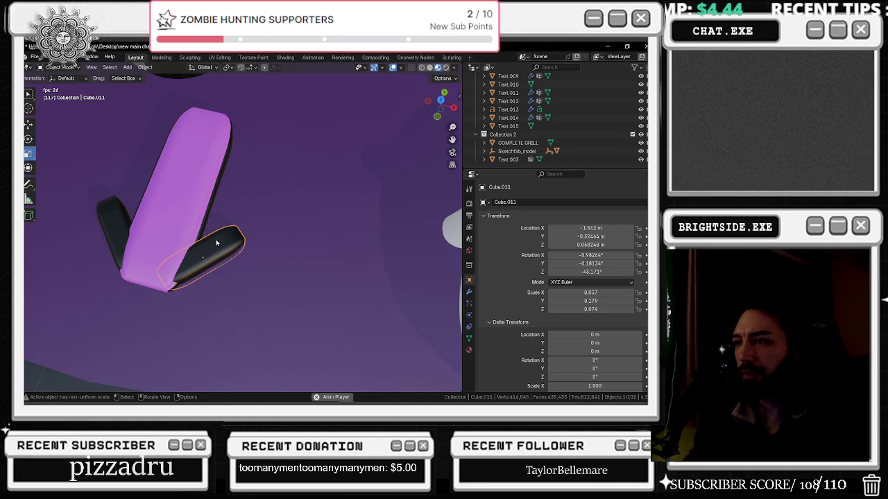
click(468, 351)
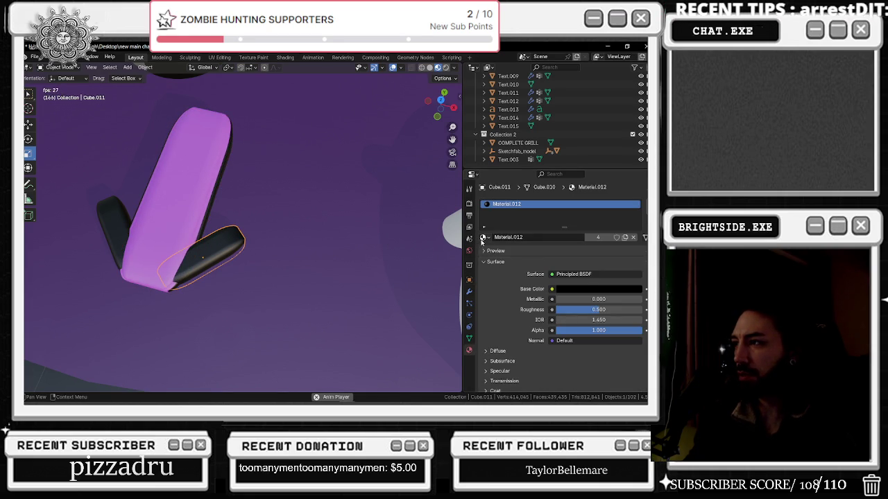
click(482, 237)
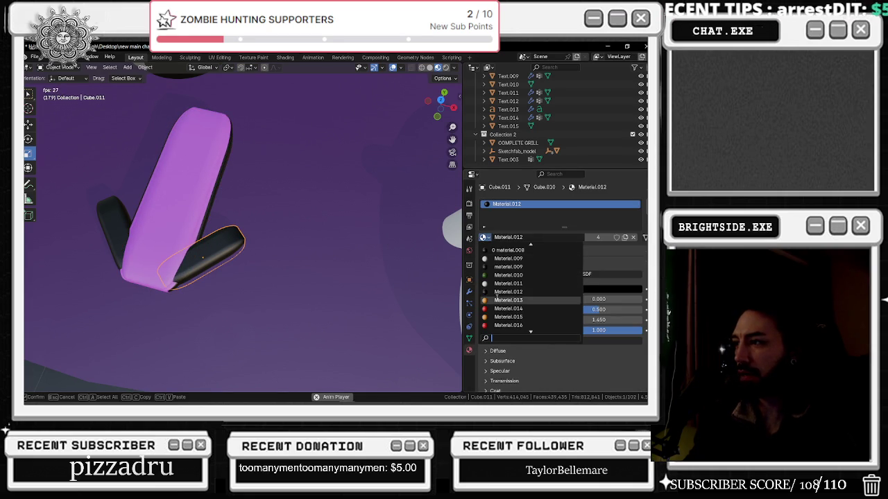
click(192, 194)
click(217, 245)
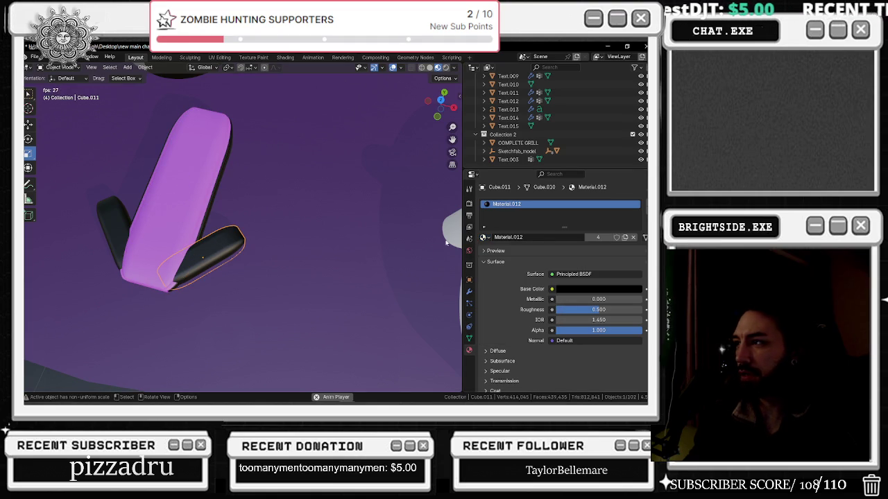
click(483, 238)
scroll(530, 302, down, 6)
scroll(531, 304, down, 5)
scroll(531, 304, down, 10)
scroll(531, 305, down, 10)
scroll(531, 307, down, 11)
scroll(531, 310, down, 11)
click(531, 300)
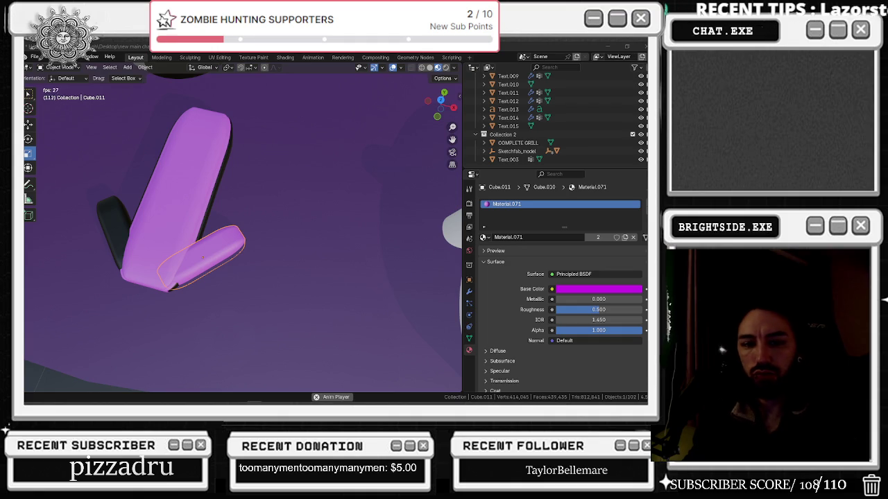
Select the magenta body and paste in another copied piece
click(112, 233)
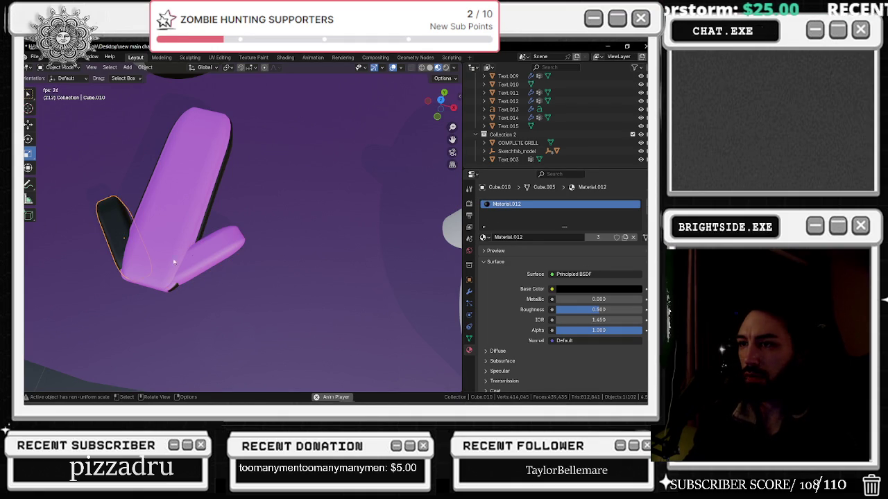
click(208, 255)
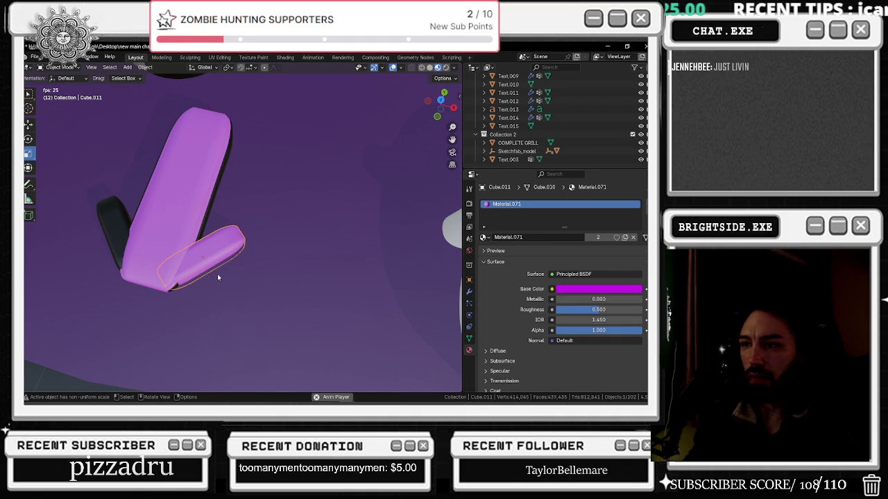
scroll(174, 291, up, 1)
scroll(222, 282, up, 1)
scroll(246, 240, up, 1)
click(197, 217)
key(ctrl+v)
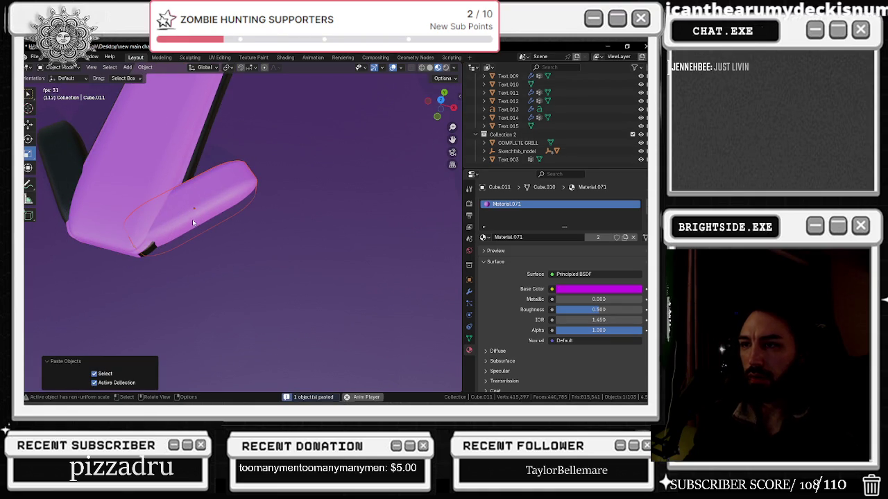
Set the pasted piece's X location to -1.542 m
scroll(171, 205, down, 5)
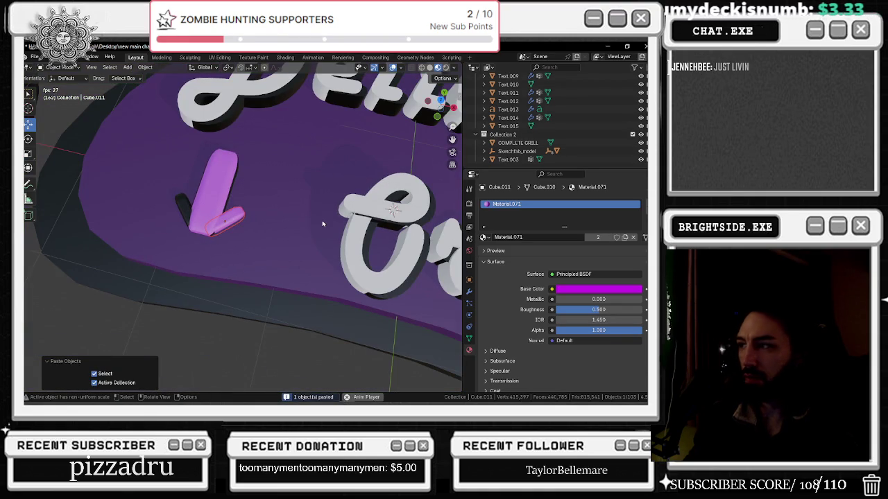
click(469, 280)
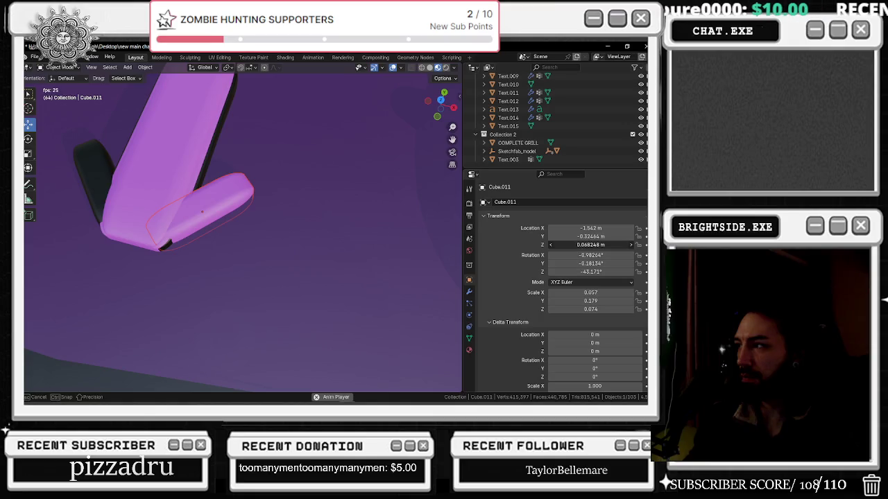
drag(590, 229, 521, 246)
middle_drag(328, 225, 236, 197)
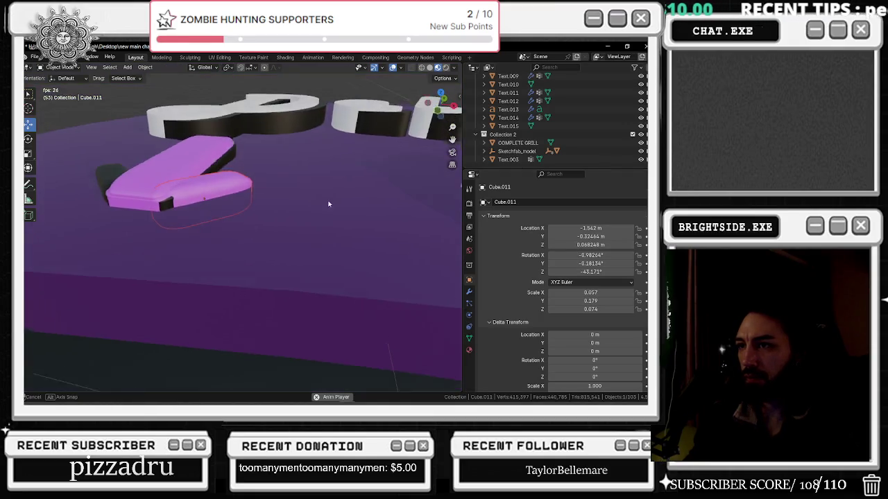
scroll(236, 197, down, 5)
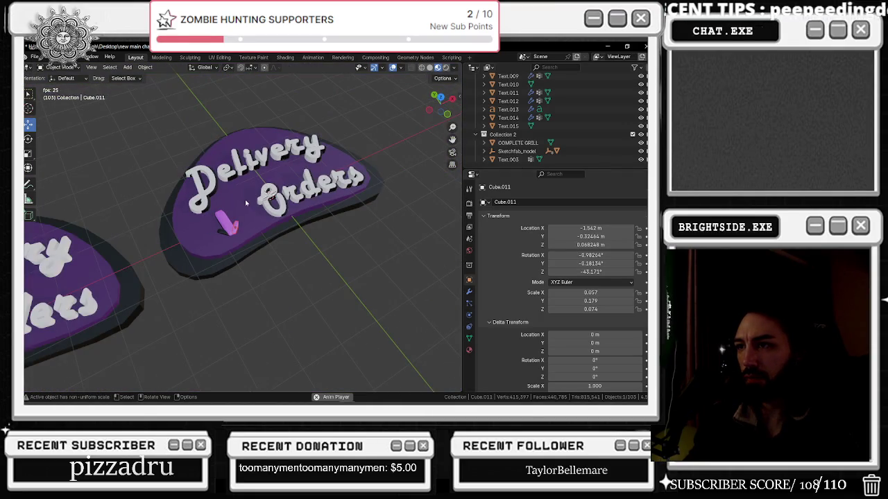
scroll(246, 202, down, 3)
middle_drag(297, 218, 359, 175)
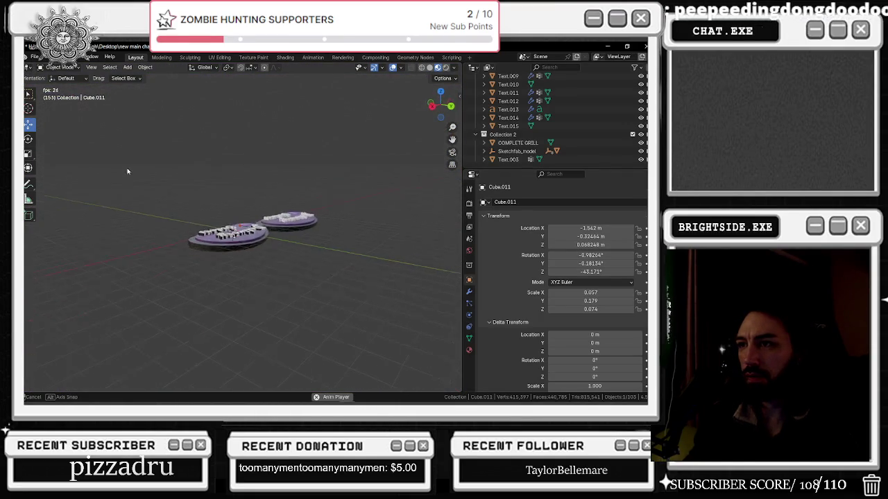
scroll(267, 237, up, 3)
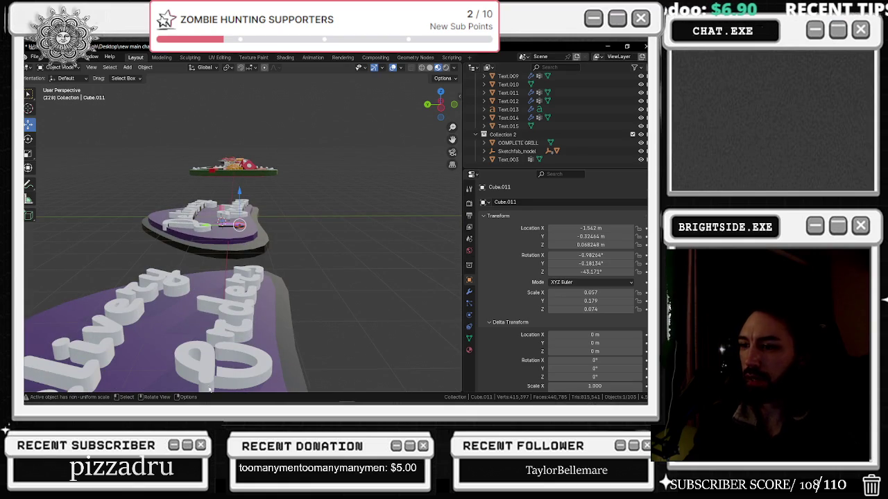
scroll(208, 228, up, 4)
scroll(204, 227, up, 4)
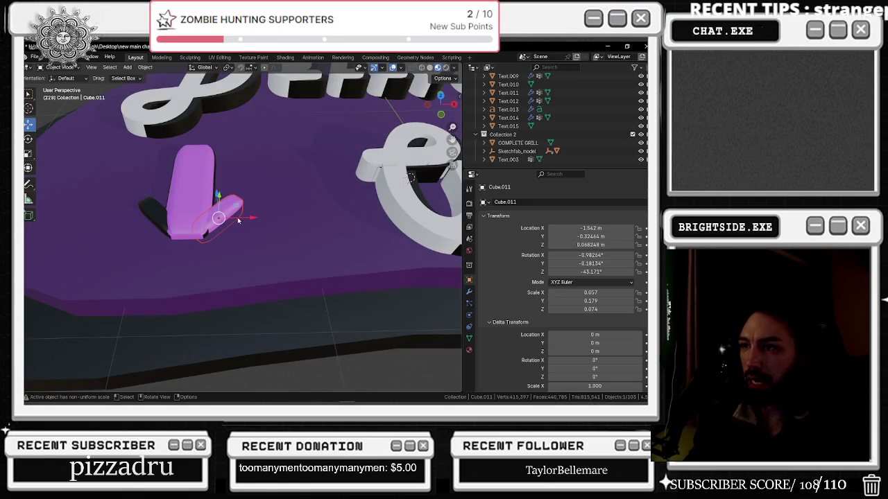
Slide the pasted piece slightly along X into place beside the icon
drag(237, 219, 241, 219)
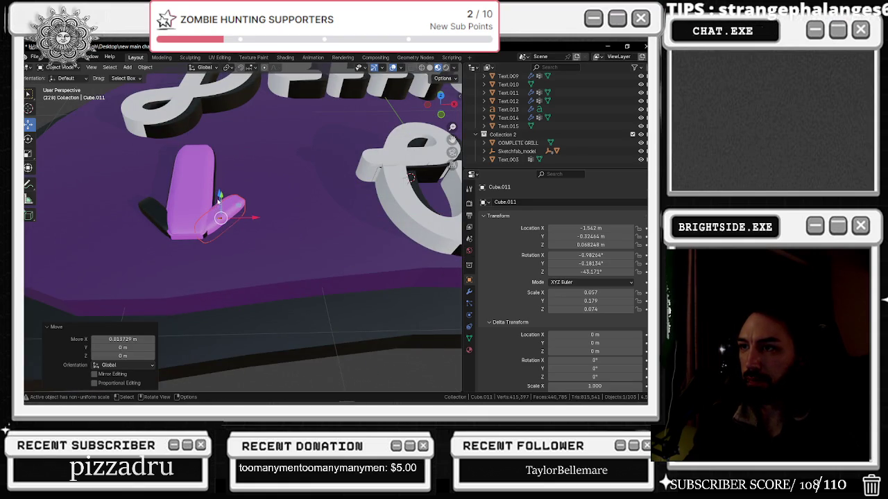
scroll(226, 202, up, 5)
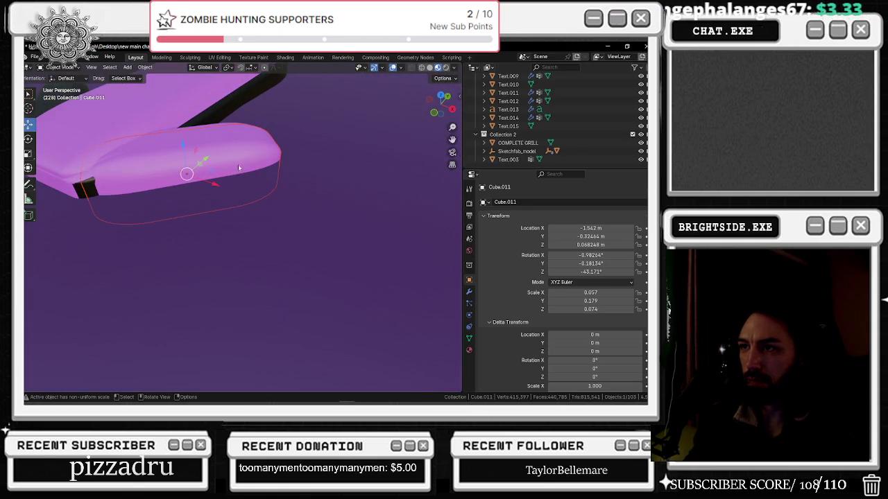
drag(206, 162, 184, 175)
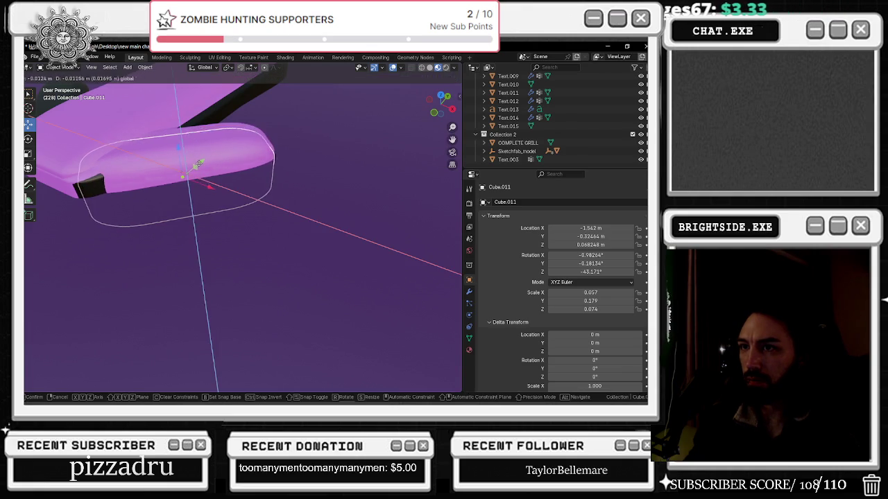
key(g)
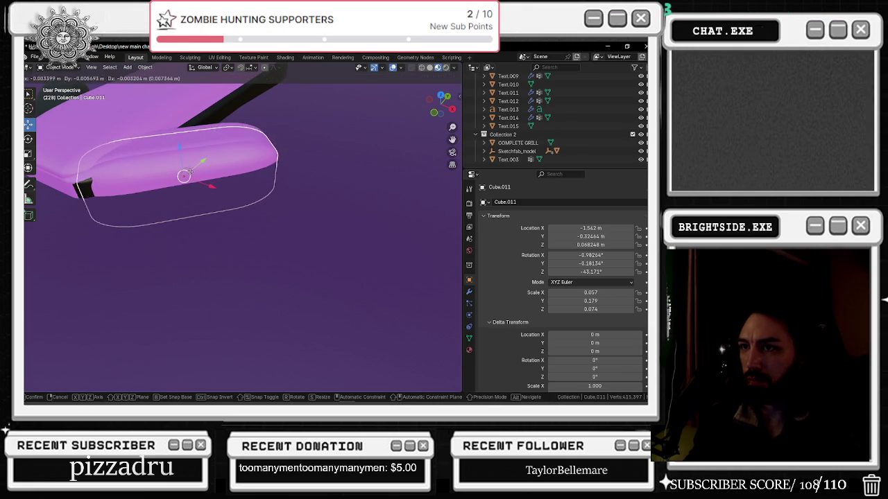
click(191, 172)
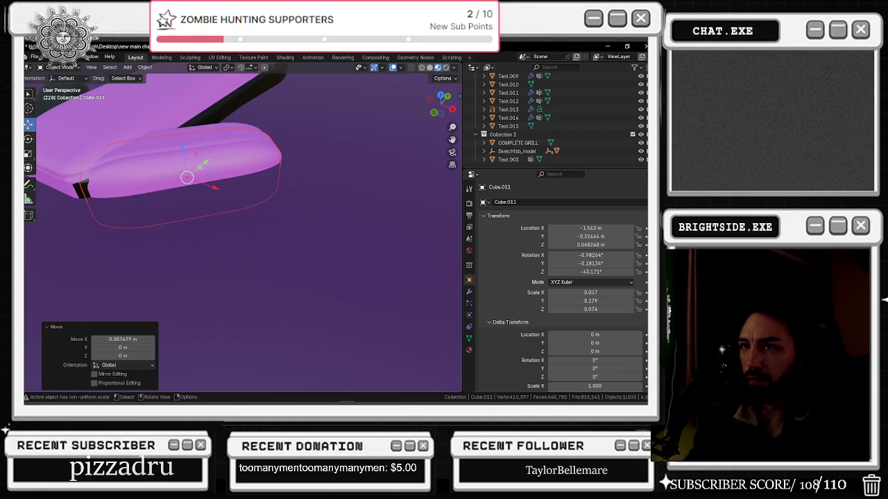
Flatten the rounded piece to 0.61 of its height, keeping width and depth unchanged
click(28, 154)
drag(214, 187, 198, 182)
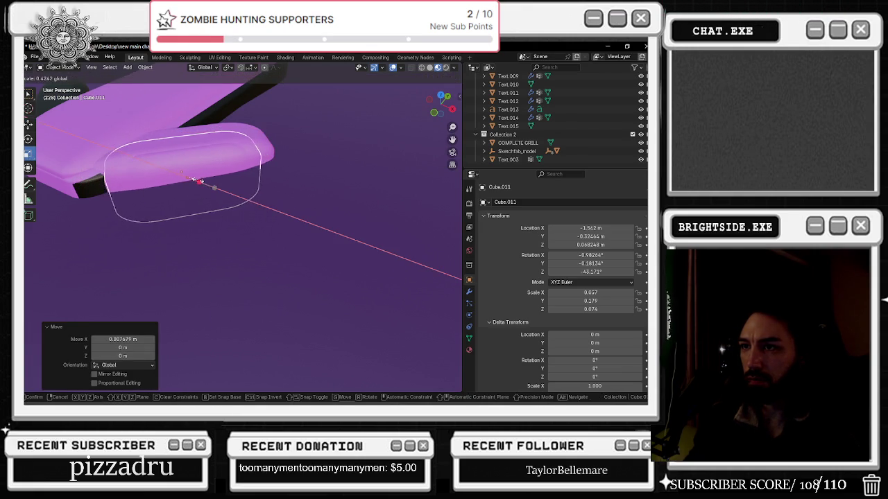
key(ctrl+z)
key(s)
key(y)
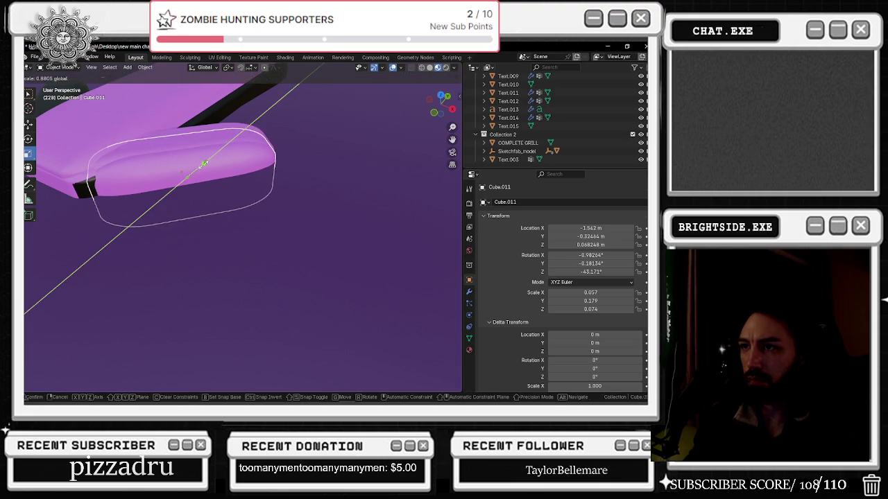
click(182, 153)
drag(183, 151, 208, 184)
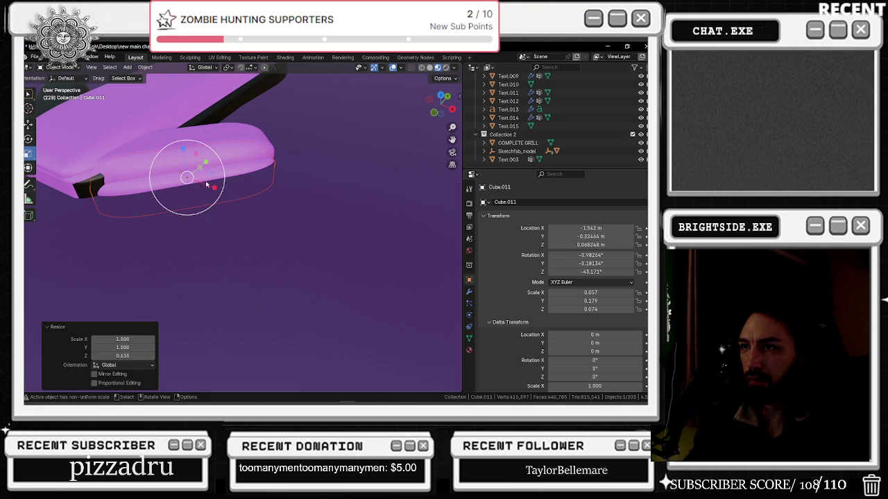
Give the lower rim piece the black Material.070
click(469, 349)
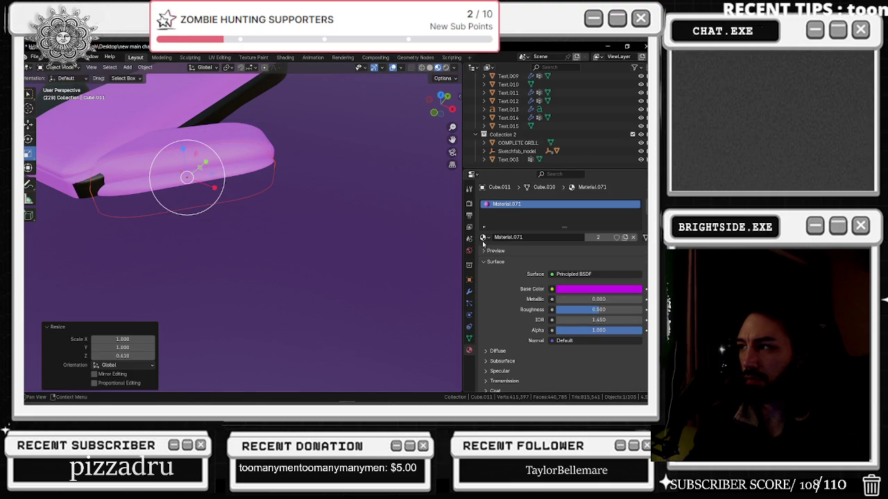
click(484, 237)
click(528, 290)
mouse_move(270, 229)
middle_down()
mouse_move(290, 229)
mouse_move(240, 192)
mouse_move(257, 192)
mouse_move(231, 194)
middle_up()
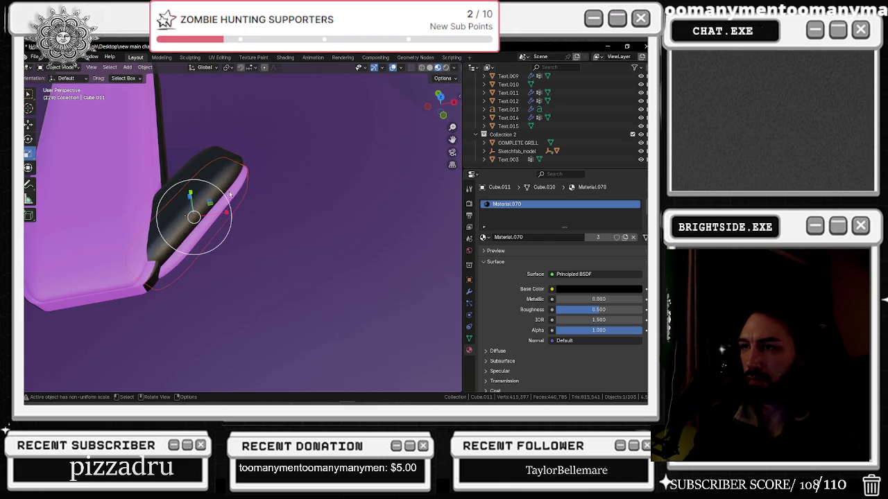
key(ctrl+z)
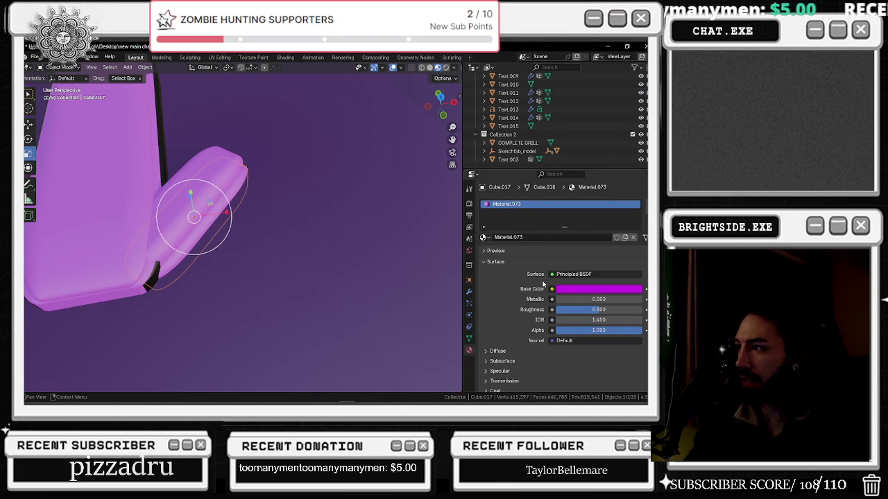
click(483, 237)
click(503, 283)
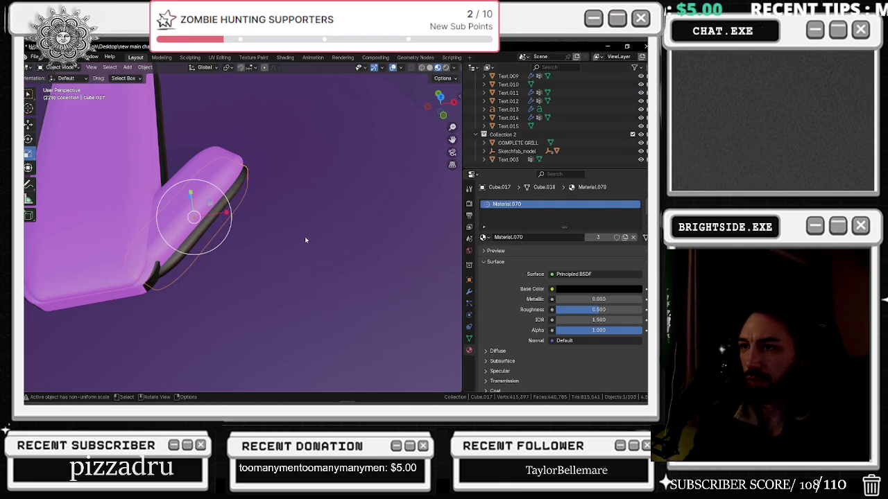
middle_drag(305, 238, 204, 147)
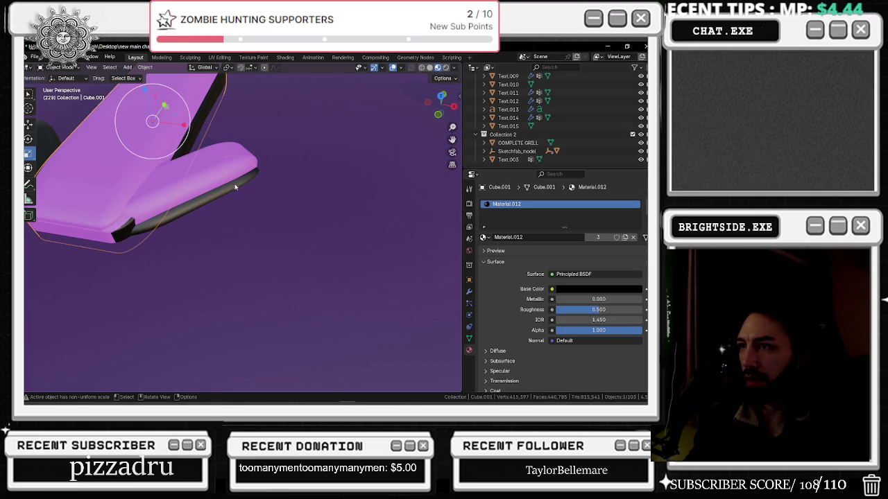
Apply Material.012 to the next rim piece
click(484, 237)
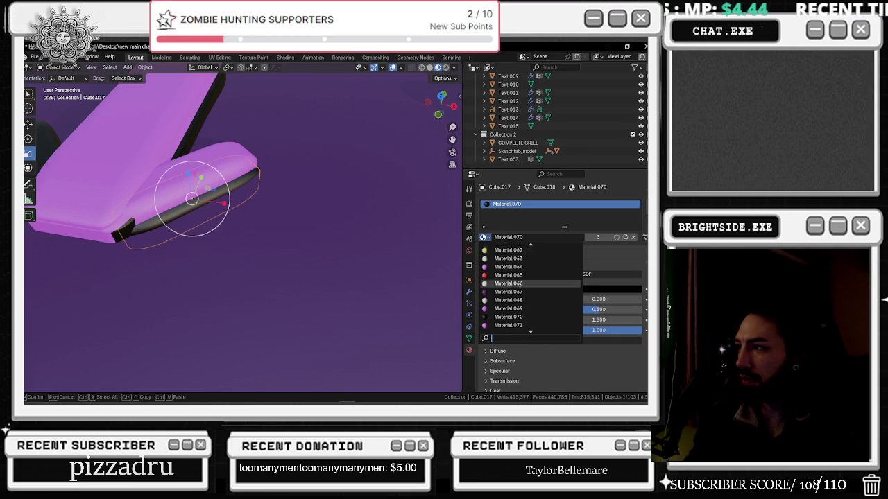
scroll(520, 291, up, 10)
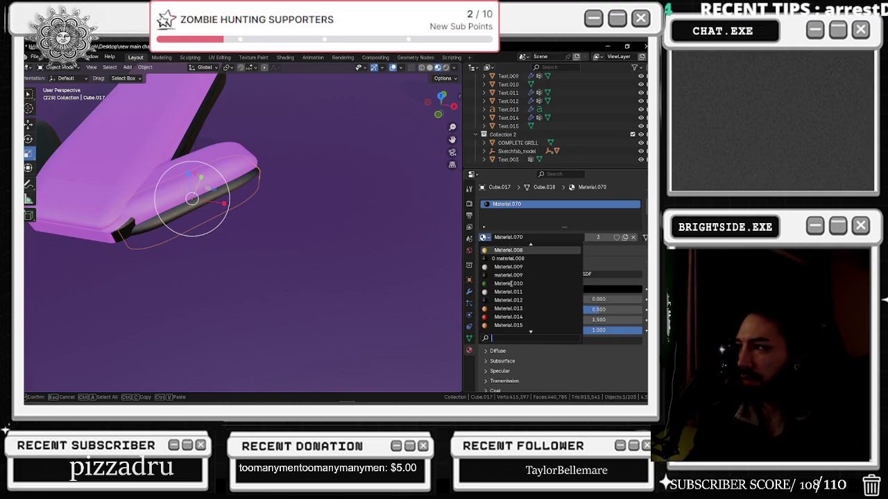
click(532, 301)
middle_drag(278, 239, 242, 212)
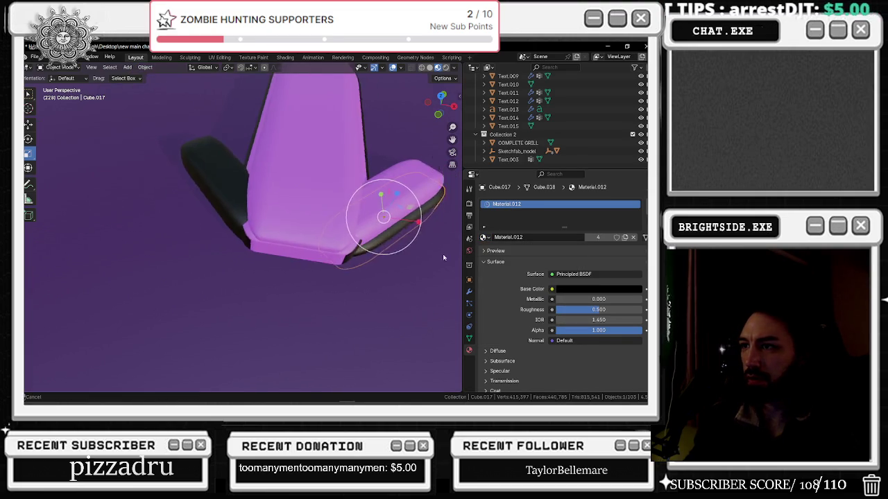
Make the arrow's left arm Cube.010 magenta with Material.071
click(243, 211)
click(483, 238)
scroll(513, 309, down, 5)
scroll(520, 310, down, 5)
scroll(529, 312, down, 5)
scroll(537, 313, down, 5)
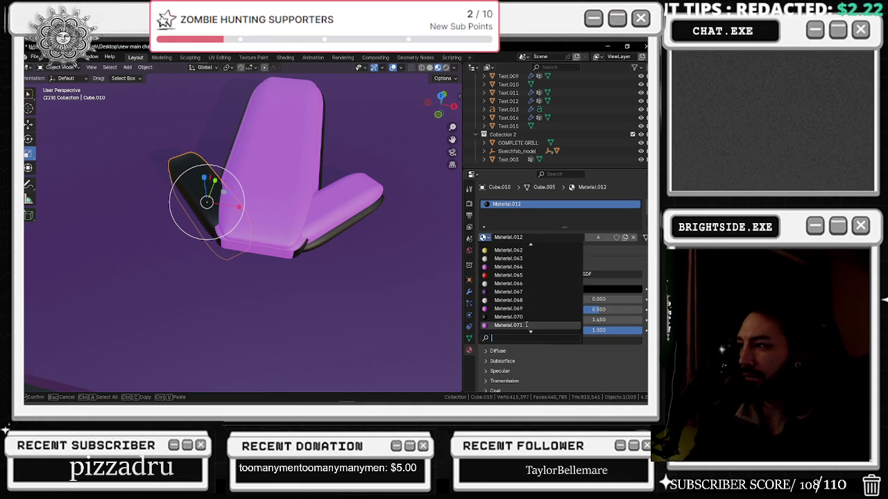
click(534, 325)
middle_drag(267, 251, 284, 253)
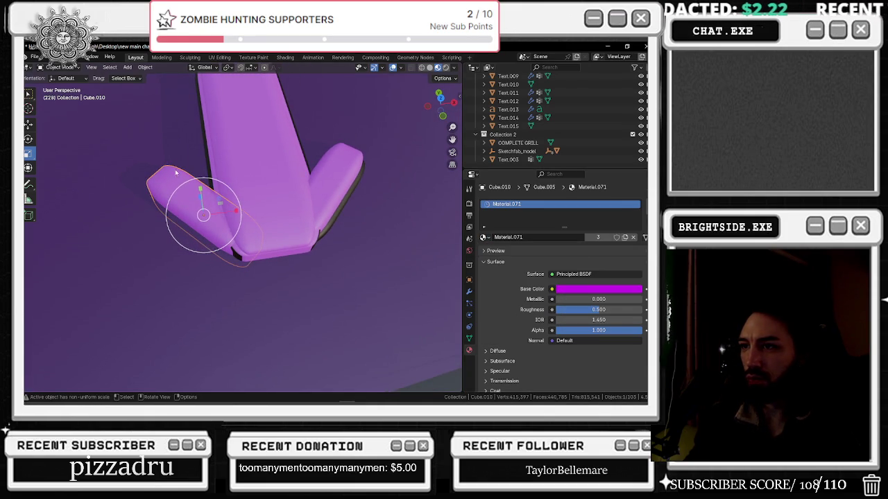
mouse_move(187, 240)
middle_down()
mouse_move(360, 212)
mouse_move(340, 218)
mouse_move(321, 198)
mouse_move(260, 194)
mouse_move(279, 216)
middle_up()
Reselect the arrow's left arm and copy it
click(319, 222)
scroll(258, 199, down, 3)
scroll(187, 205, up, 3)
scroll(186, 204, up, 2)
scroll(187, 203, up, 2)
click(146, 190)
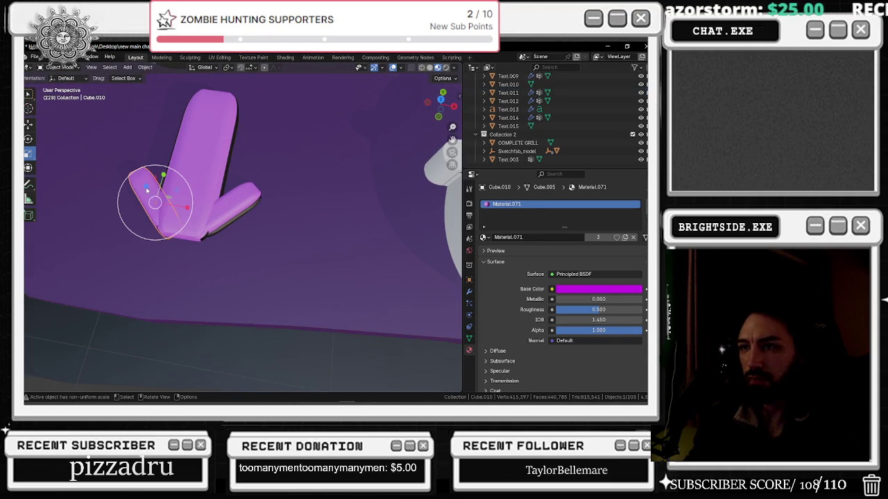
key(ctrl+c)
Paste a duplicate of the arrow's left arm and nudge it sideways along X
key(ctrl+v)
key(shift+space)
key(g)
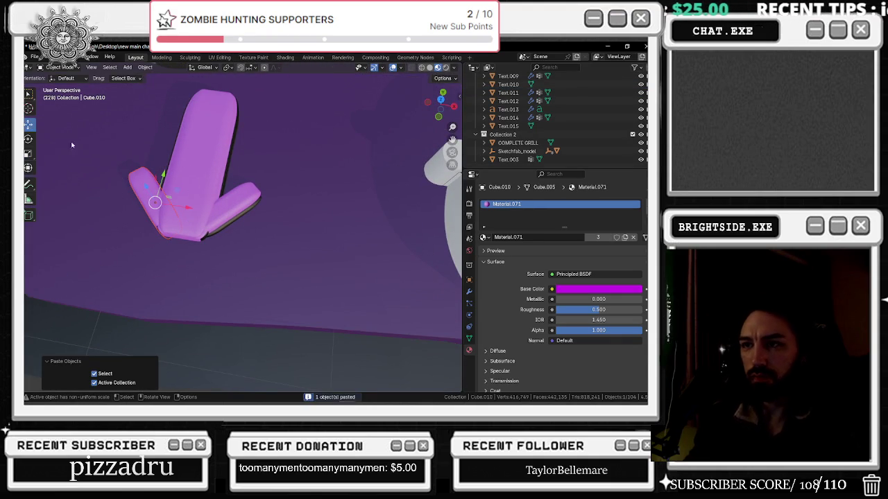
mouse_move(175, 210)
mouse_down()
mouse_move(171, 185)
mouse_move(169, 194)
mouse_up()
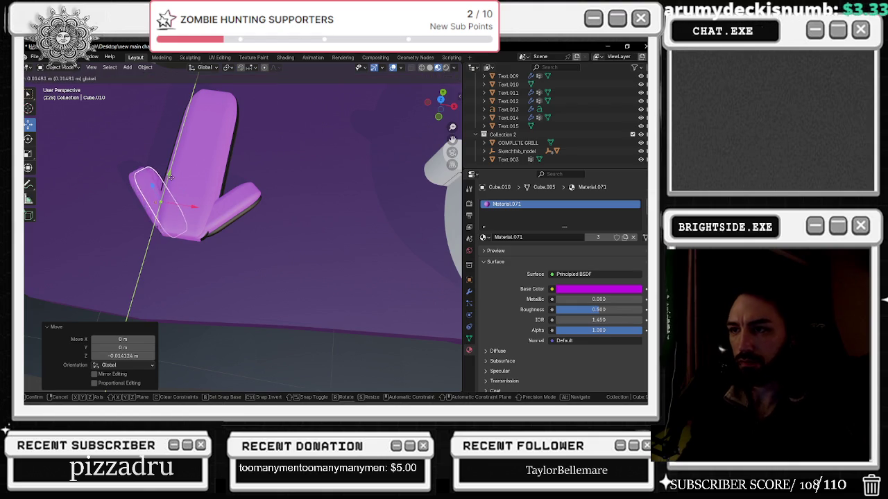
Assign the dark Material.070 to the copy and shift it about -0.016 m along X
click(483, 237)
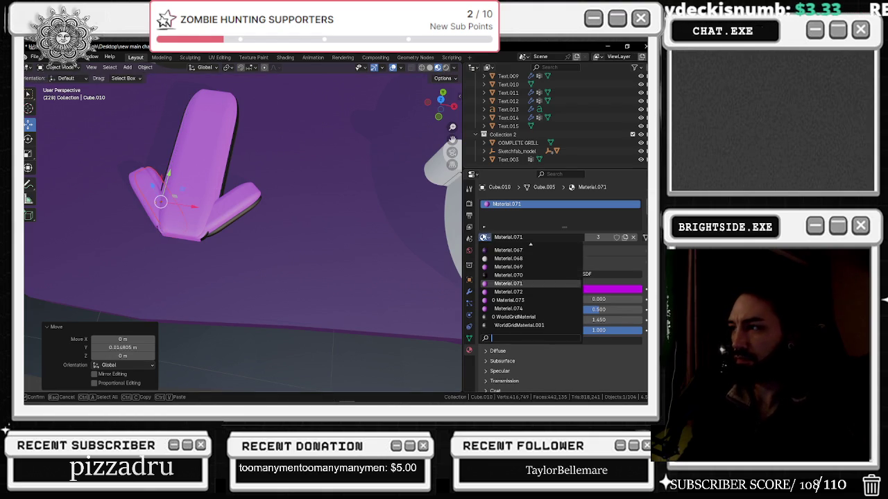
click(507, 274)
scroll(160, 202, up, 2)
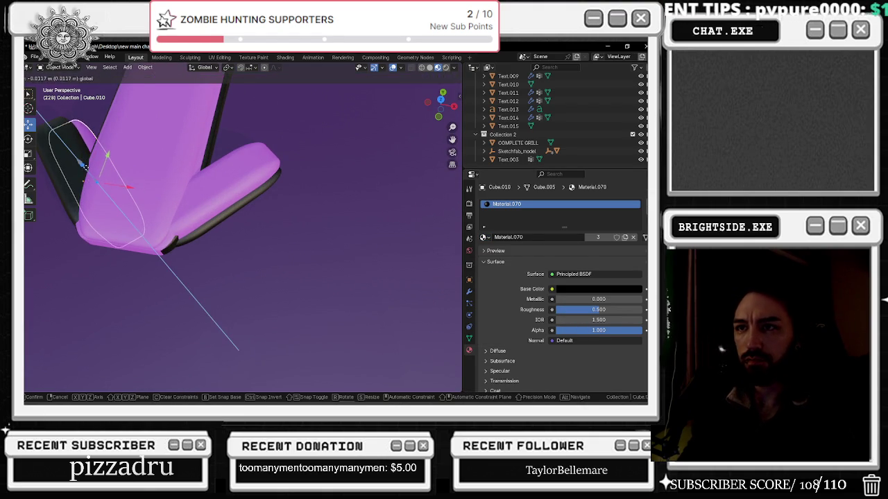
key(ctrl+z)
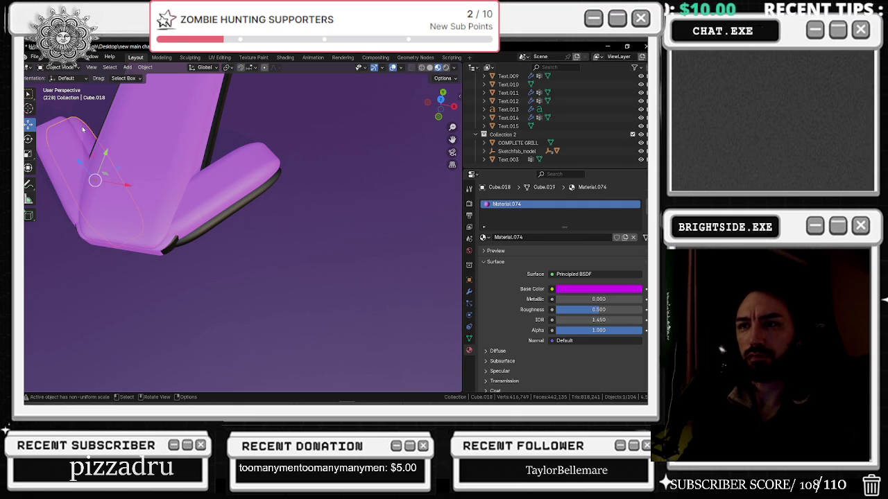
click(482, 238)
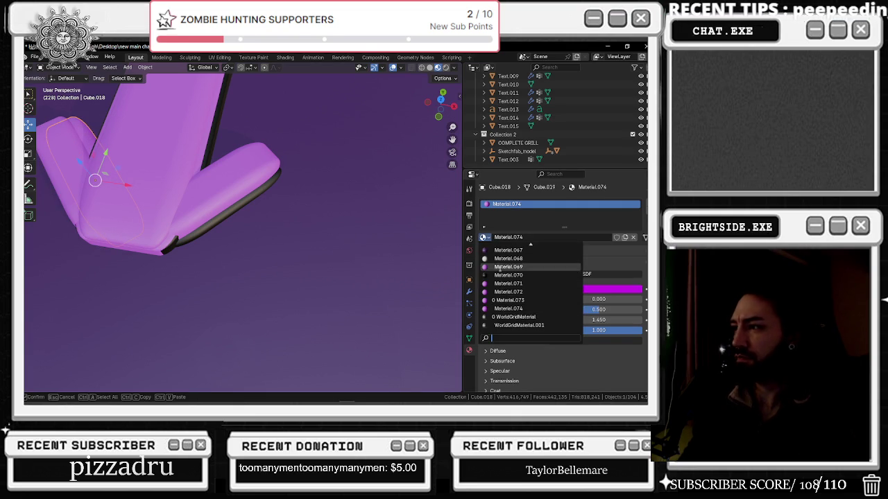
click(513, 274)
mouse_move(105, 174)
mouse_down()
mouse_move(110, 166)
mouse_move(120, 186)
mouse_up()
scroll(197, 185, down, 5)
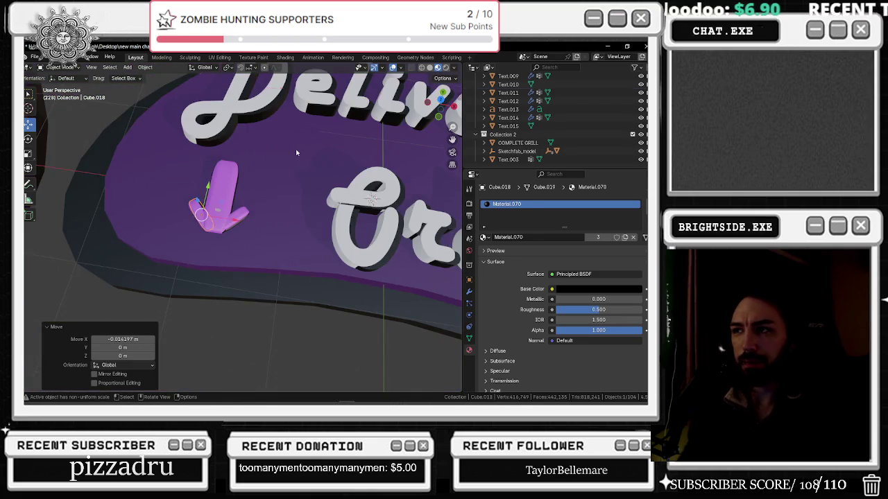
Box-select the Delivery Orders sign parts and join them into one object
scroll(197, 185, down, 5)
click(271, 201)
scroll(285, 159, down, 2)
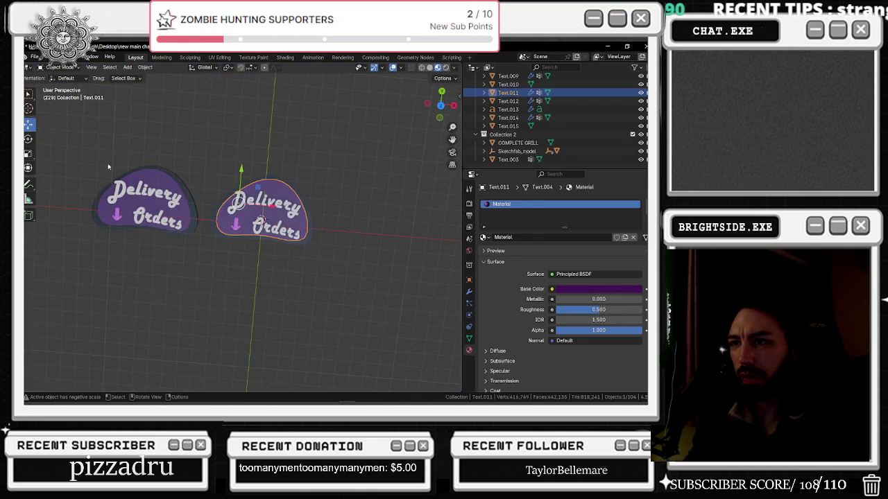
scroll(172, 213, up, 3)
drag(184, 111, 388, 281)
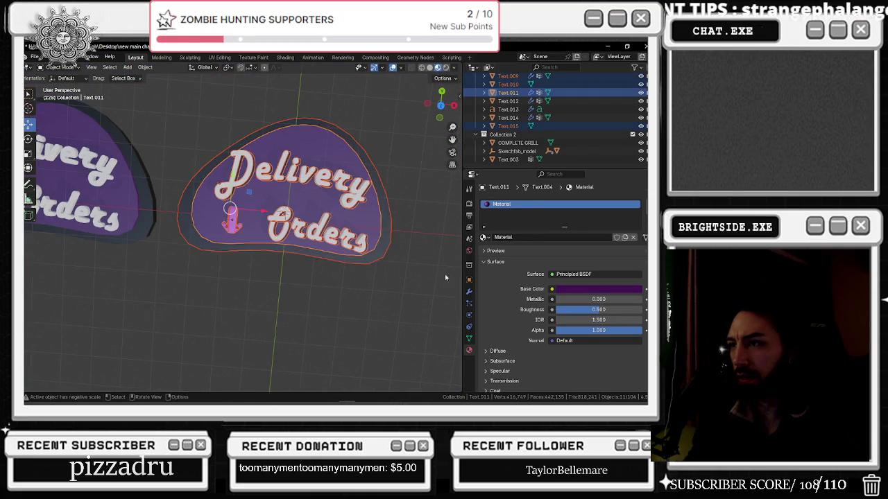
shift+middle_drag(444, 274, 396, 243)
right_click(222, 123)
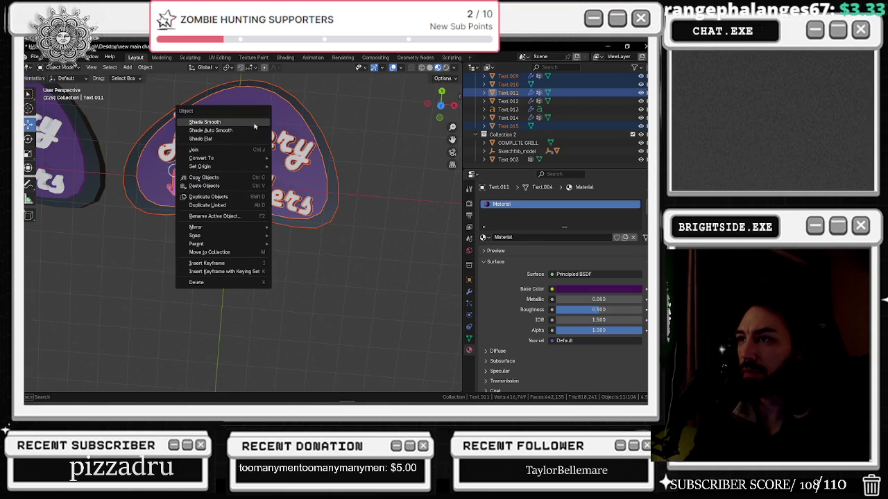
click(213, 151)
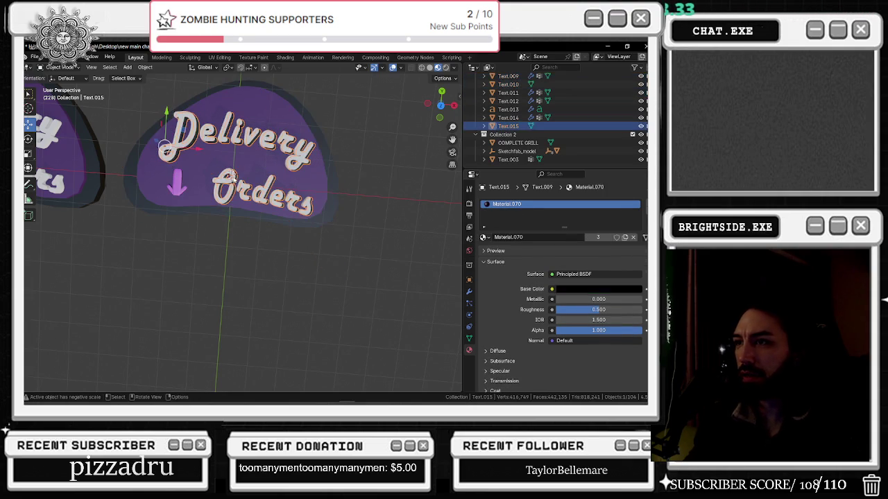
Inspect the sign's lettering, plate and backing shapes one by one, ending on Text.015
click(276, 188)
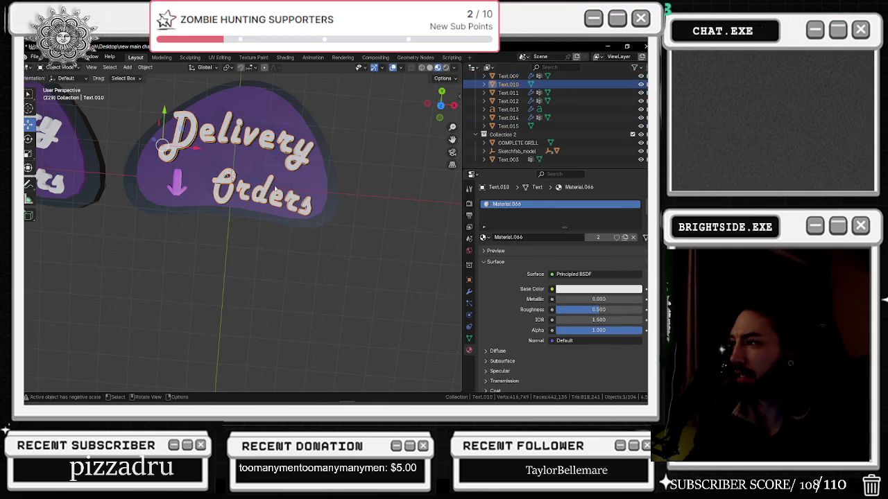
click(469, 303)
click(309, 201)
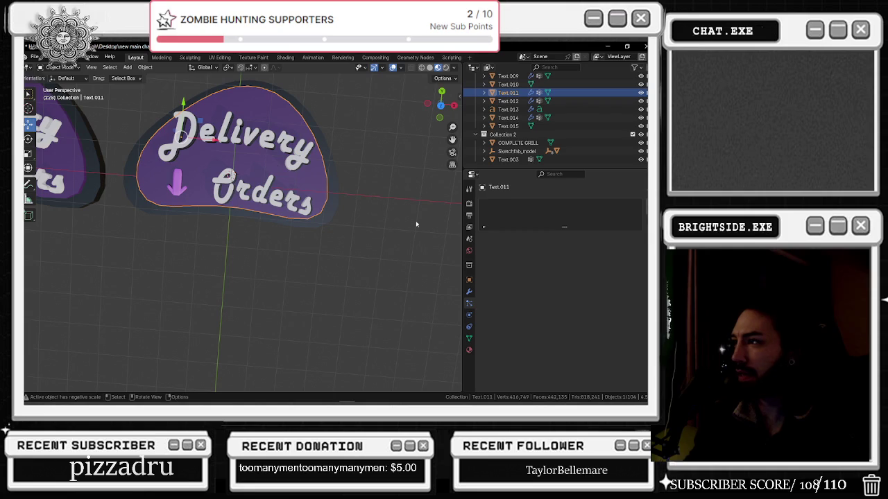
click(333, 186)
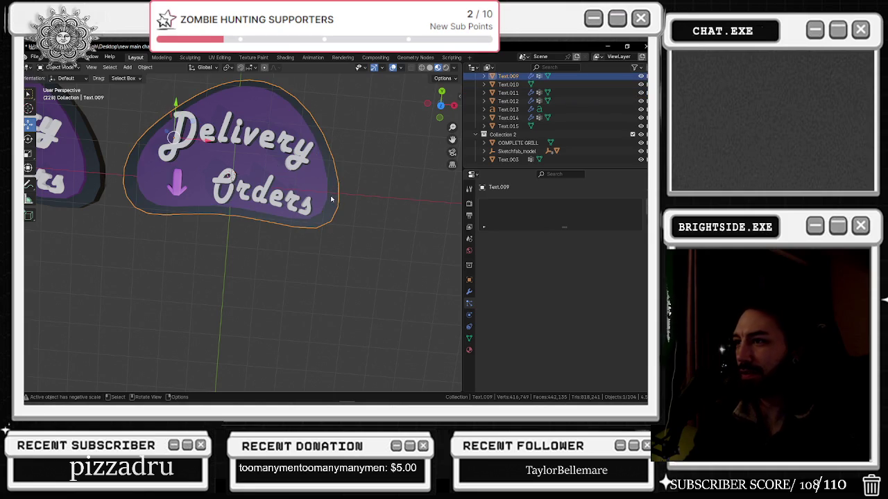
click(322, 188)
click(300, 163)
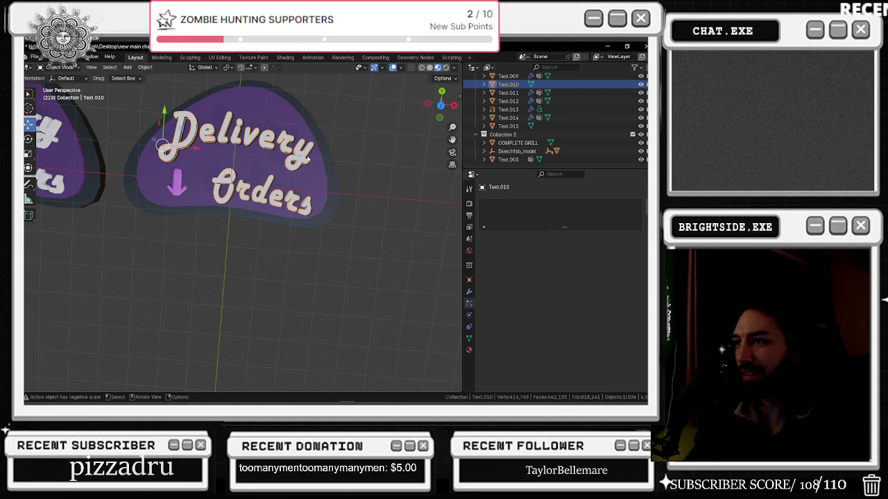
click(308, 160)
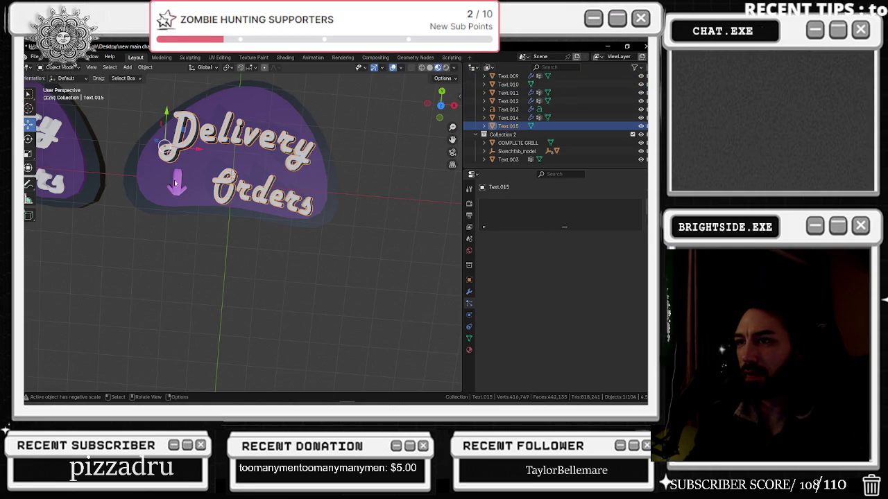
Join the dark base, purple sign shape and lettering together, then undo the join
mouse_move(174, 179)
middle_down()
mouse_move(312, 163)
mouse_move(336, 244)
middle_up()
click(312, 163)
click(312, 163)
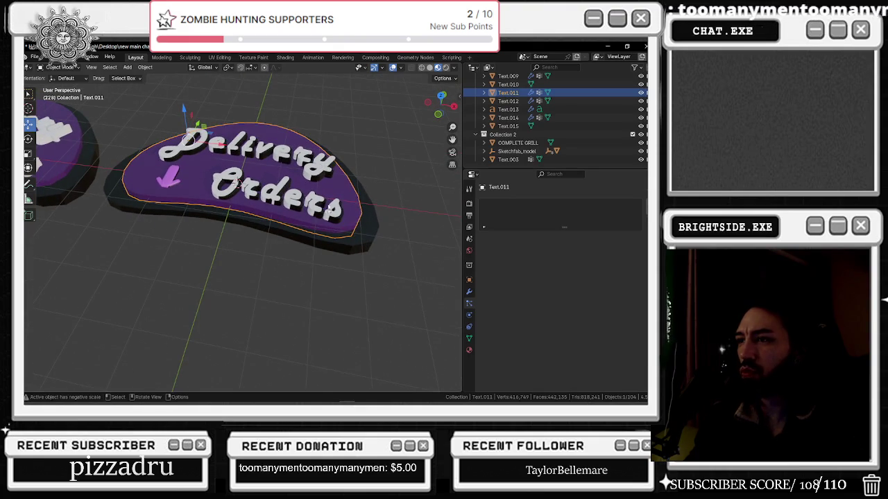
click(336, 244)
shift+click(310, 223)
shift+drag(174, 104, 267, 194)
right_click(170, 149)
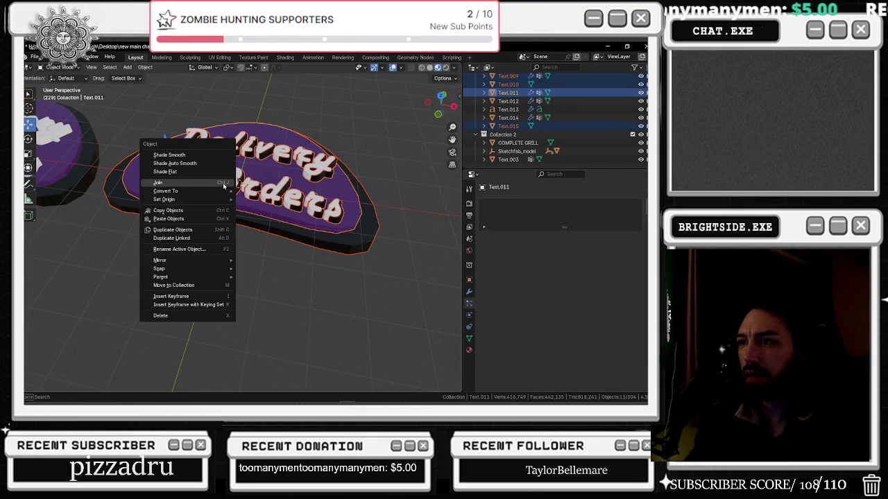
click(172, 181)
key(ctrl+z)
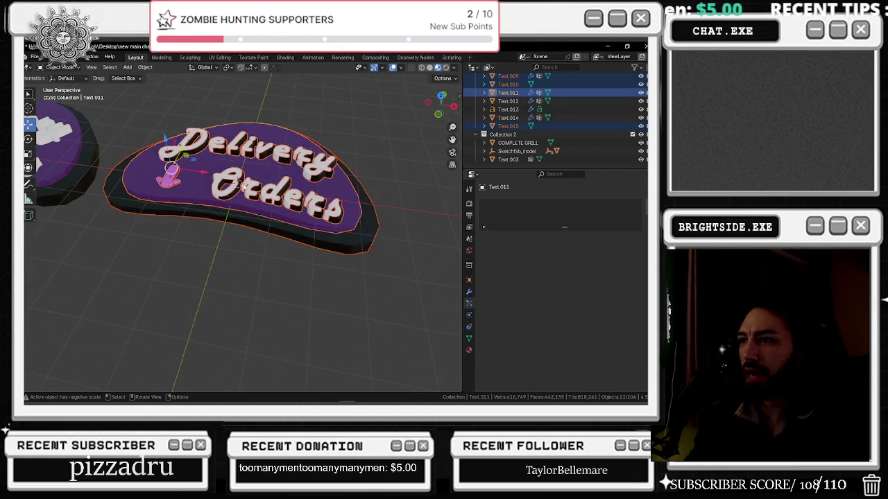
Convert the lettering, purple plate, back plate and Text.015 into one mesh, then undo it
click(193, 188)
shift+click(204, 190)
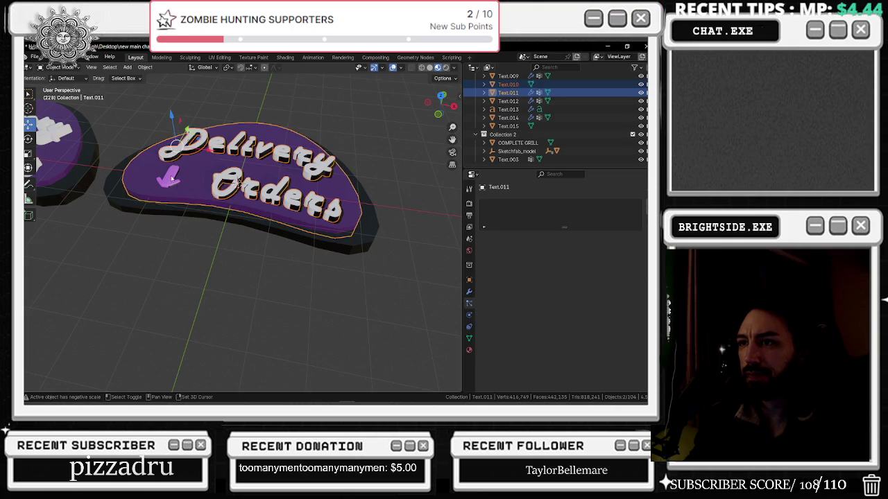
shift+click(119, 203)
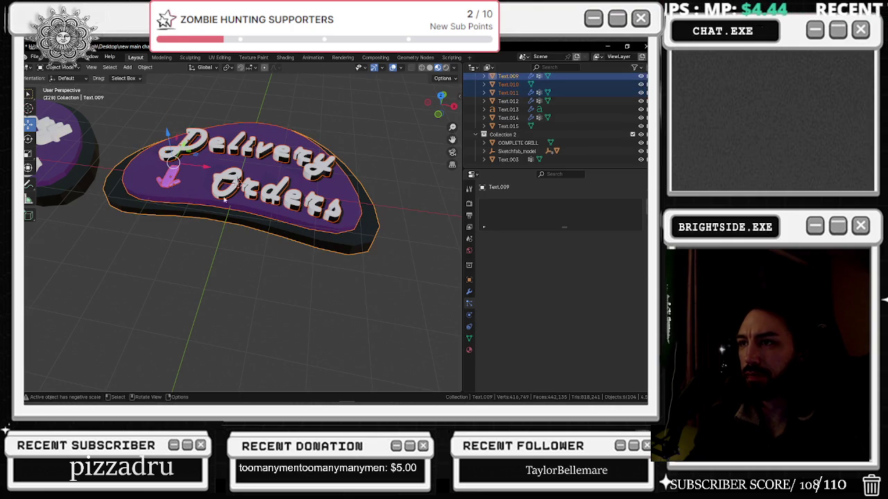
right_click(194, 185)
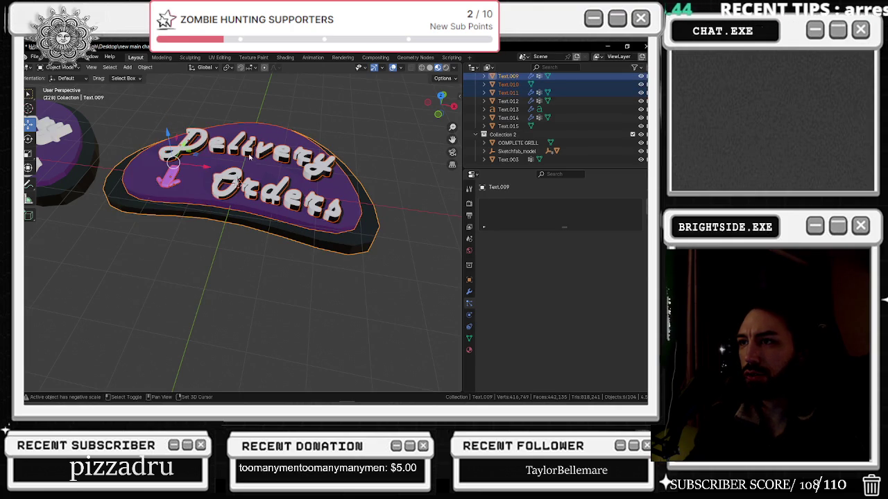
shift+click(237, 181)
right_click(237, 181)
click(242, 183)
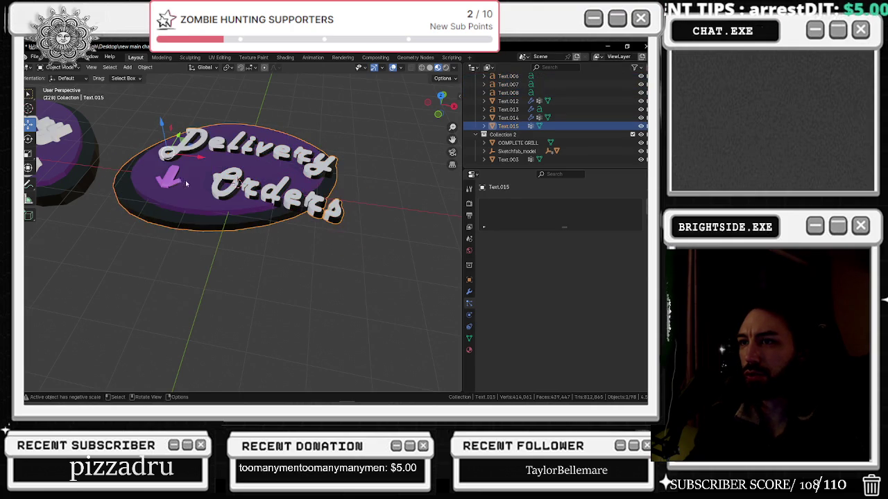
key(ctrl+z)
Try joining the sign pieces into the purple shape, then into back plate Text.009, undoing both
middle_drag(236, 197, 303, 200)
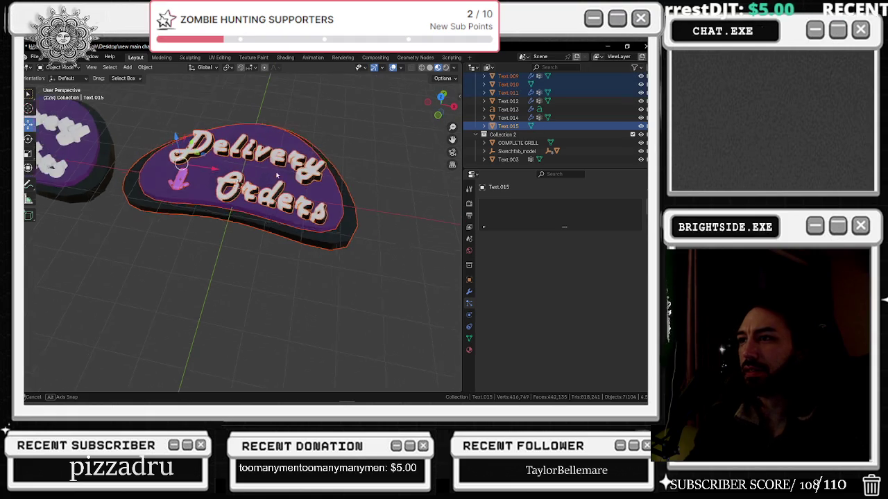
click(322, 213)
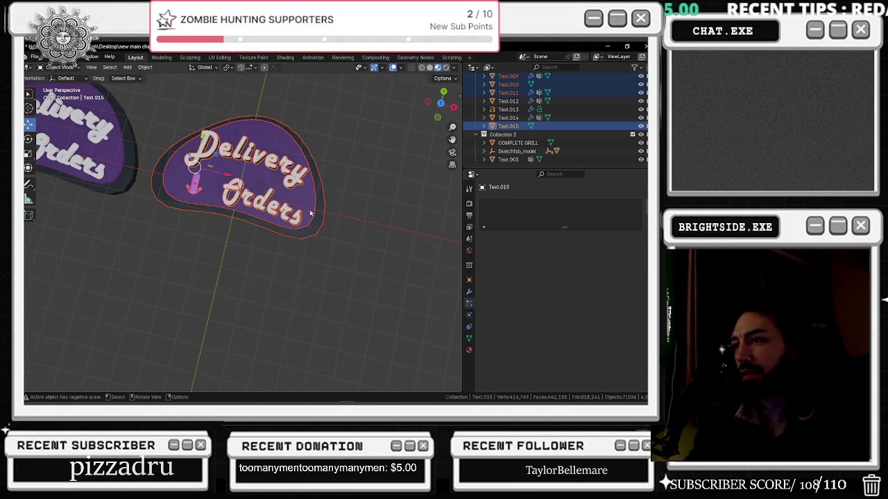
right_click(306, 212)
click(305, 209)
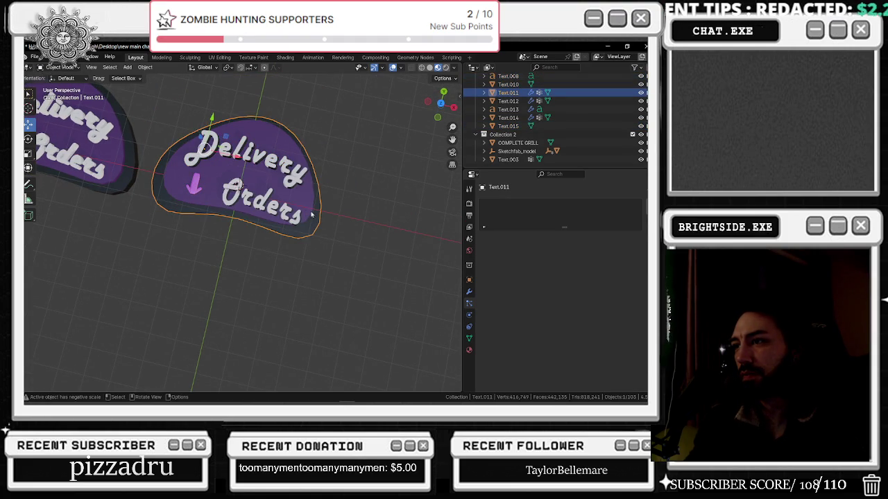
key(ctrl+z)
shift+click(319, 216)
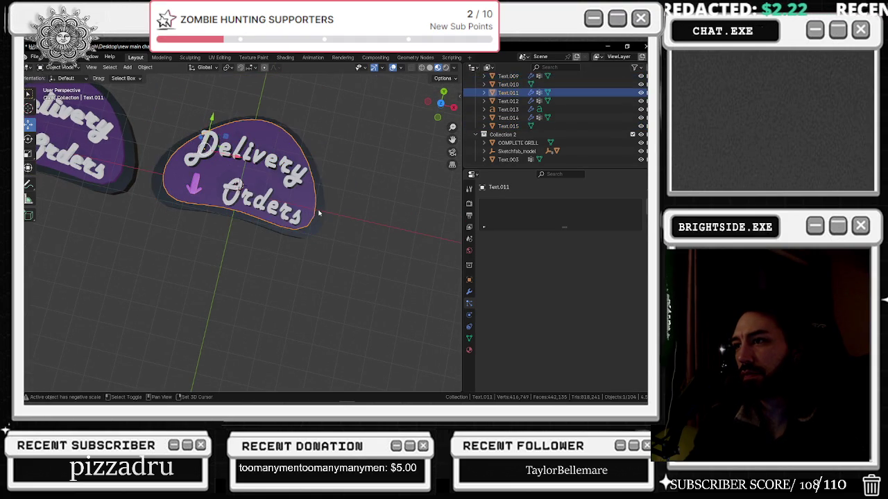
right_click(319, 216)
click(321, 214)
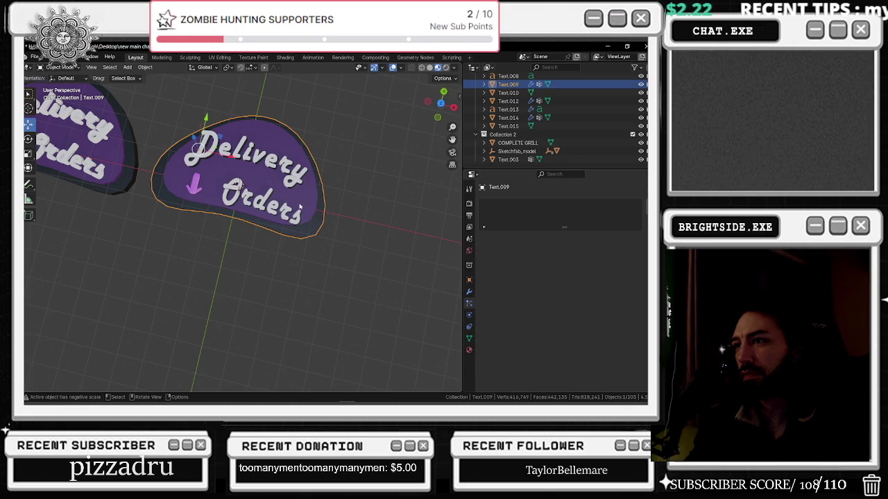
key(ctrl+z)
key(ctrl+z)
Join the sign pieces, then join lettering Text.010 into the active lettering Text.015
shift+click(319, 222)
right_click(319, 222)
click(318, 221)
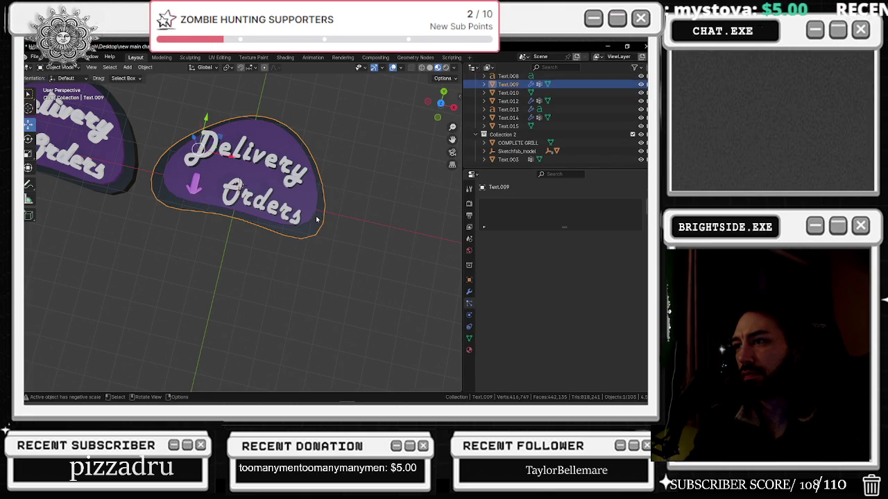
shift+click(301, 221)
shift+click(300, 218)
shift+click(301, 218)
shift+click(301, 218)
right_click(301, 217)
click(301, 217)
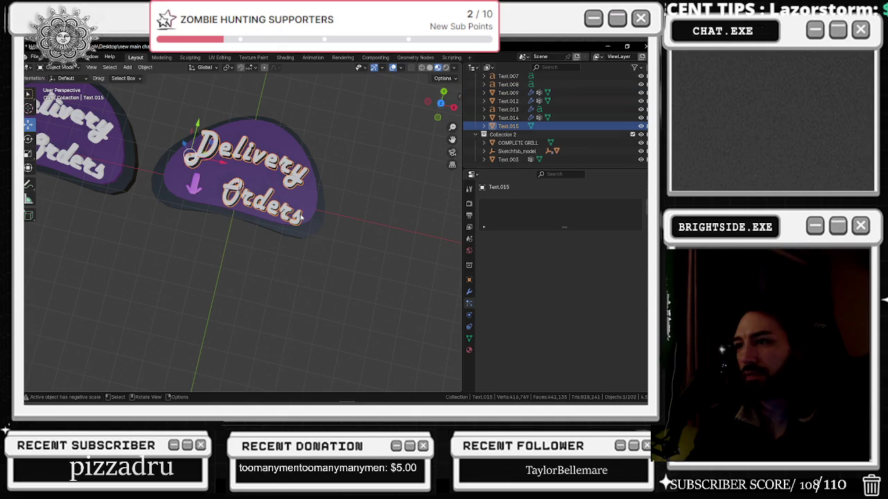
Select two pink arrow pieces and join them into one object
click(304, 205)
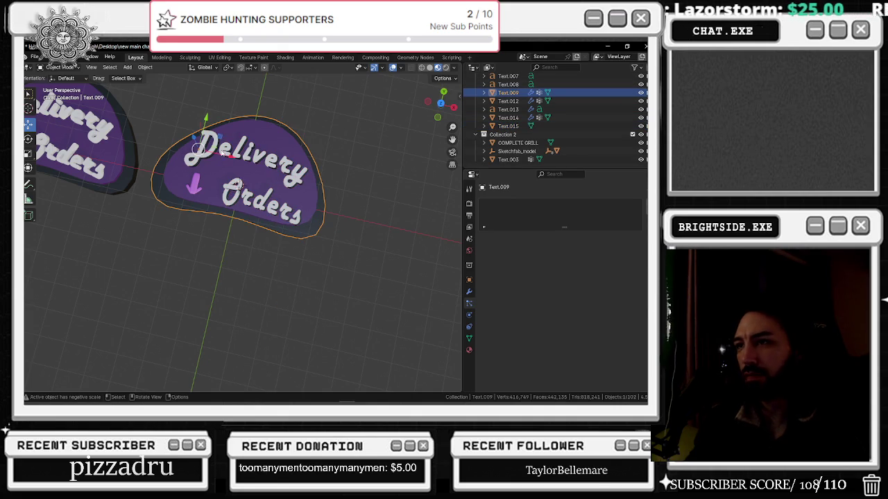
click(213, 182)
shift+click(206, 194)
click(193, 188)
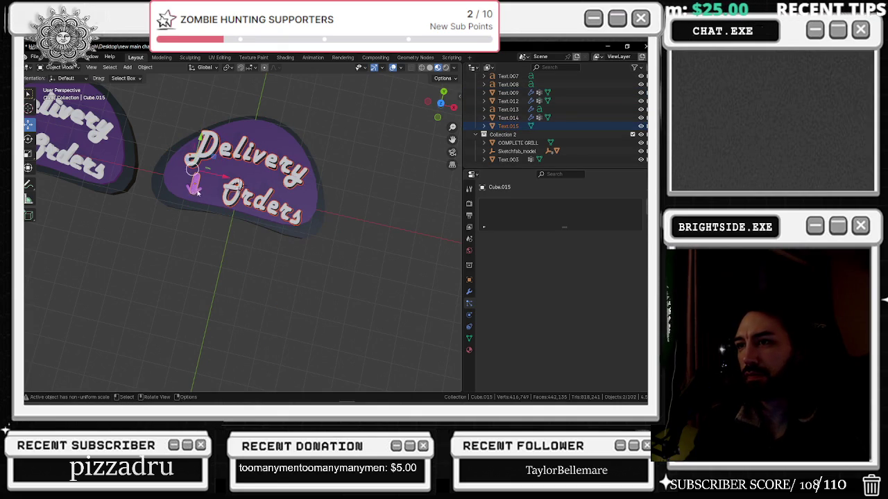
shift+click(195, 188)
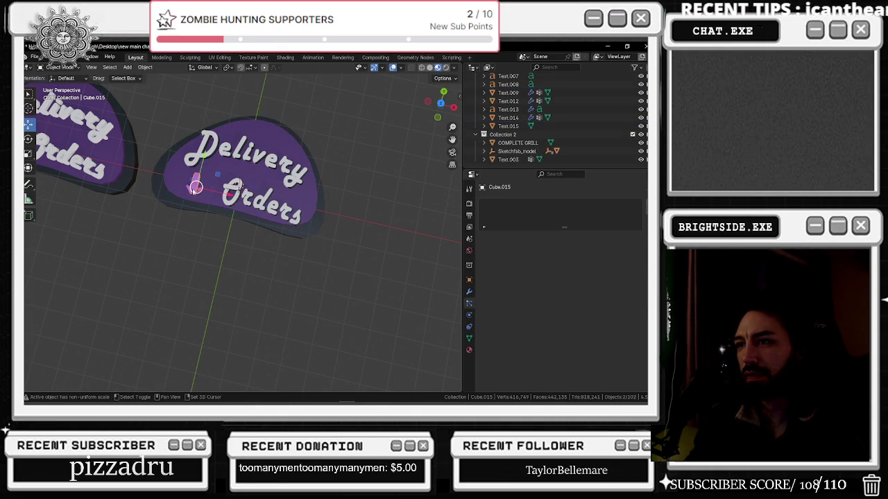
right_click(190, 190)
click(202, 192)
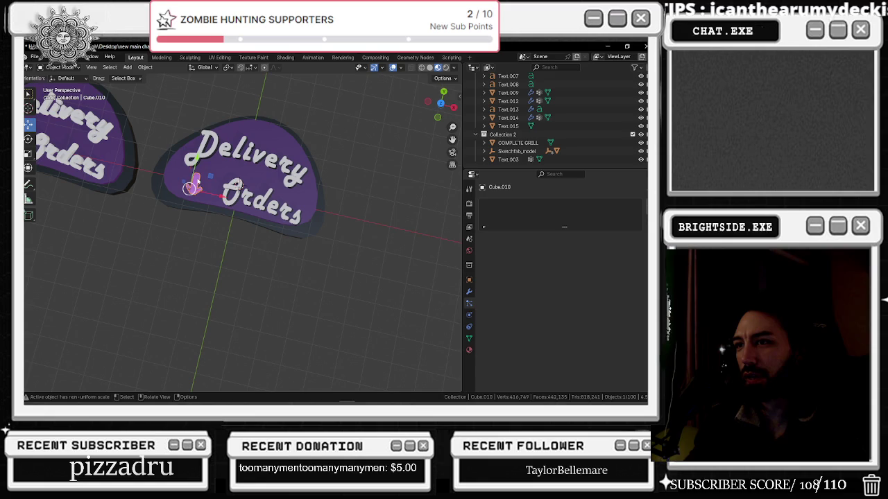
scroll(207, 186, up, 4)
Select the remaining pink arrow arms from several angles and join them into one object
scroll(182, 184, up, 2)
mouse_move(192, 188)
middle_down()
mouse_move(183, 201)
mouse_move(267, 252)
mouse_move(266, 194)
mouse_move(267, 223)
mouse_move(215, 206)
middle_up()
shift+click(281, 209)
shift+click(205, 262)
middle_drag(240, 260, 291, 195)
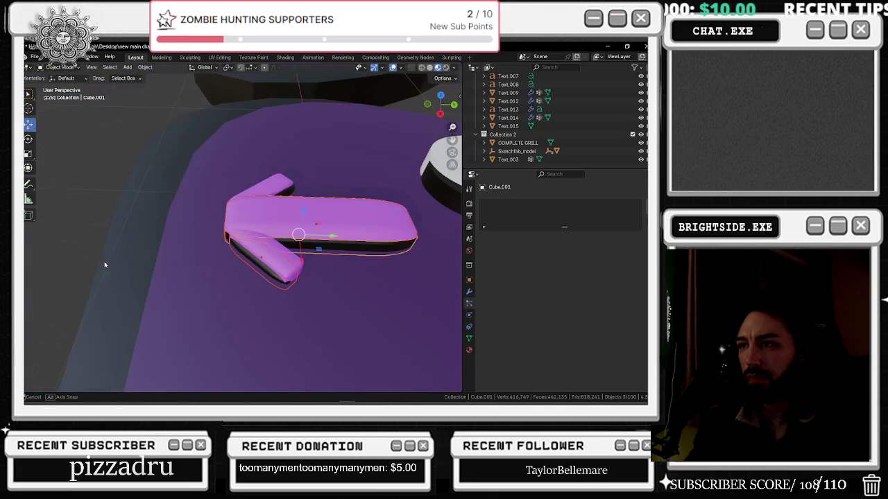
shift+click(292, 194)
shift+click(296, 198)
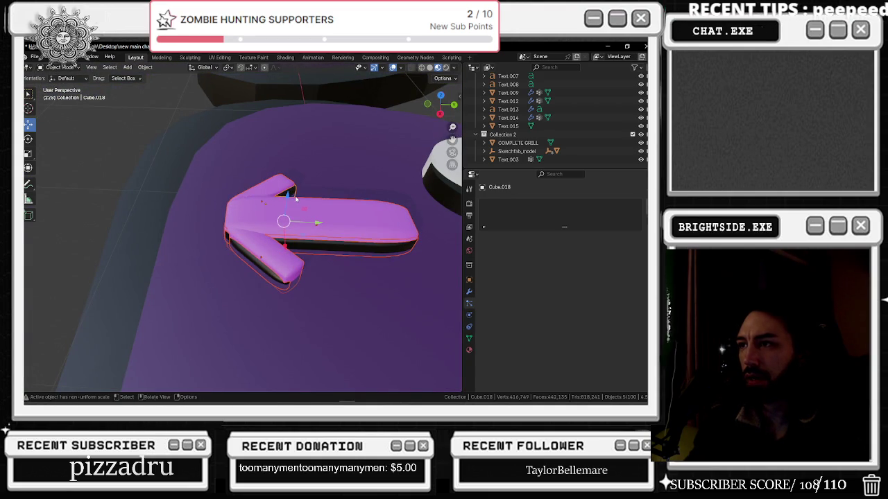
middle_drag(285, 198, 370, 223)
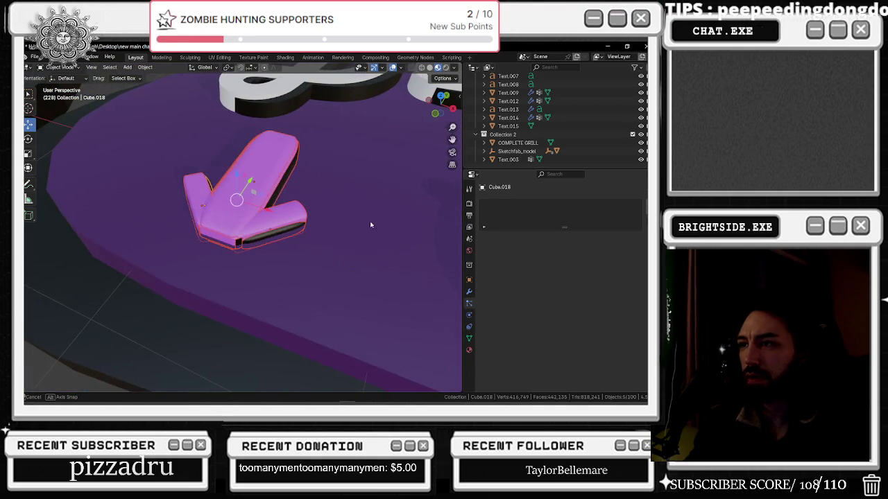
right_click(268, 177)
click(253, 175)
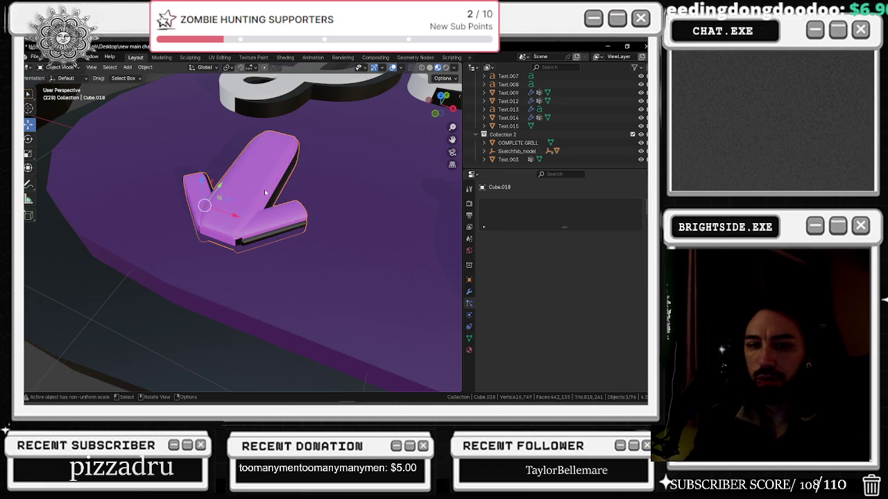
Select the merged arrow with the sign base as active, then cancel without joining
scroll(271, 188, down, 3)
middle_drag(272, 188, 280, 179)
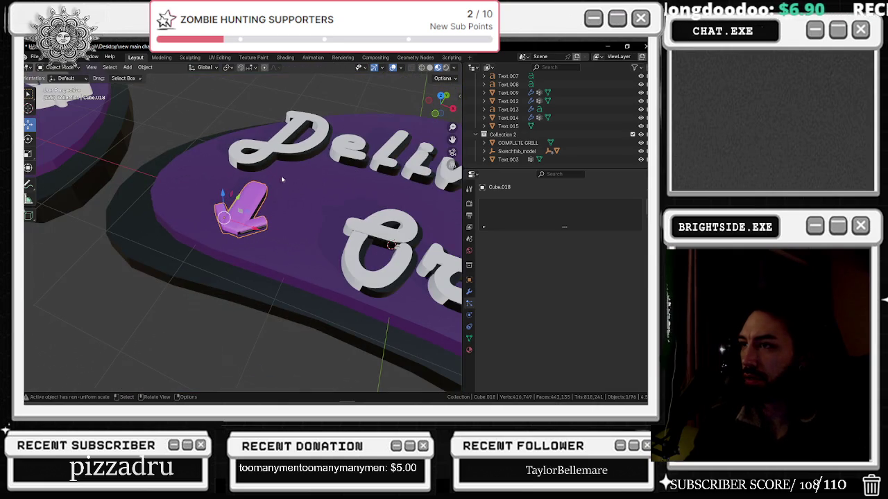
click(359, 229)
scroll(358, 230, down, 2)
middle_drag(359, 229, 299, 219)
click(241, 215)
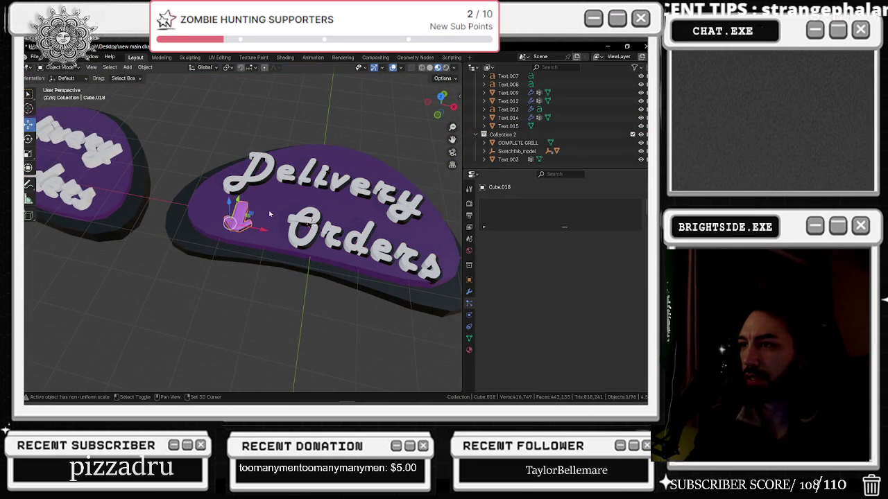
shift+click(269, 213)
shift+click(238, 213)
right_click(238, 213)
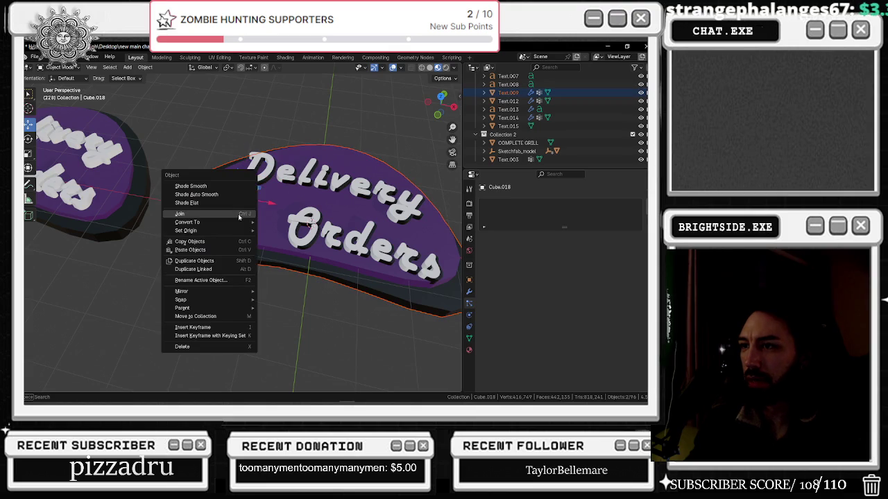
key(Escape)
Reselect the arrow with the sign base active and join the arrow into the base
click(238, 215)
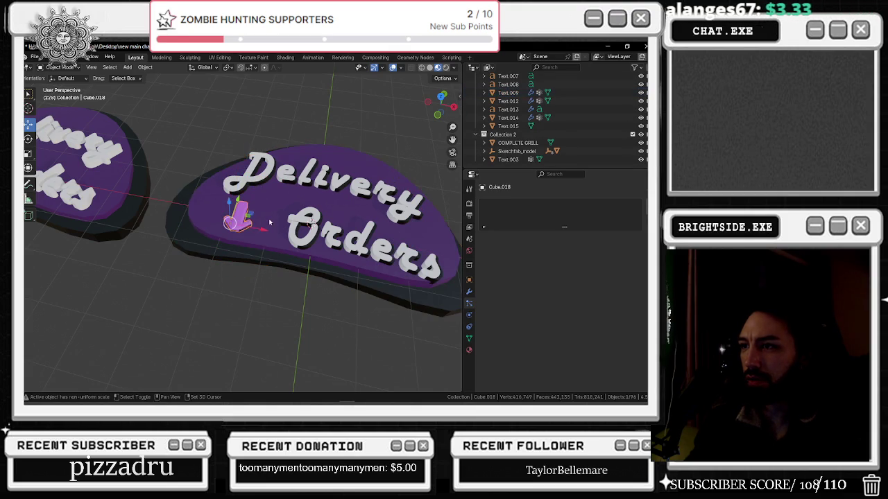
shift+click(270, 221)
right_click(269, 222)
key(Escape)
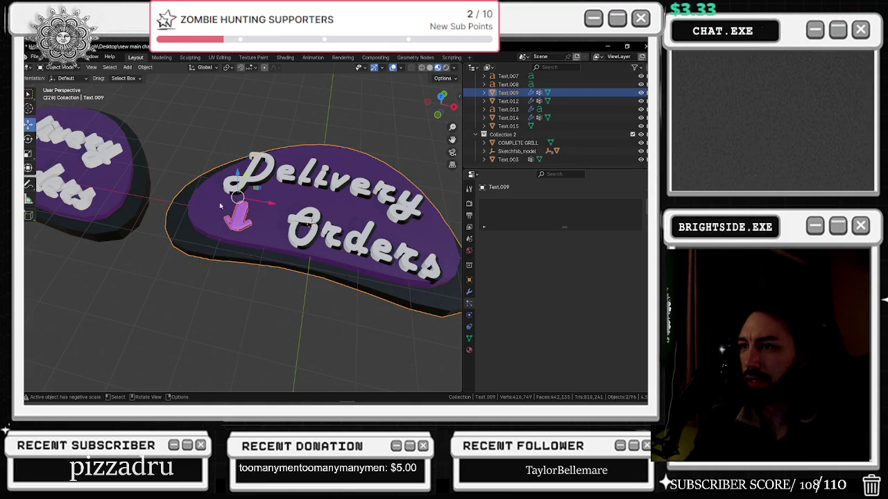
click(246, 230)
shift+click(247, 229)
shift+click(244, 229)
shift+click(255, 226)
right_click(255, 227)
click(262, 215)
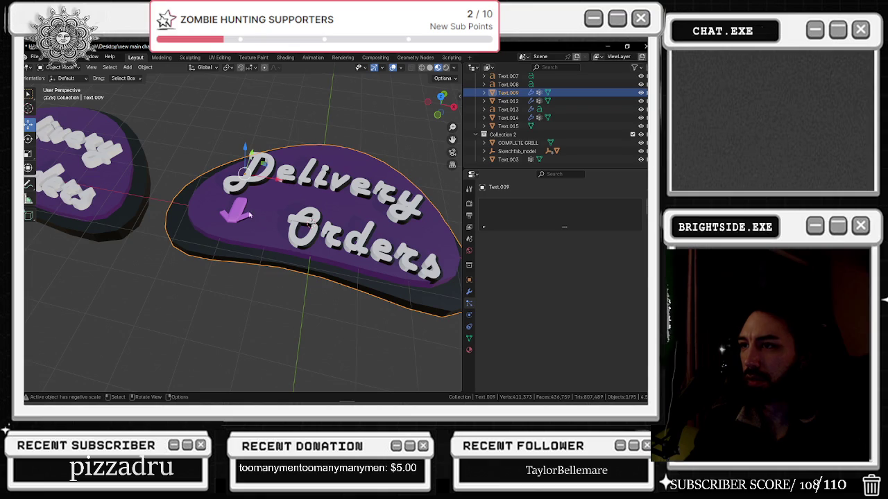
Undo the arrow-to-base join so the arrow stays a separate object, and select it alone
middle_drag(259, 183, 265, 221)
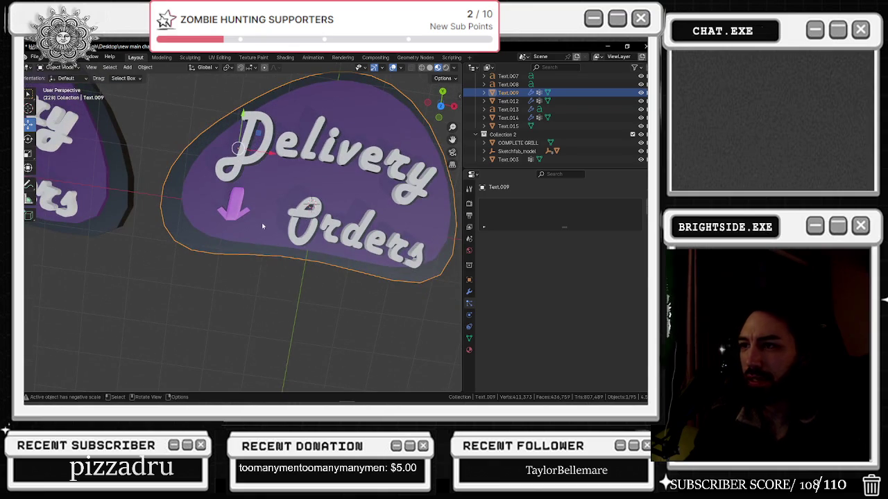
scroll(264, 218, up, 3)
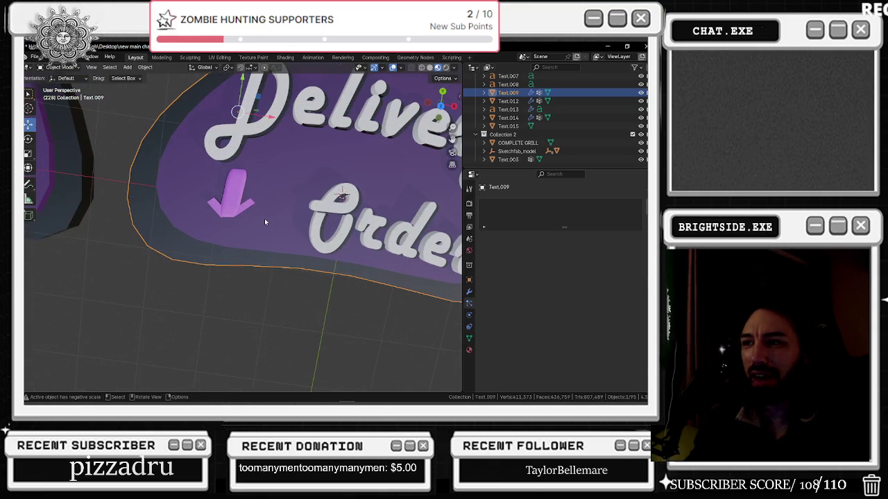
key(ctrl+z)
click(242, 208)
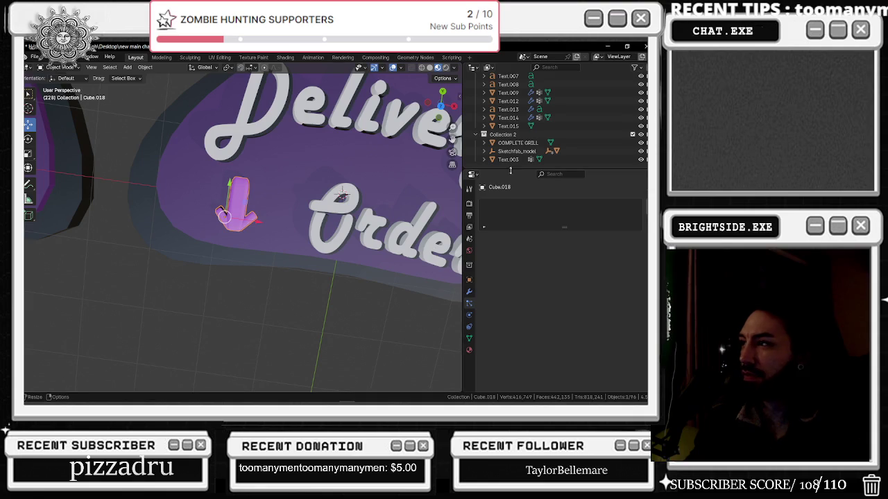
Apply the Bevel modifier on the arrow
click(469, 291)
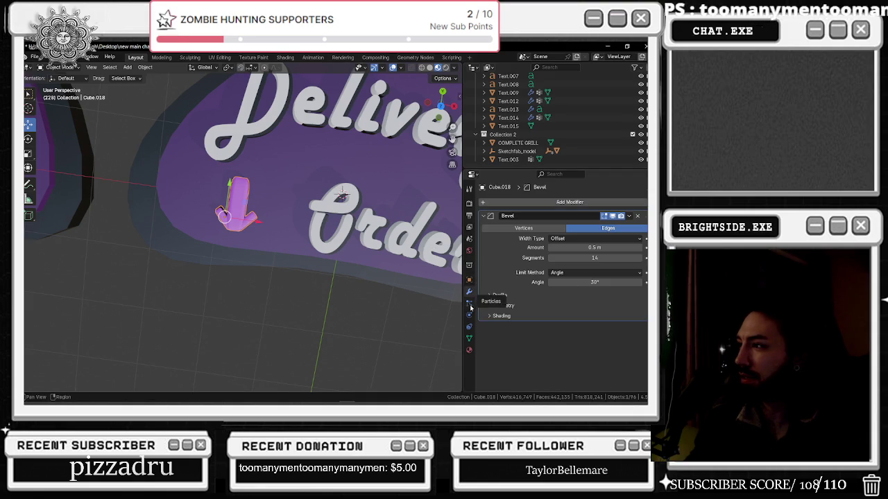
click(628, 217)
click(611, 229)
Select the purple sign slab and apply its SimpleDeform modifier
mouse_move(326, 229)
middle_down()
mouse_move(293, 229)
mouse_move(219, 193)
mouse_move(201, 161)
middle_up()
click(201, 161)
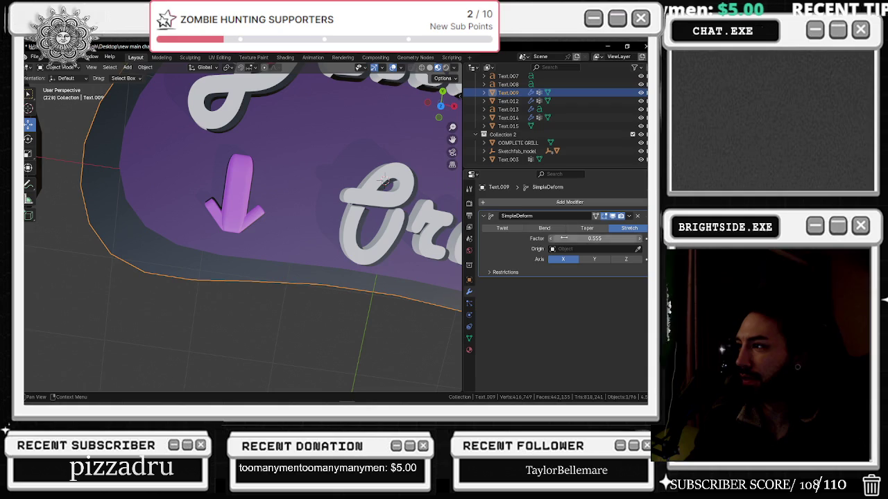
click(629, 216)
click(597, 229)
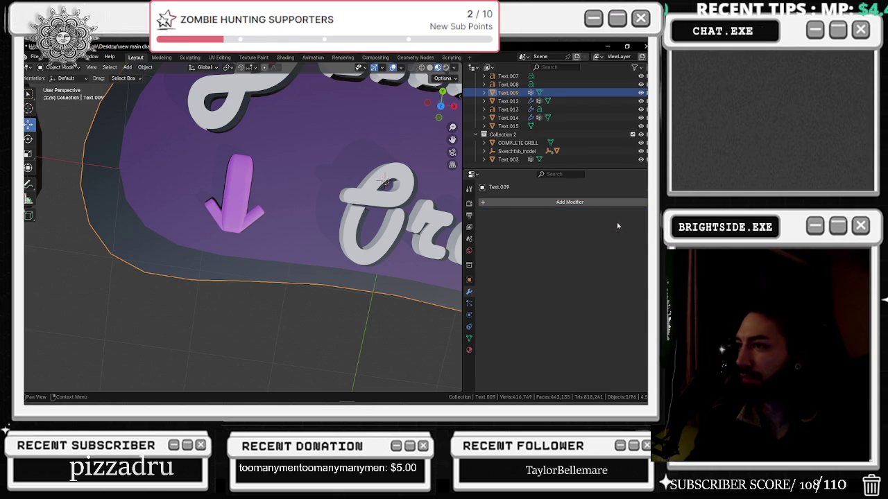
Check the arrow, slab and Delivery text in turn, dismissing their context menus
middle_drag(360, 229, 335, 206)
scroll(277, 186, up, 3)
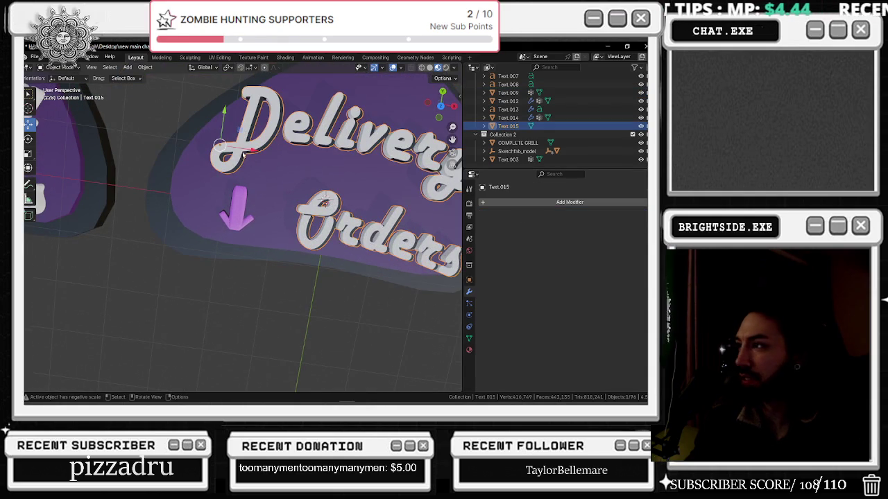
click(237, 207)
click(271, 187)
right_click(271, 187)
key(Escape)
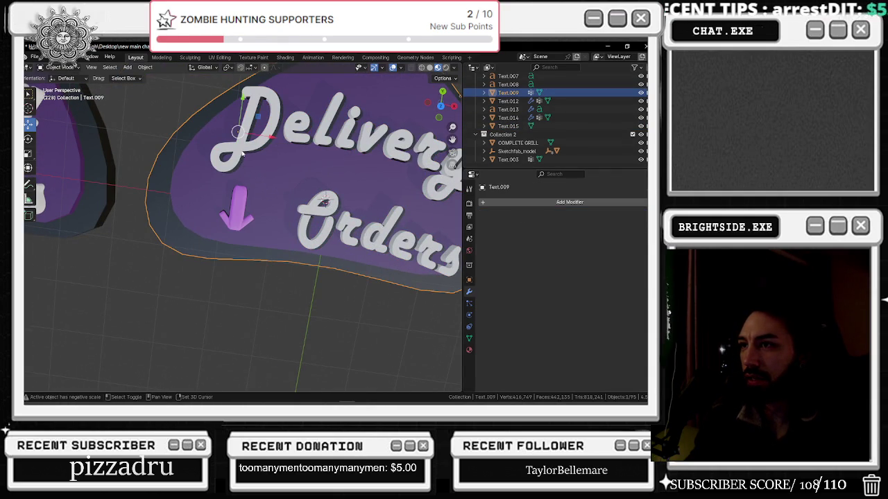
click(242, 154)
right_click(246, 156)
key(Escape)
Box-select all the sign's pieces from a straight-on view
middle_drag(252, 160, 291, 165)
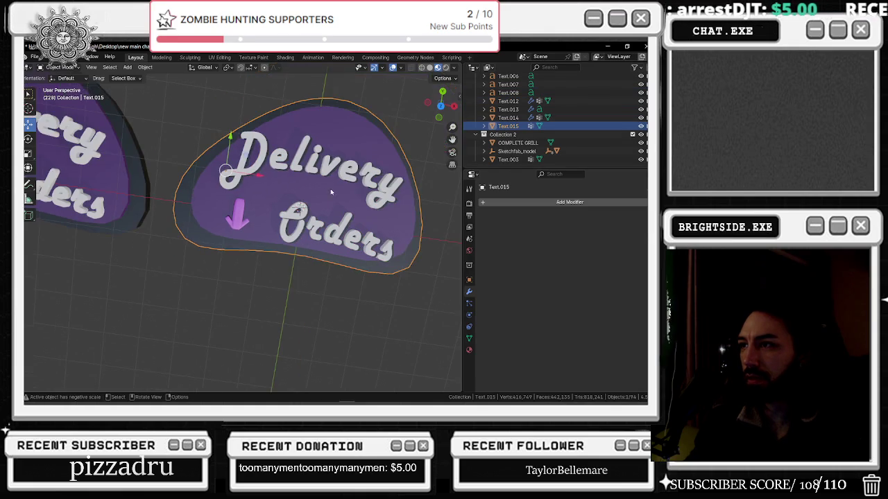
scroll(301, 166, up, 2)
scroll(247, 176, down, 2)
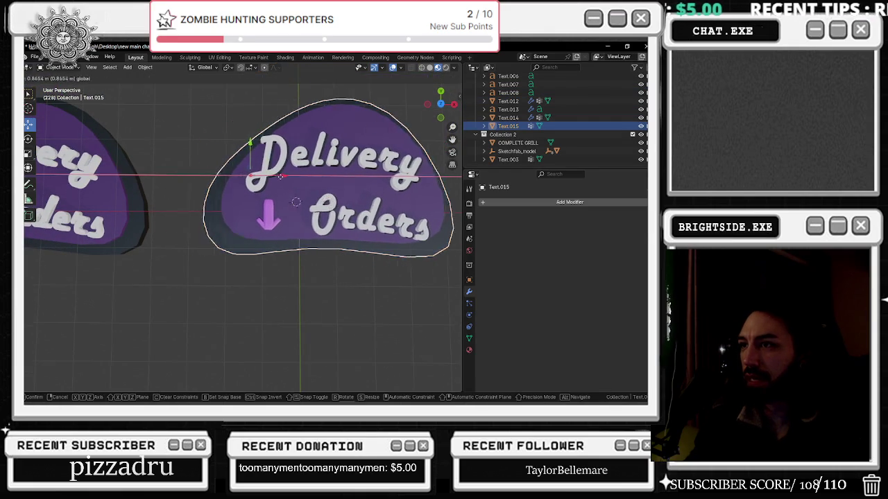
scroll(247, 176, down, 2)
drag(206, 139, 258, 205)
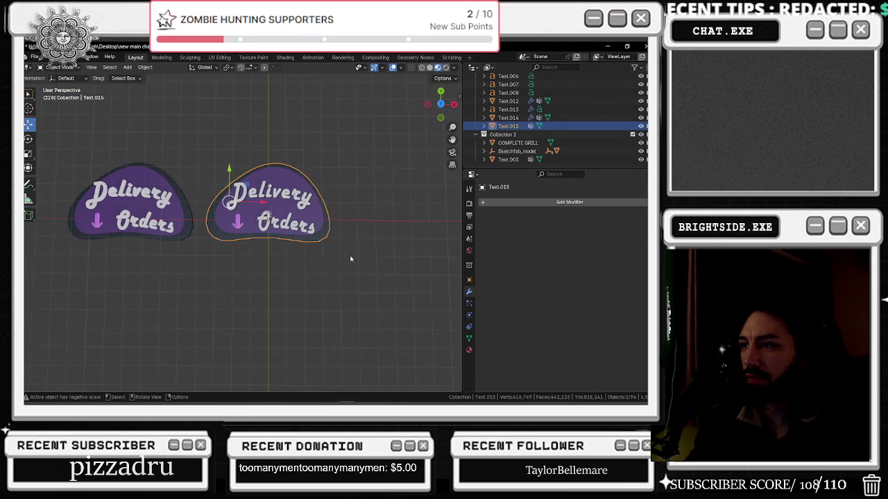
click(34, 56)
mouse_move(49, 182)
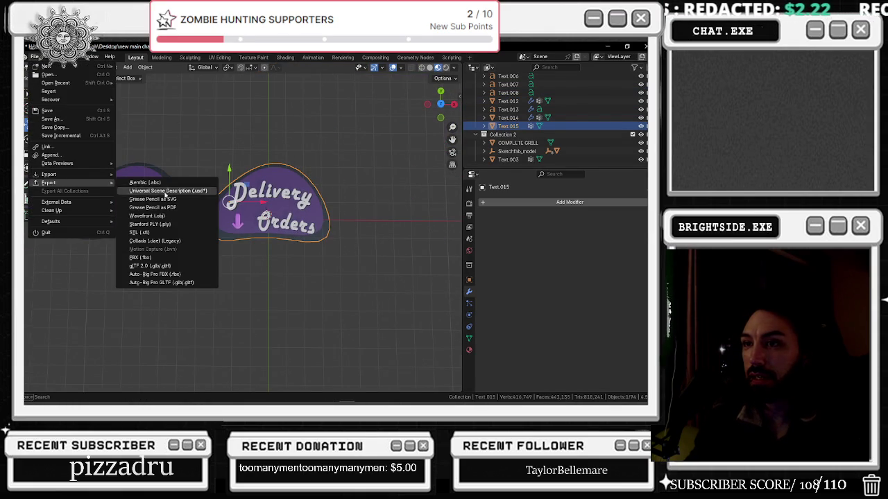
Open the FBX (.fbx) export file browser and launch a File Explorer window
click(150, 261)
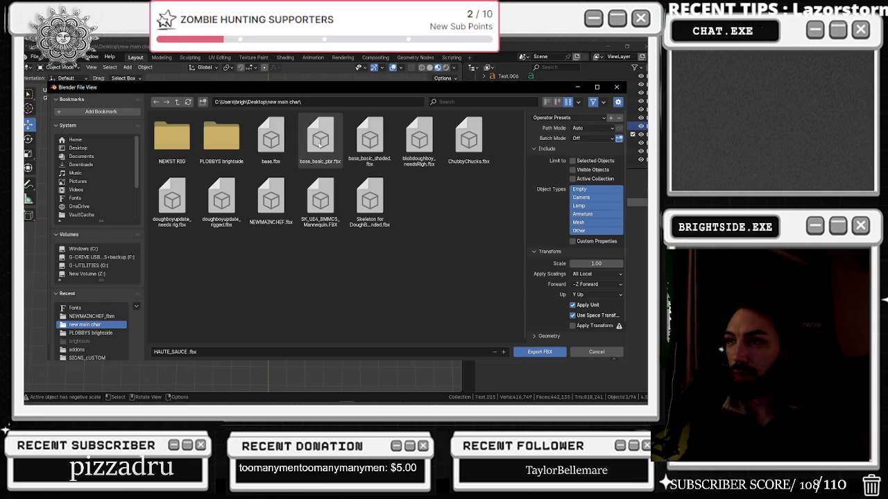
scroll(113, 305, down, 1)
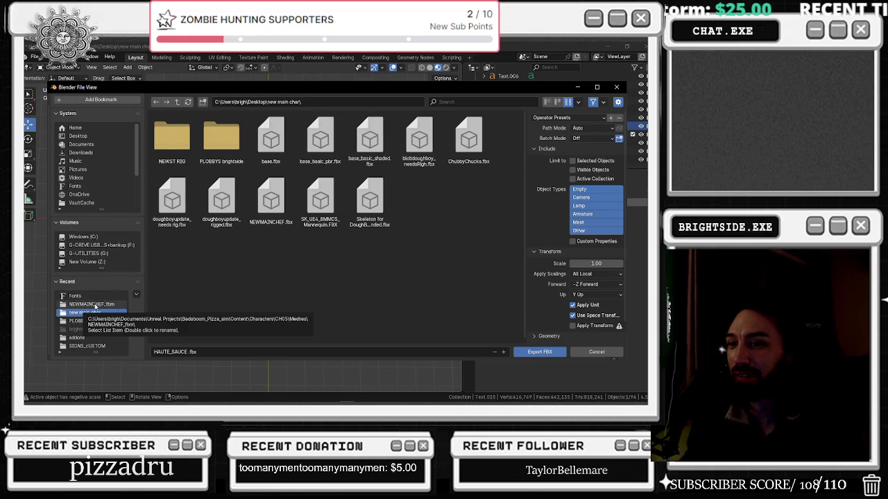
mouse_move(243, 396)
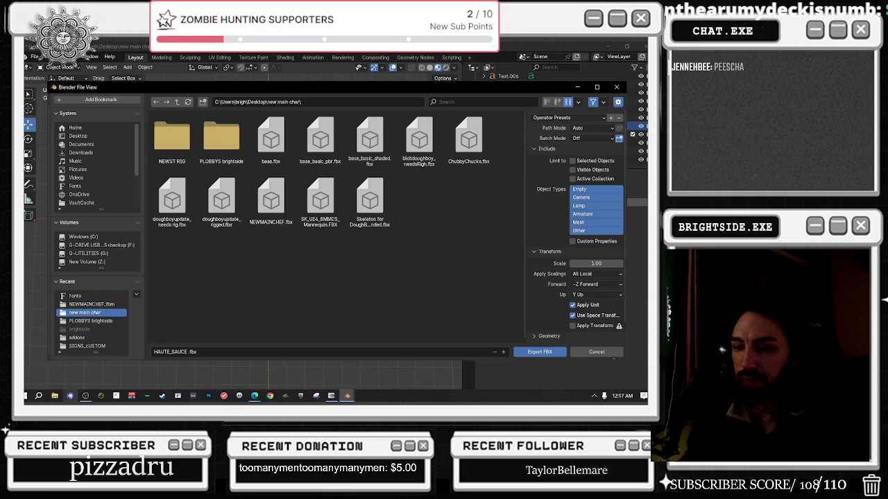
click(55, 396)
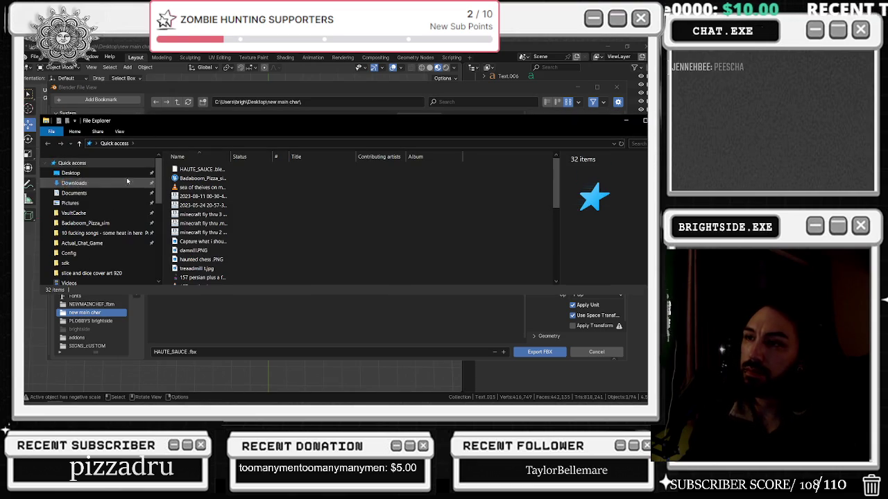
Locate the Badaboom_Pizza_sim project folder via Downloads, then return to Blender's FBX export browser
click(78, 183)
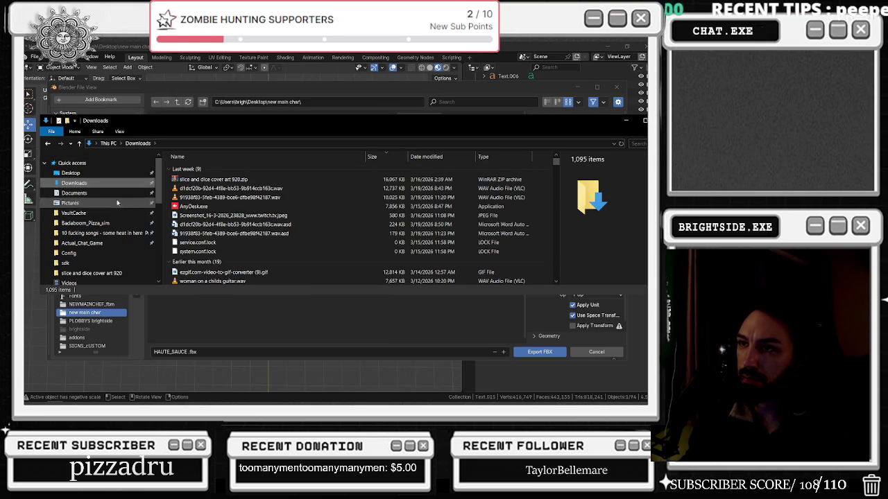
click(108, 224)
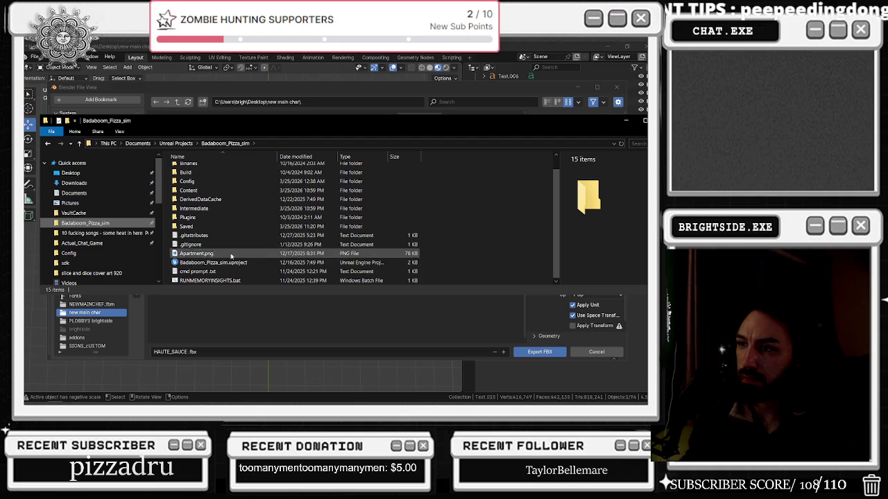
click(221, 262)
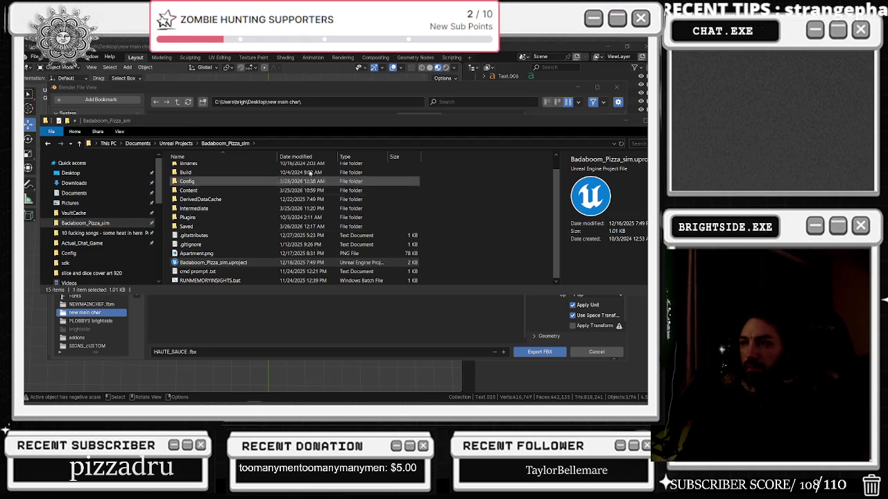
drag(316, 132, 357, 255)
click(414, 240)
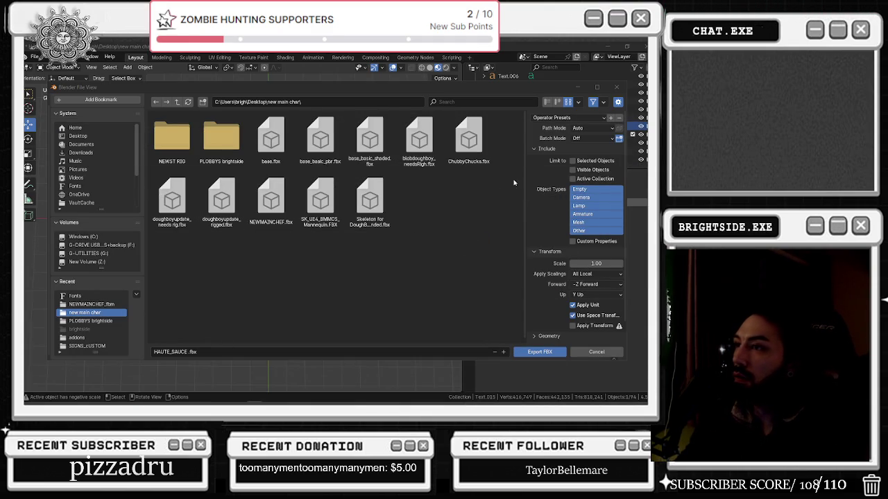
Point the FBX export browser at the Badaboom_Pizza_sim project's Content folder
click(86, 304)
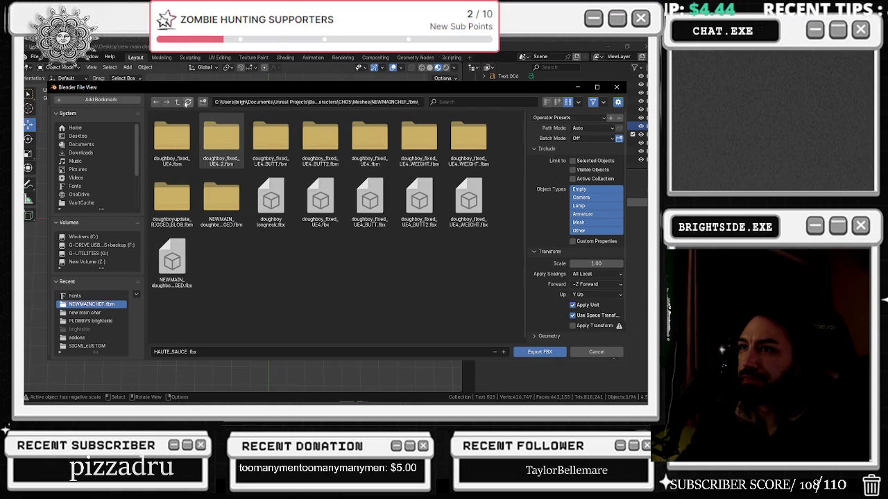
click(156, 103)
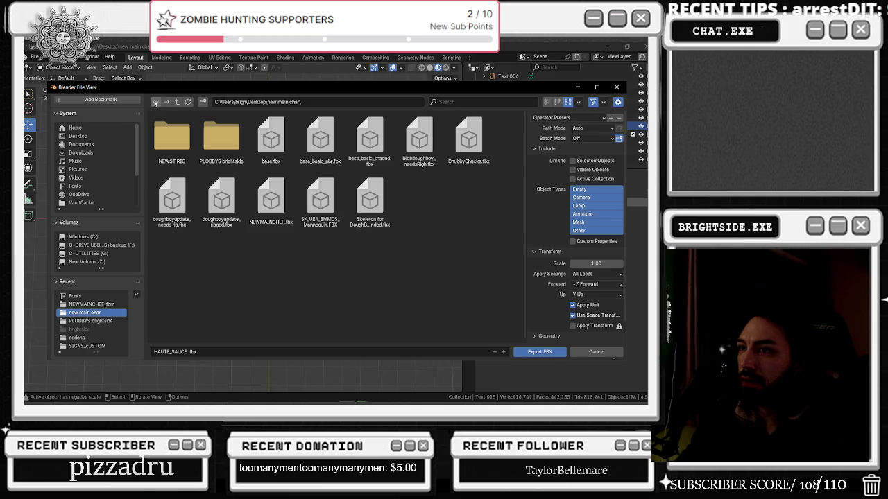
click(166, 102)
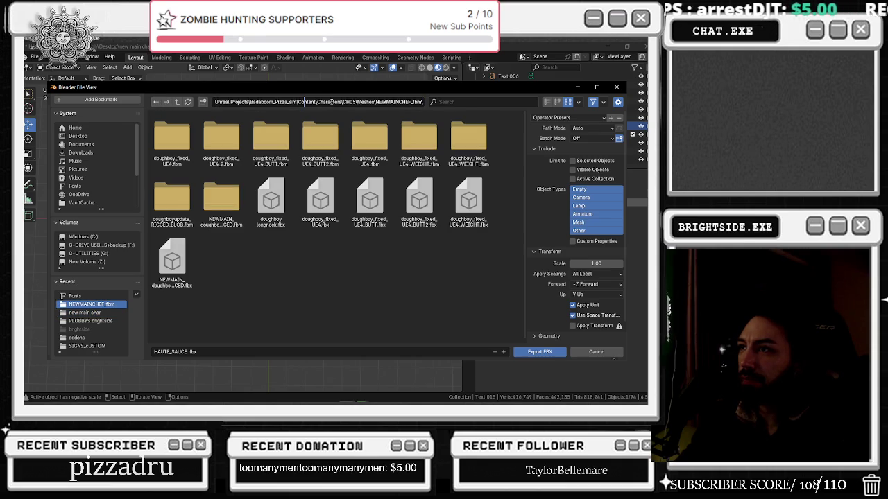
drag(340, 102, 458, 105)
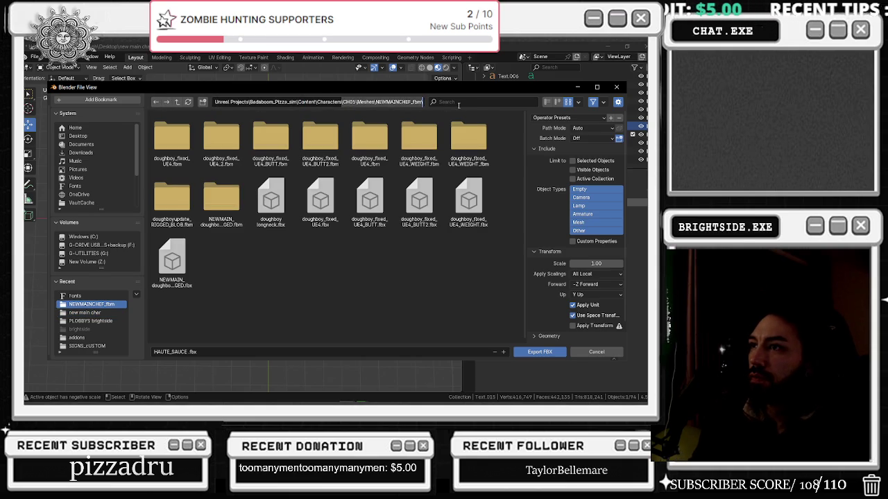
key(BackSpace)
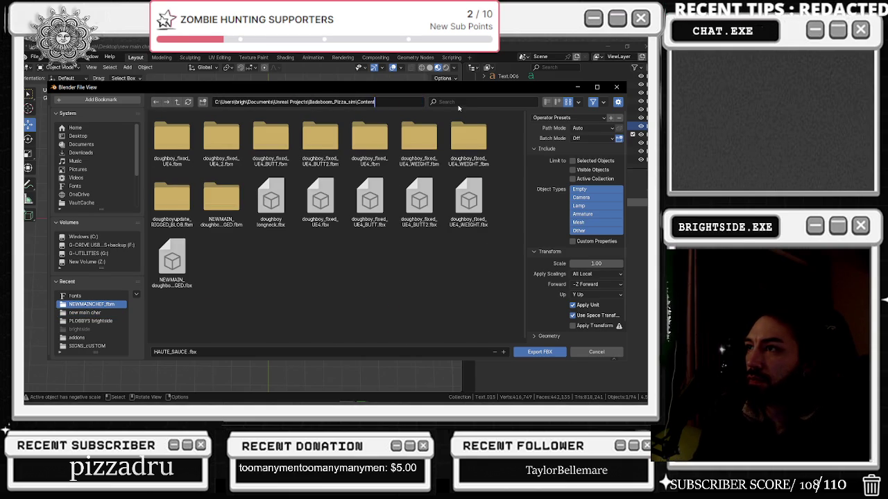
key(Return)
Search the folder for 'sign', clear the search, and enable Armature as an exported type
click(458, 103)
text(sign)
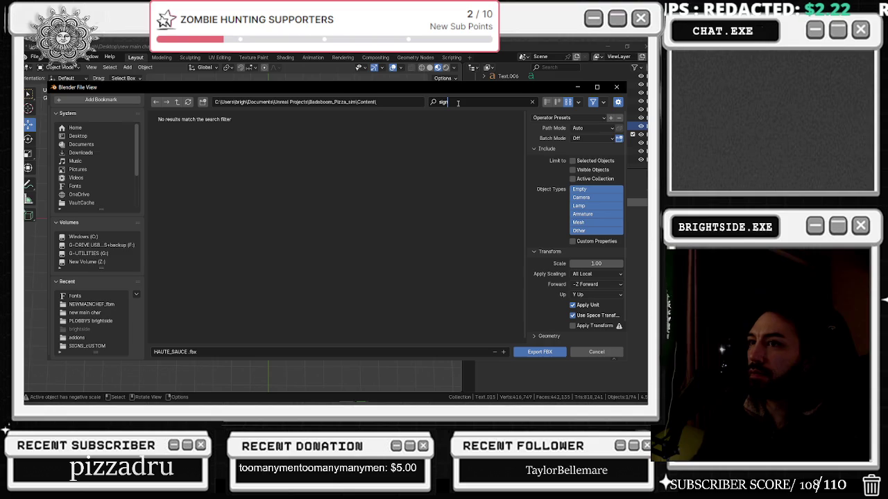
key(BackSpace)
key(BackSpace)
key(BackSpace)
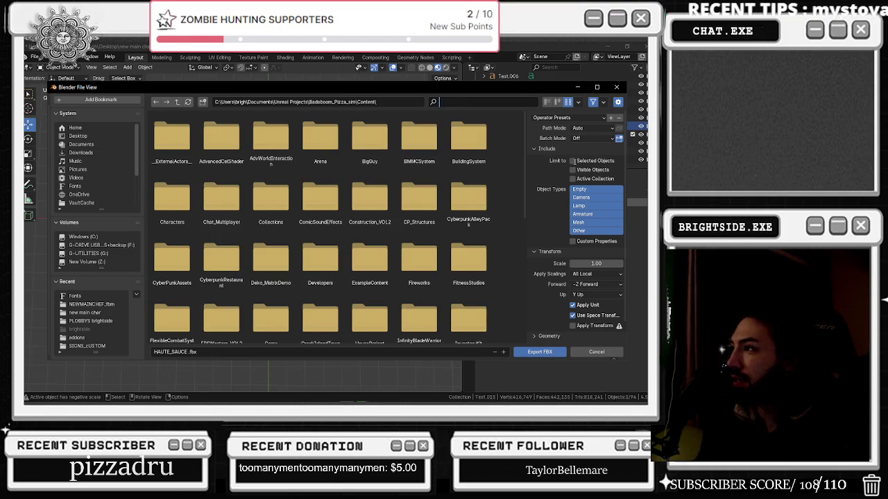
click(582, 214)
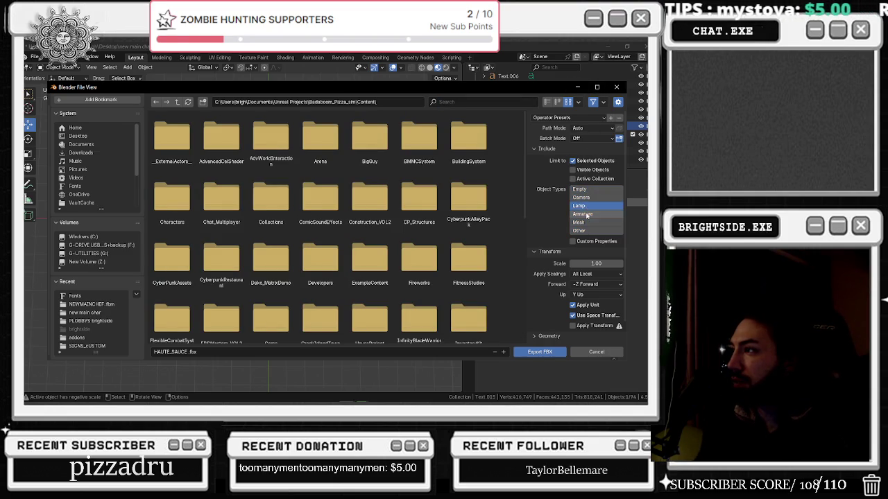
Add Other to the exported object types and review the Geometry and Armature options
shift+click(581, 230)
scroll(554, 265, down, 1)
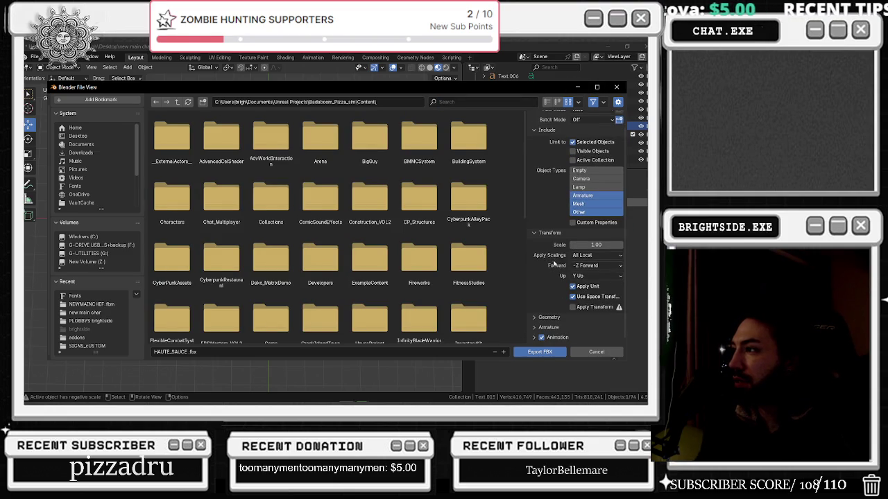
click(548, 317)
scroll(558, 305, down, 4)
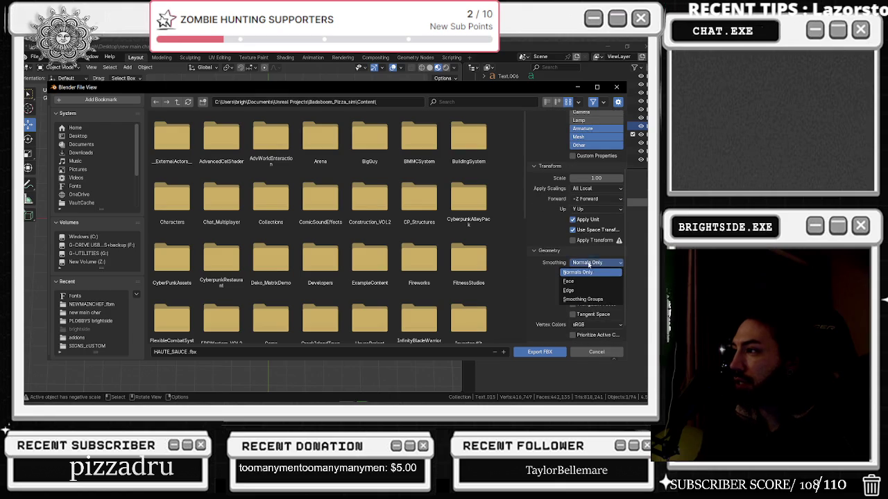
click(540, 256)
click(546, 327)
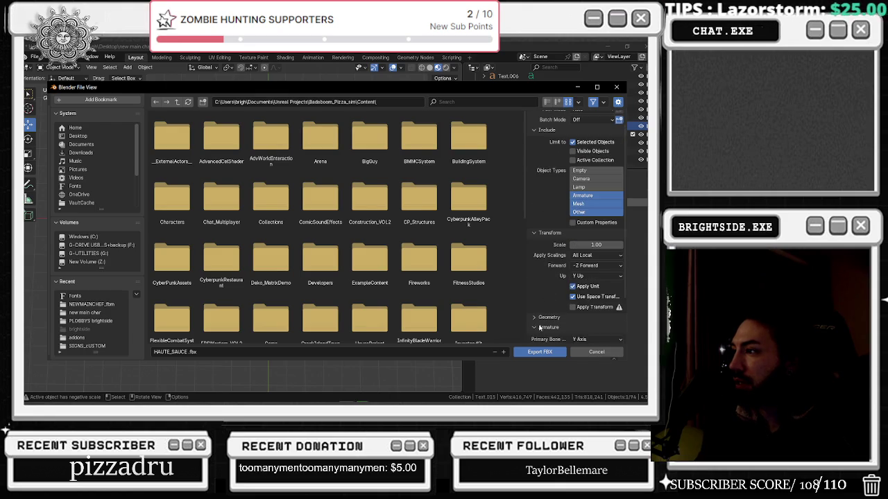
scroll(551, 304, down, 3)
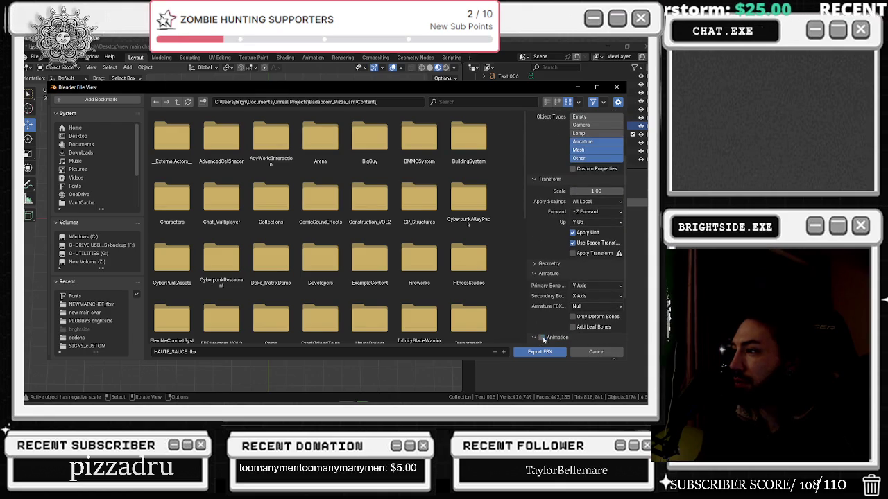
Enter 'deliver_pickup' as the FBX export file name
click(173, 352)
text(deliver_pickup)
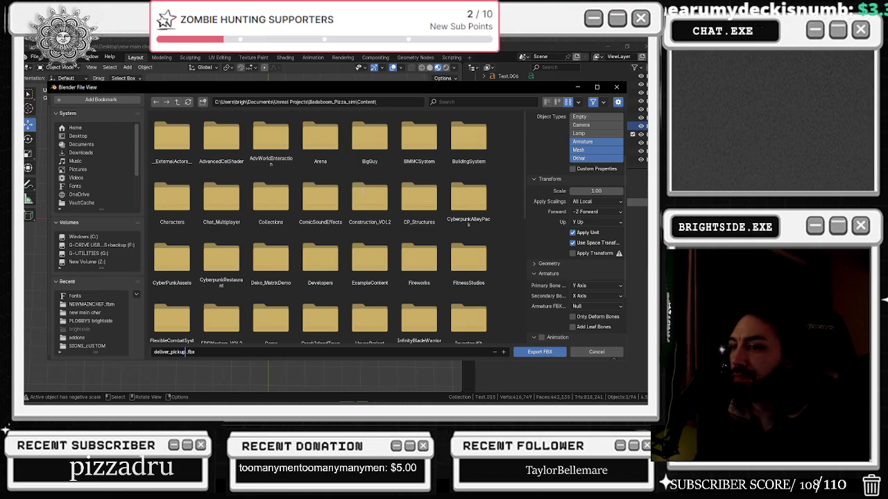
key(alt+Tab)
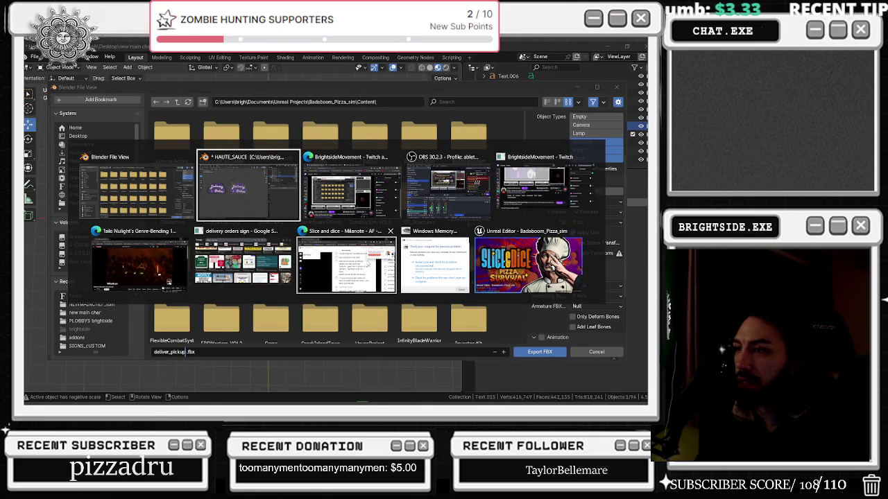
Browse the 'delivery orders sign' Google Images results, then close the tab and return to Blender
key(Escape)
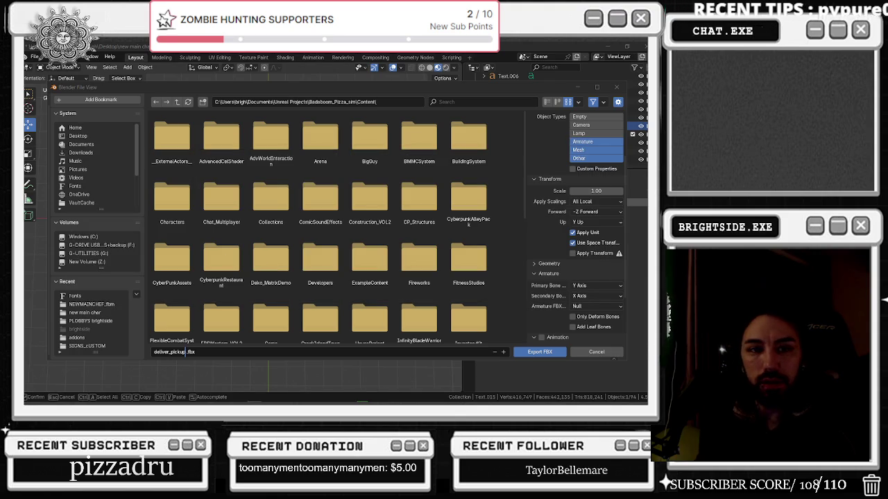
key(alt+Tab)
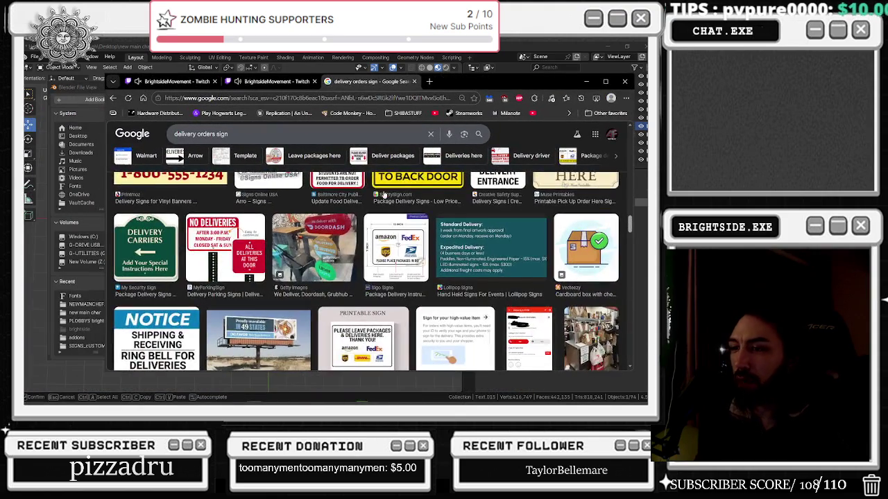
scroll(332, 225, up, 1)
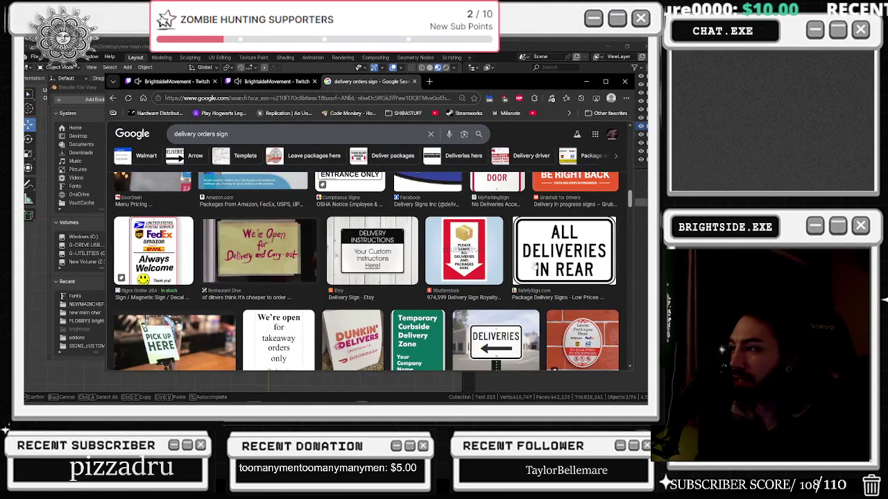
scroll(551, 275, up, 1)
scroll(551, 275, up, 1)
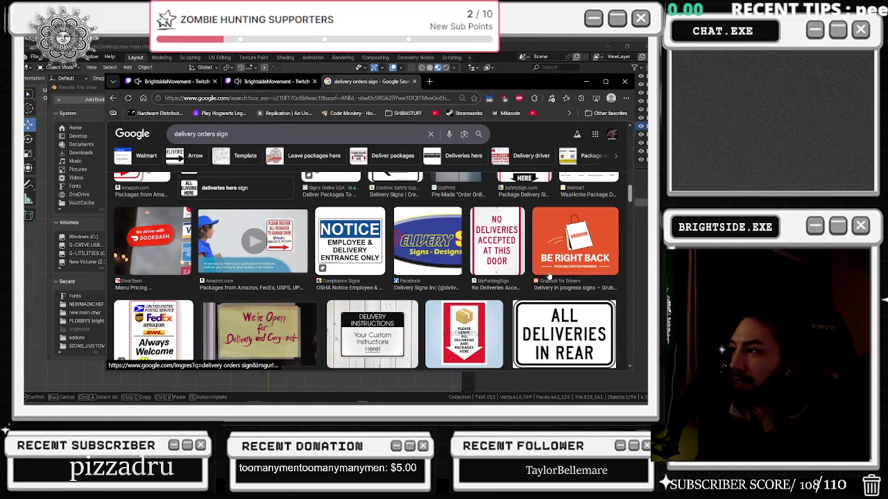
scroll(549, 276, up, 2)
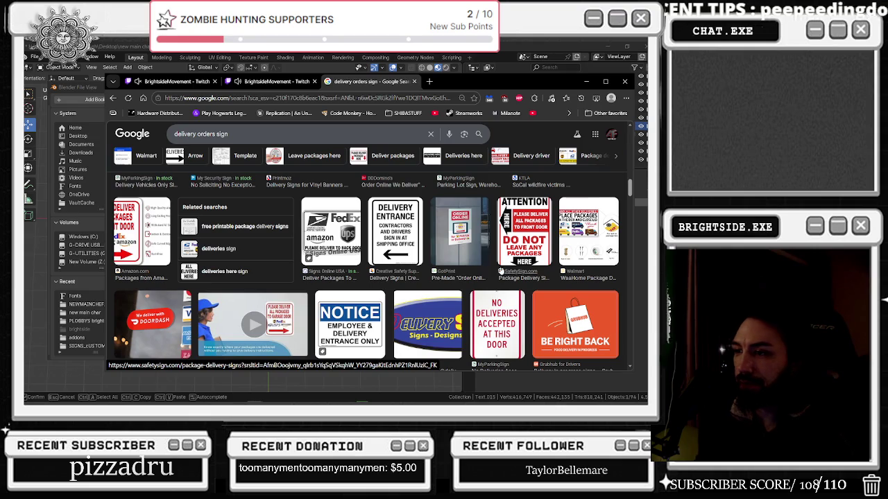
scroll(496, 271, up, 2)
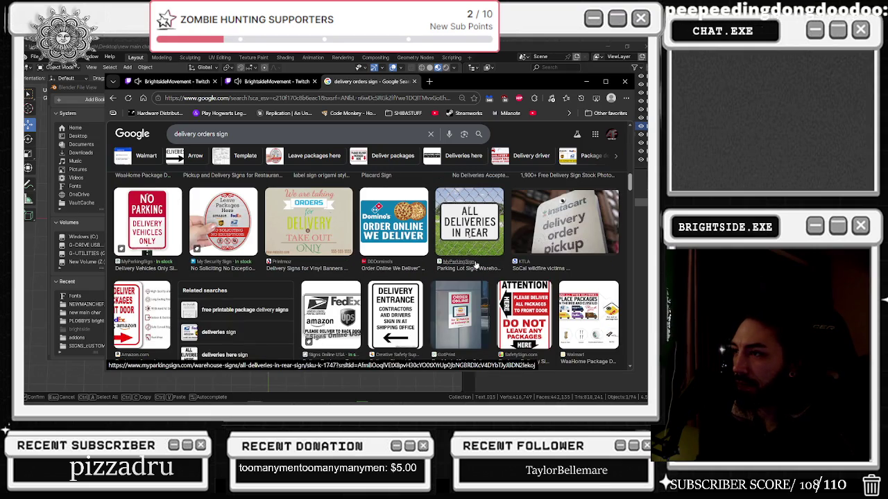
scroll(476, 266, down, 2)
scroll(402, 210, down, 3)
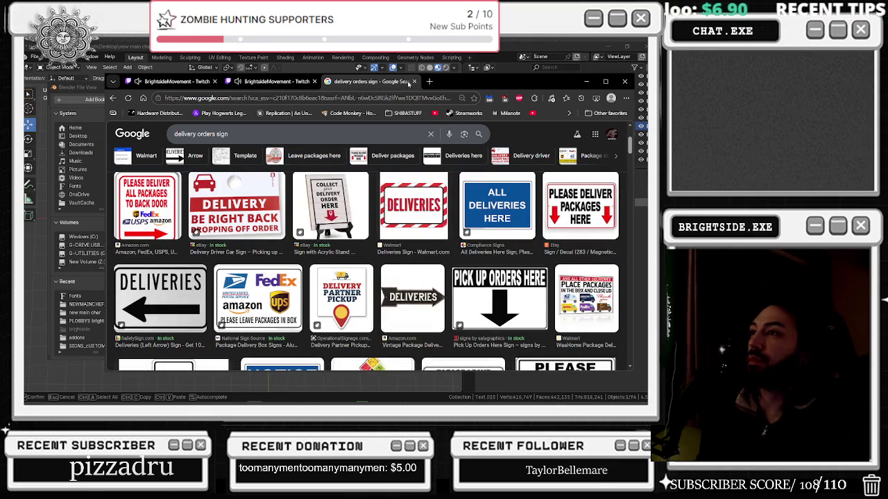
click(414, 81)
click(586, 81)
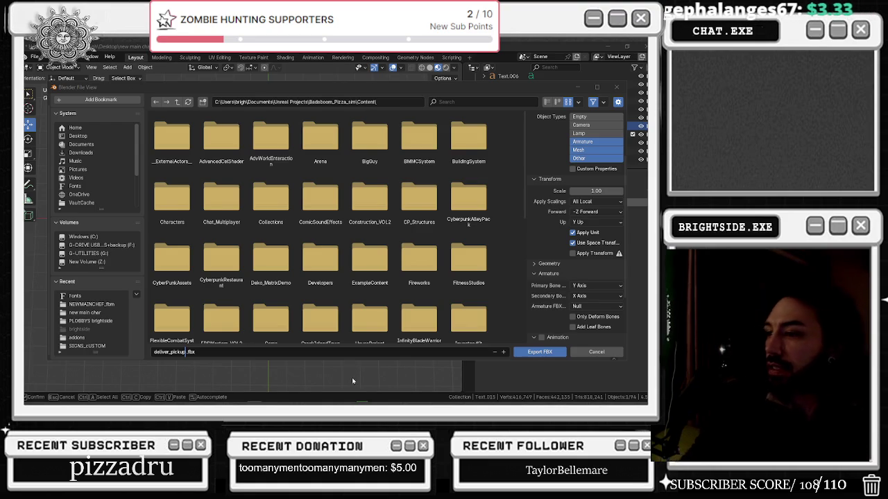
Bring the loaded Badaboom_Pizza_sim Unreal Editor window to the front
click(362, 396)
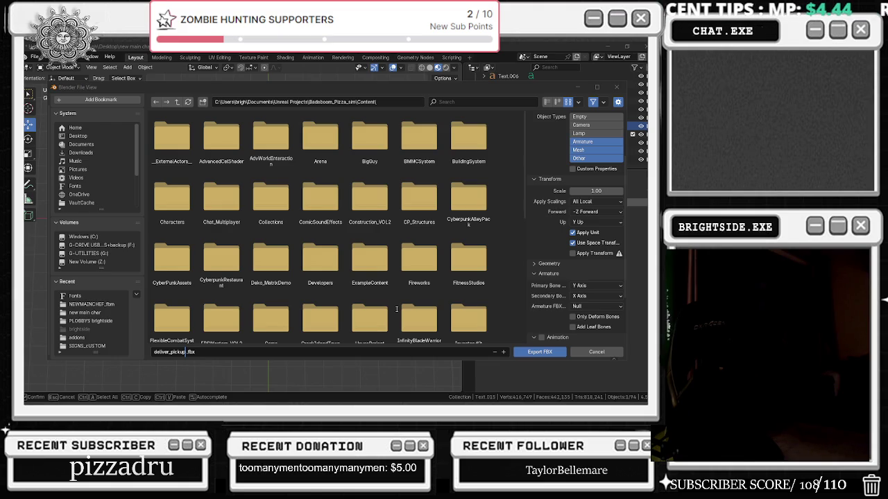
key(alt+Tab)
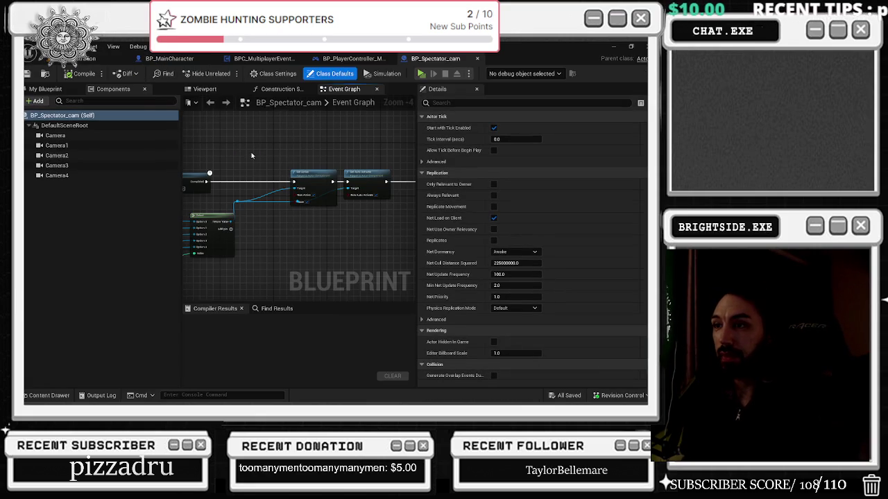
Return to the level editor and open the Showcase level from Favorites > Levels
scroll(251, 152, down, 2)
click(119, 62)
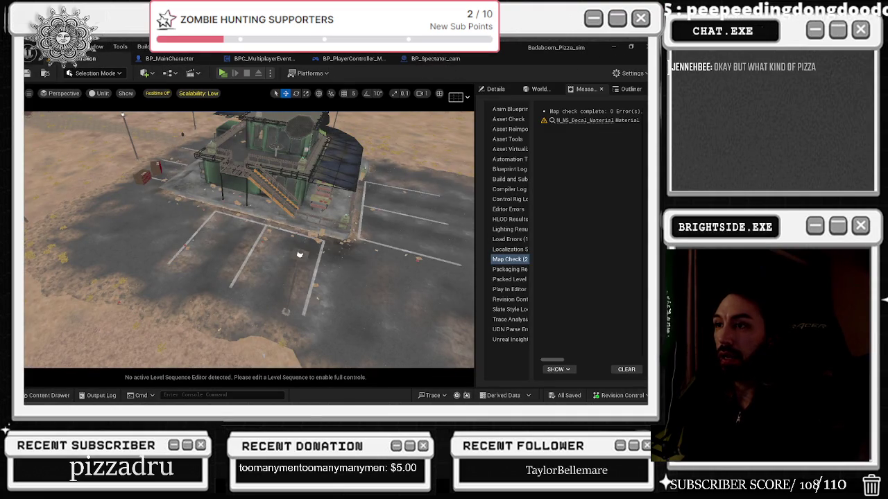
right_drag(299, 254, 102, 251)
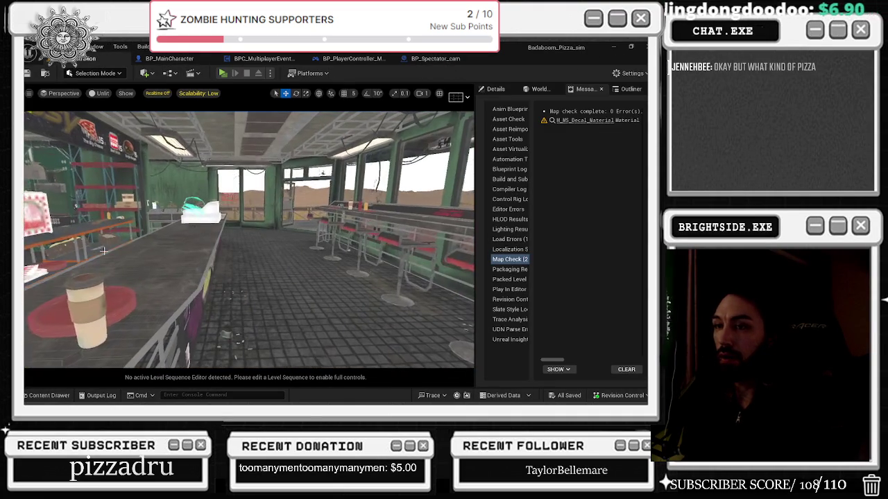
click(45, 396)
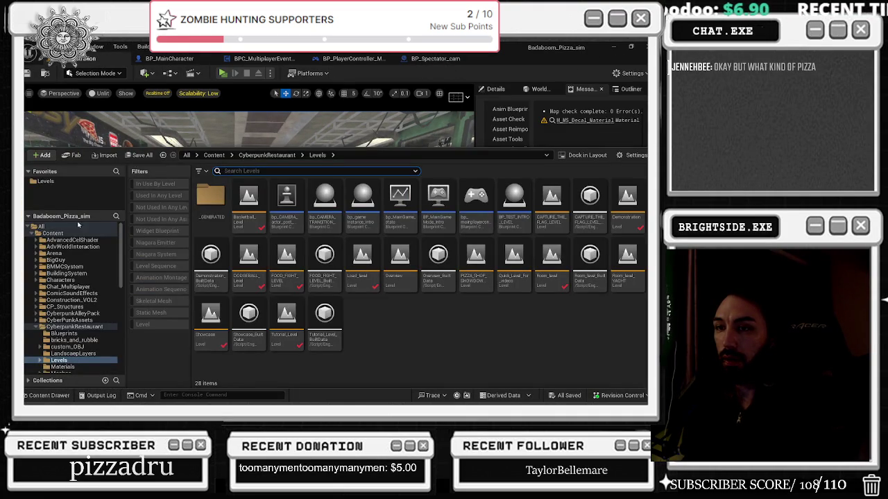
click(46, 181)
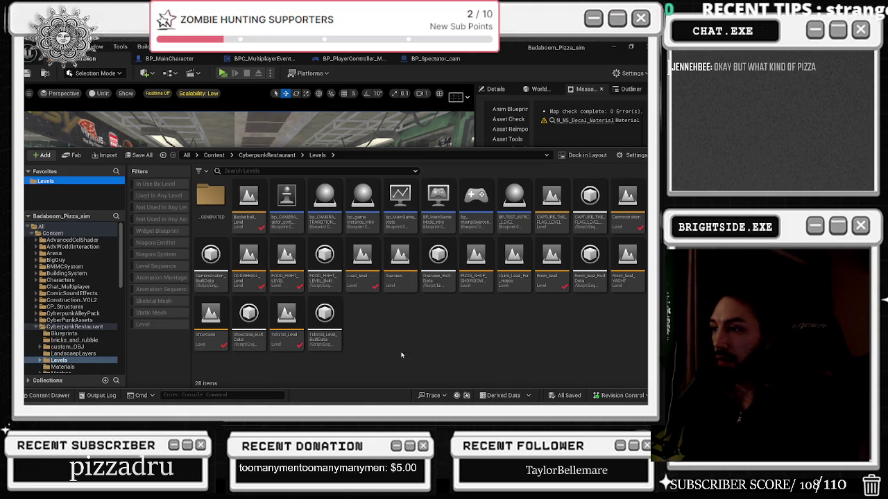
double_click(211, 323)
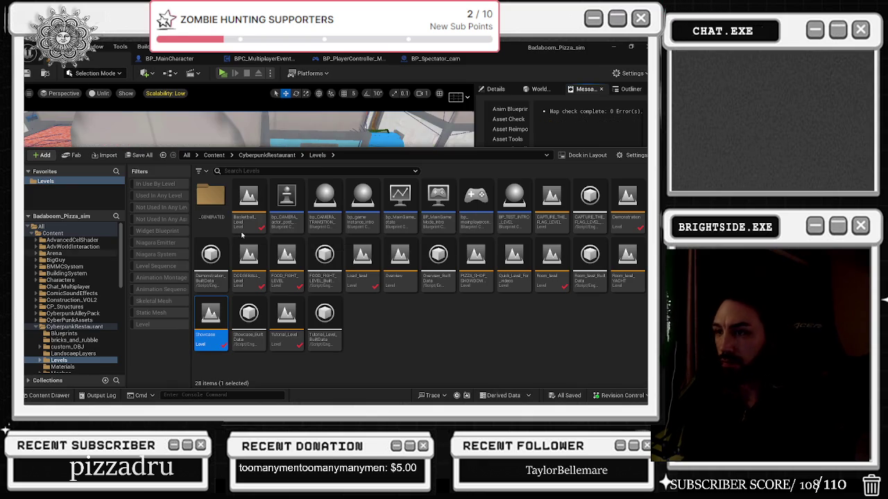
Fly the viewport to the Grill Intentions sign and select it
click(361, 343)
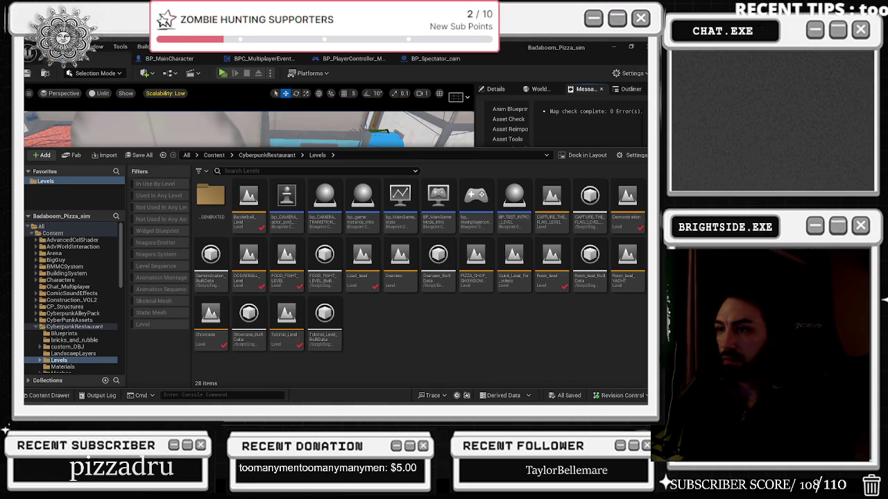
mouse_move(229, 136)
right_down()
mouse_move(250, 208)
mouse_move(235, 208)
right_up()
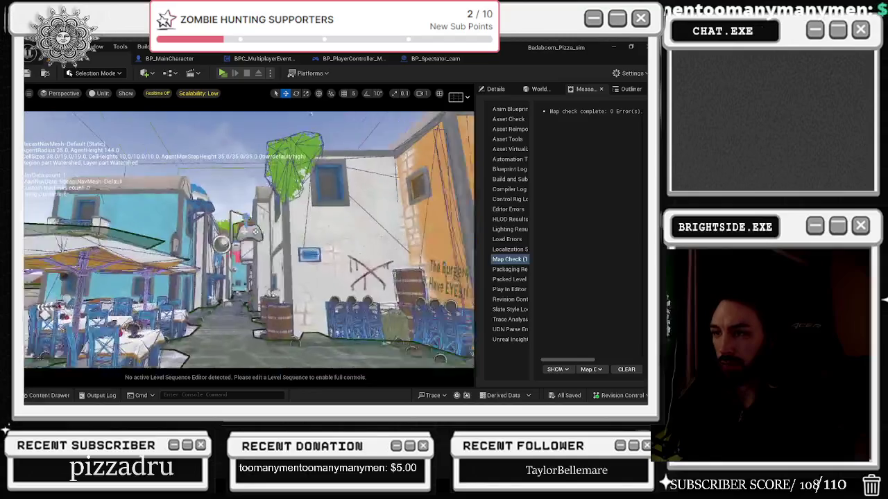
right_drag(236, 208, 266, 209)
click(264, 190)
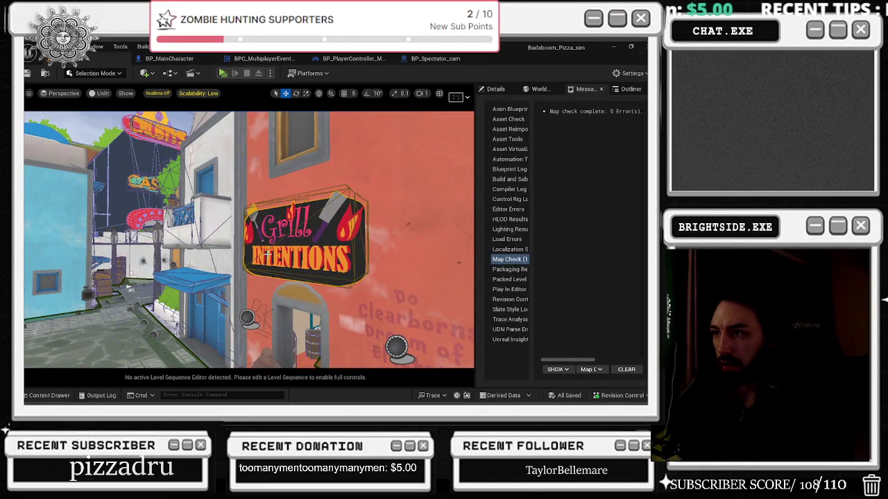
Show the Grill Intentions sign mesh's SIGNS_cUSTOM folder in File Explorer and copy its path
key(ctrl+b)
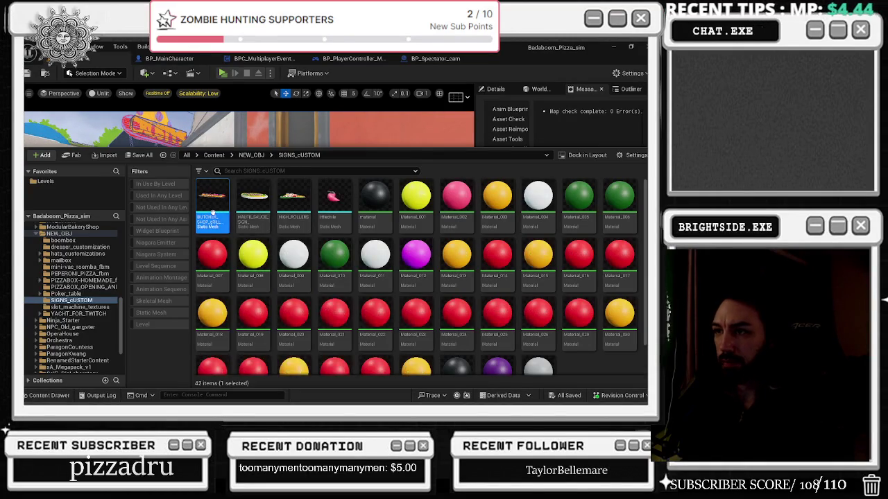
right_click(273, 255)
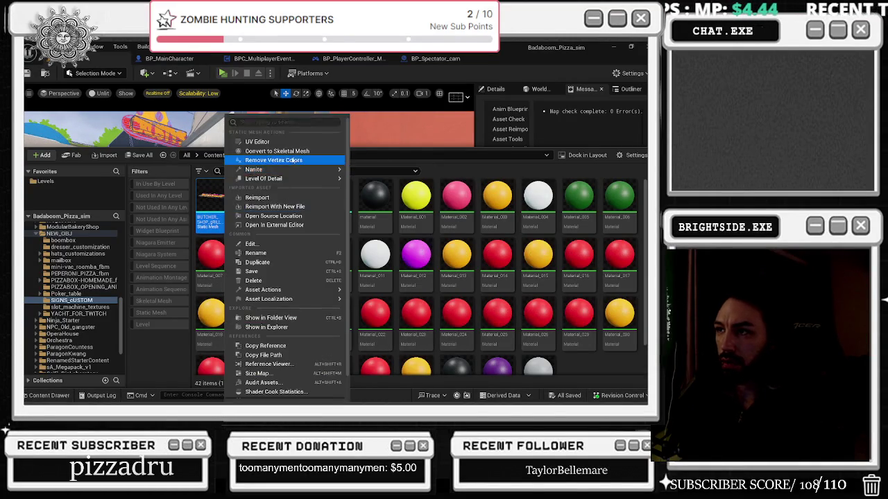
click(283, 331)
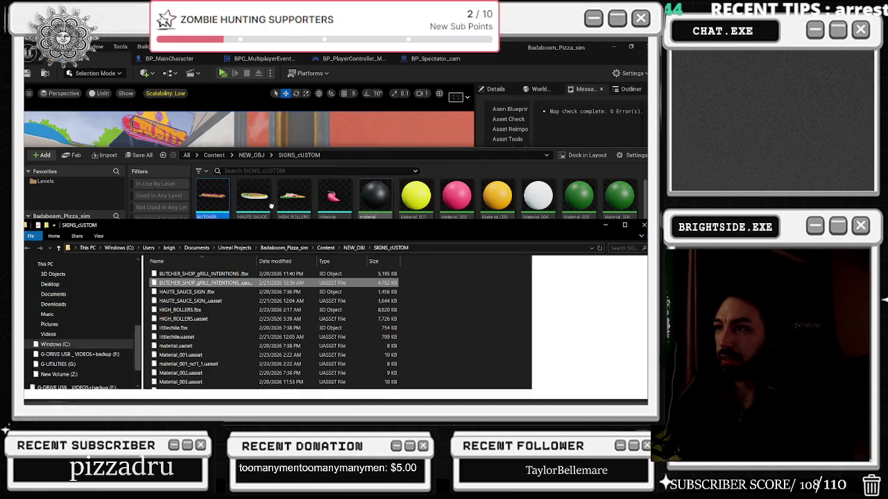
right_click(404, 250)
click(411, 259)
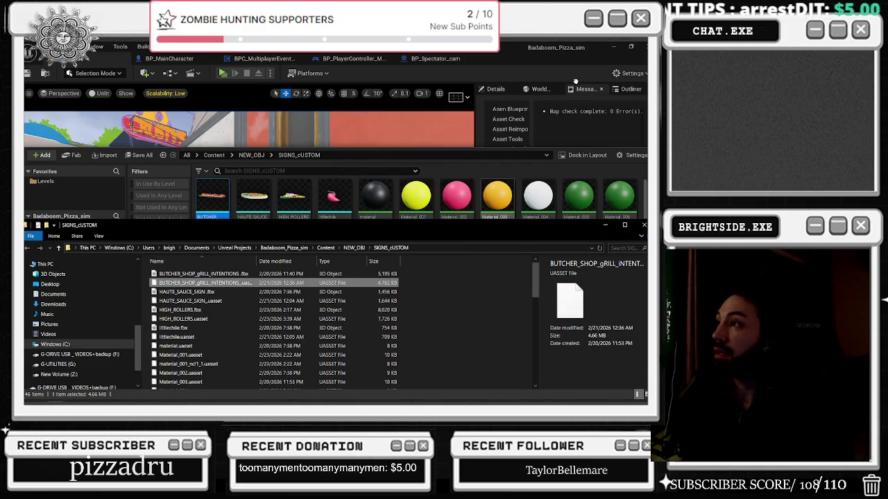
click(614, 49)
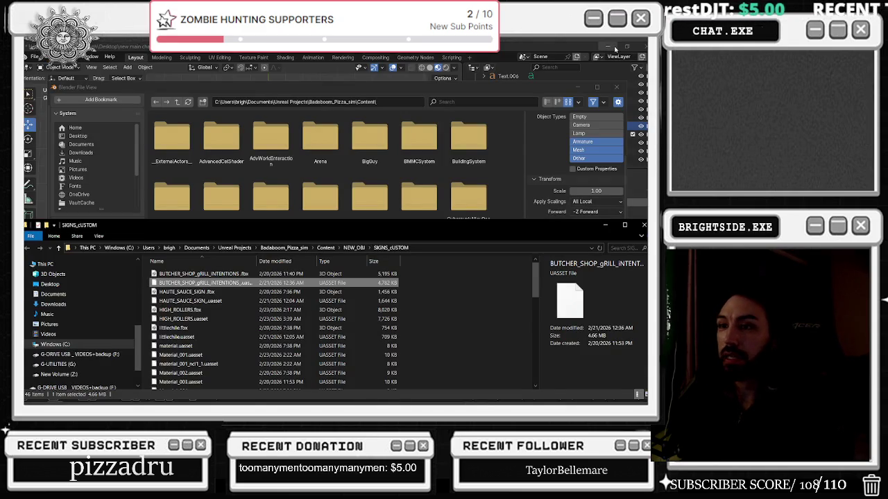
Paste the SIGNS_cUSTOM path as the export folder and export deliver_pickup.fbx
click(644, 225)
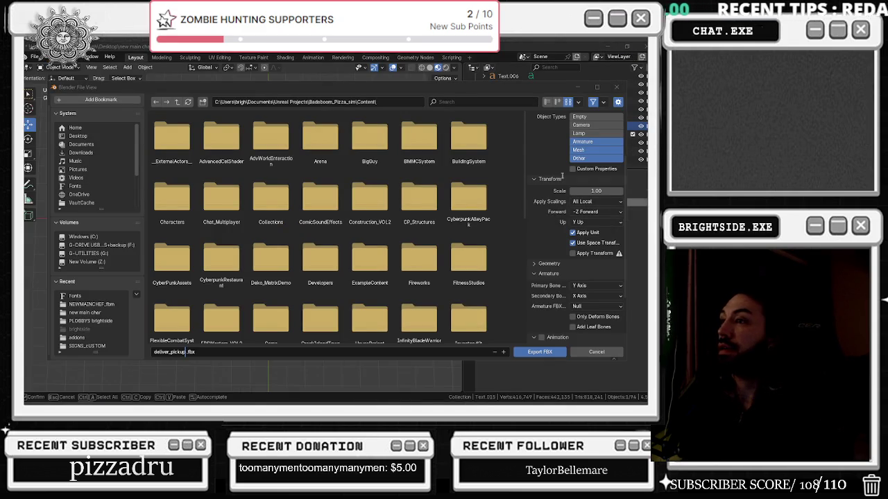
click(385, 102)
key(ctrl+v)
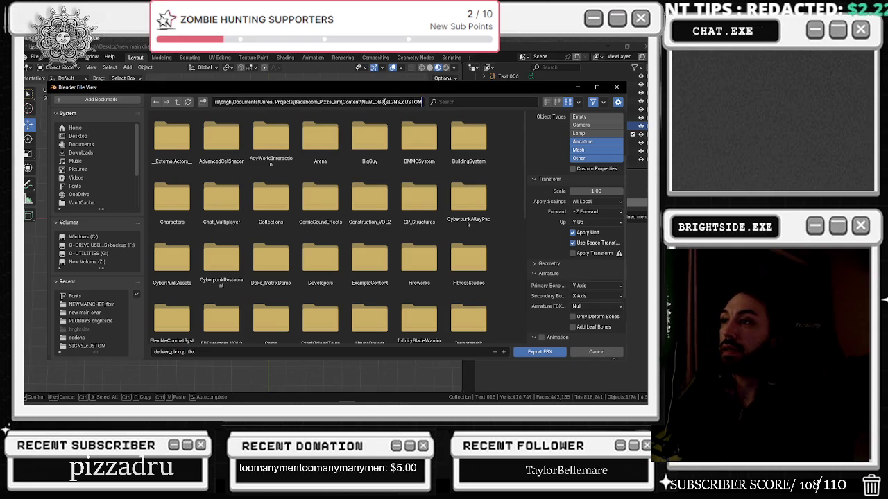
key(Return)
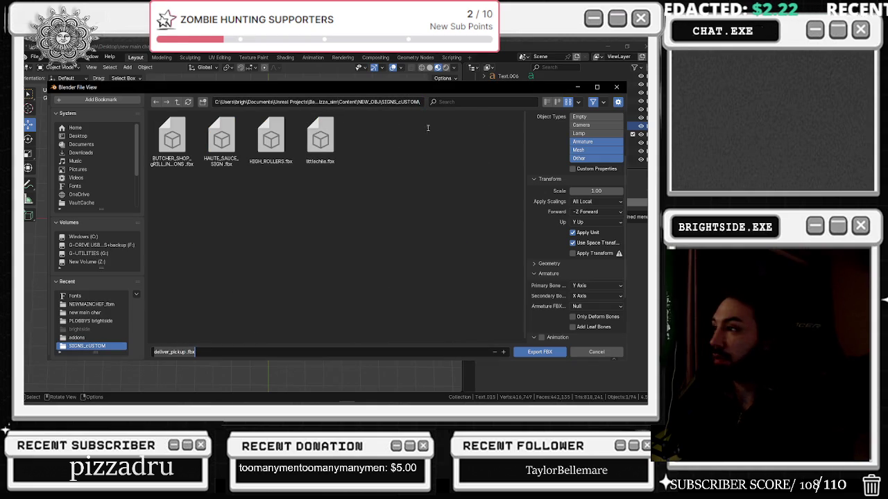
click(539, 352)
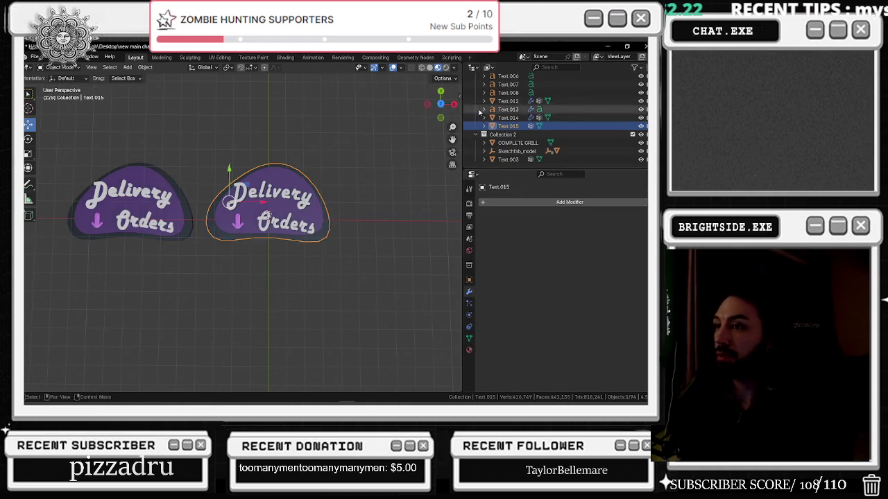
Switch Blender's viewport to wireframe to view the Delivery Orders signs, then minimize Blender
scroll(241, 167, down, 2)
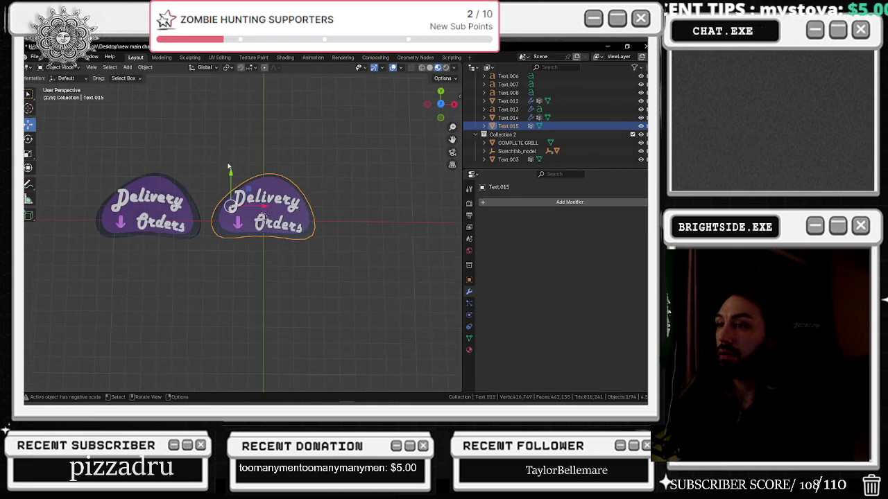
click(422, 67)
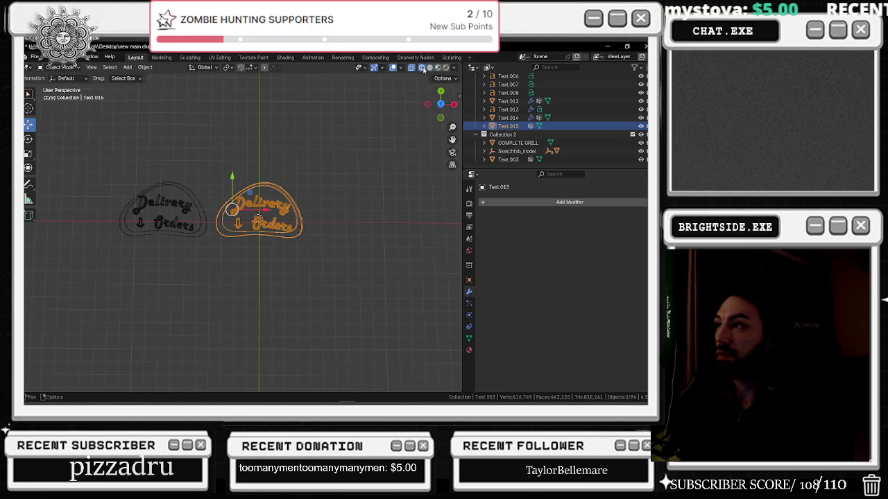
click(607, 46)
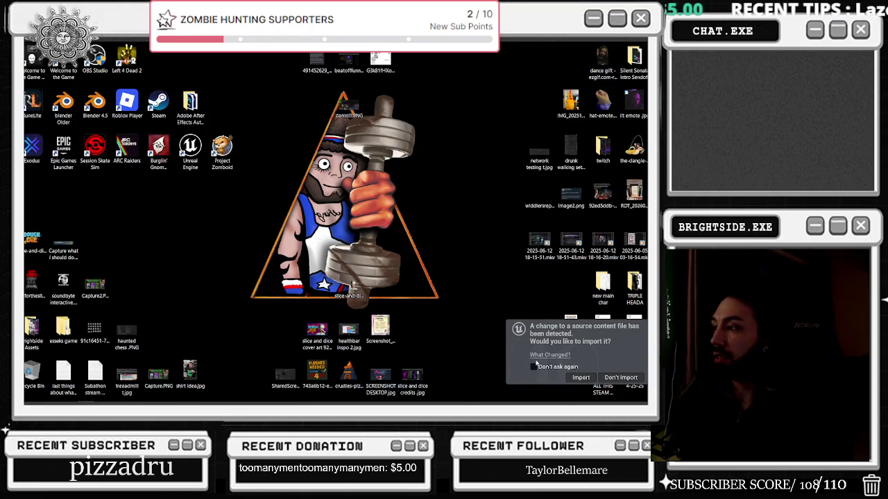
Reimport the changed deliver_pickup source file with the current FBX Import Options and return to the level editor
click(580, 377)
key(alt+Tab)
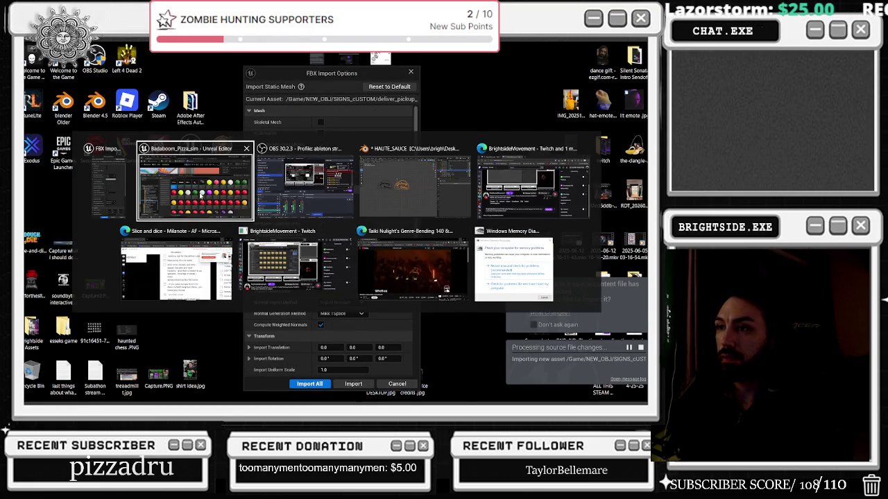
click(196, 181)
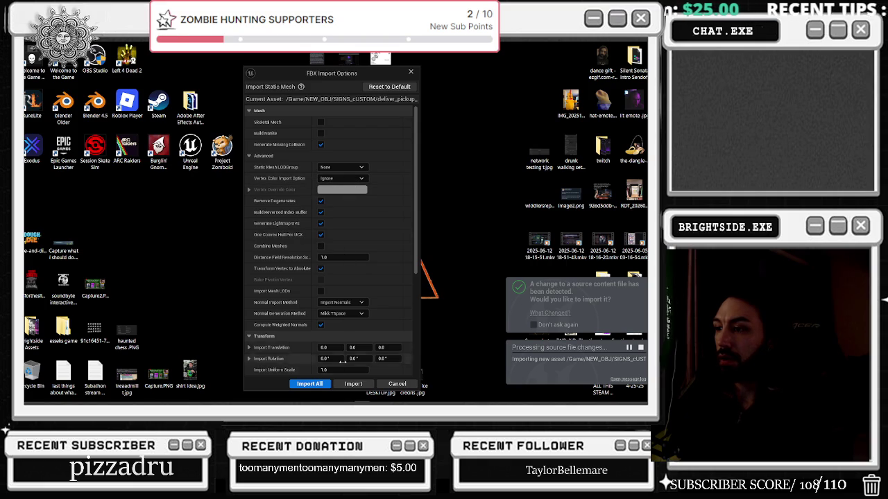
click(321, 385)
key(alt+Tab)
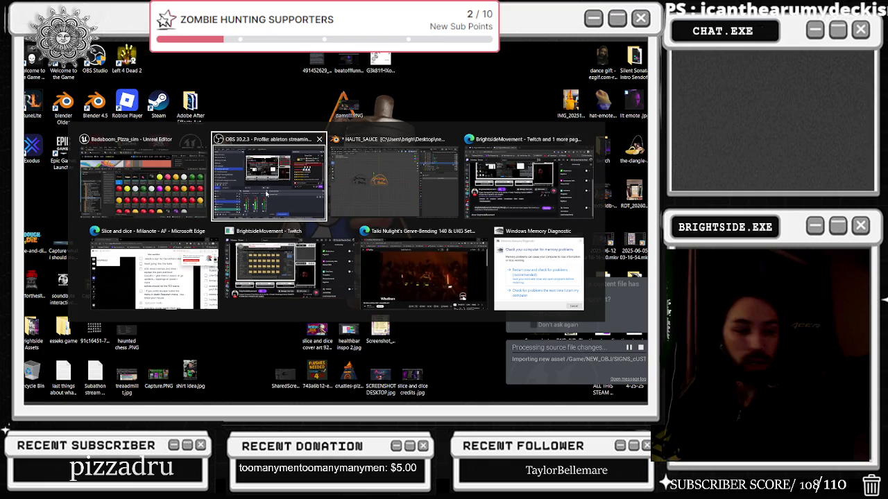
key(Escape)
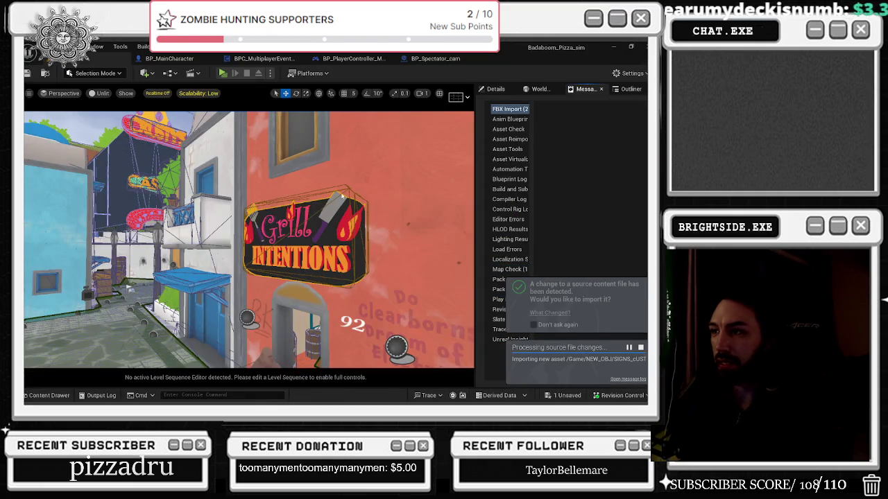
click(435, 58)
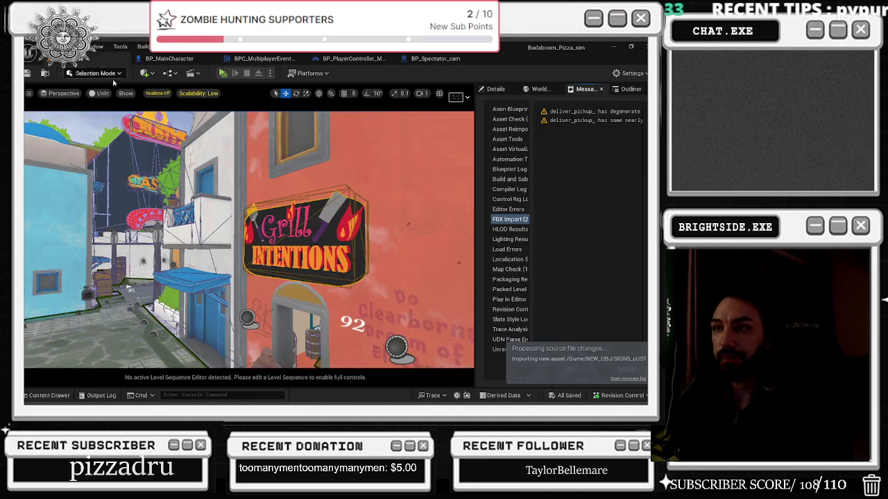
click(90, 58)
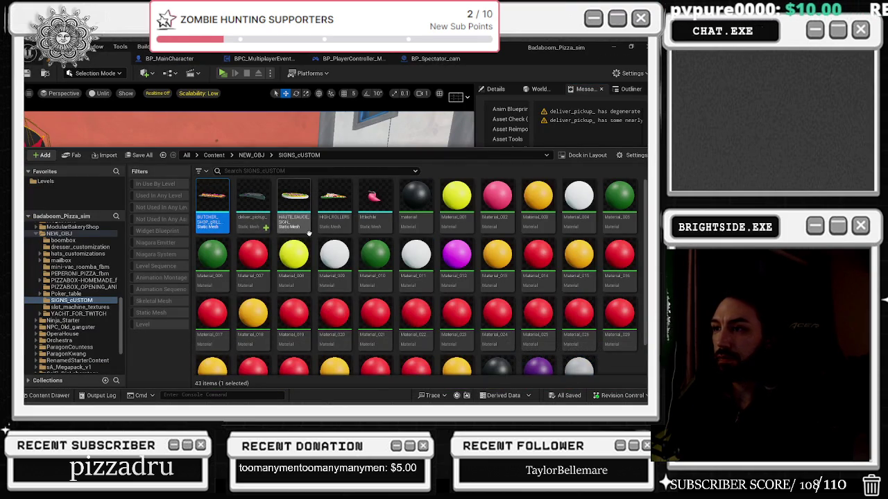
Drag the deliver_pickup mesh from the Content Drawer into the pizza shop
click(252, 199)
key(ctrl+space)
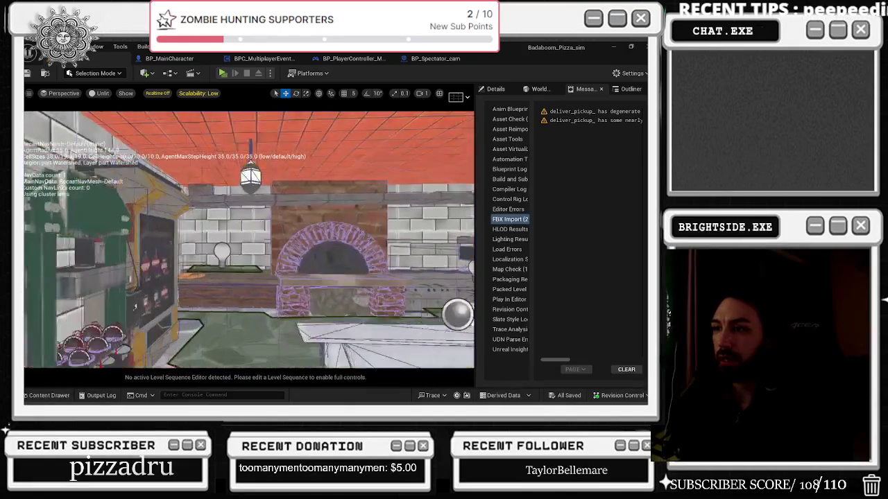
click(49, 395)
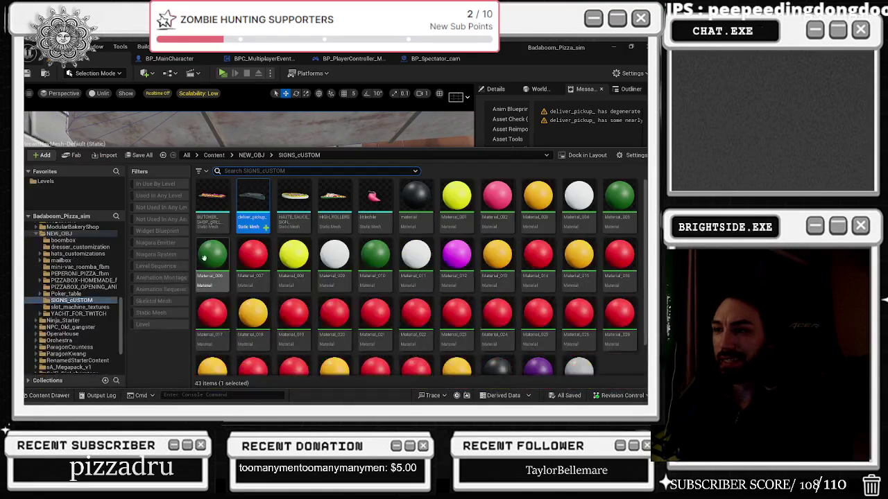
click(182, 209)
mouse_move(182, 210)
right_down()
mouse_move(172, 221)
mouse_move(185, 217)
right_up()
Rotate the sign upright to face the room and scale it down to about 0.4387
key(e)
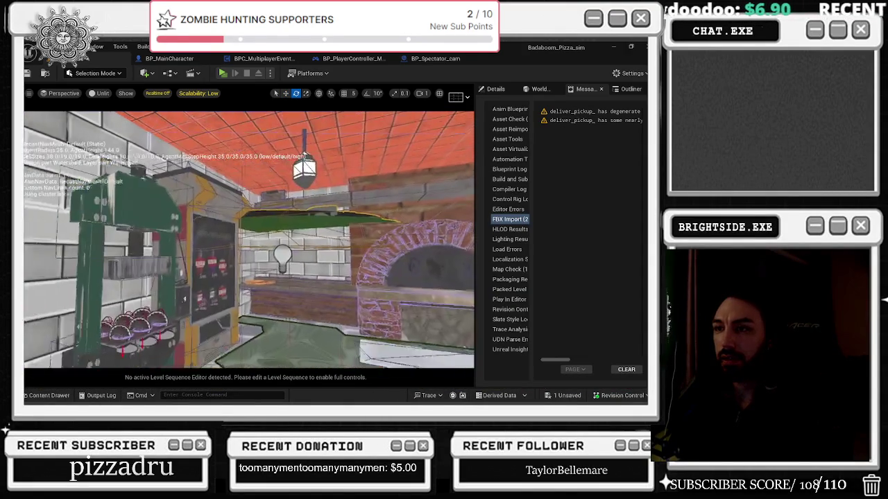
mouse_move(277, 229)
mouse_down()
mouse_move(277, 201)
mouse_move(319, 191)
mouse_up()
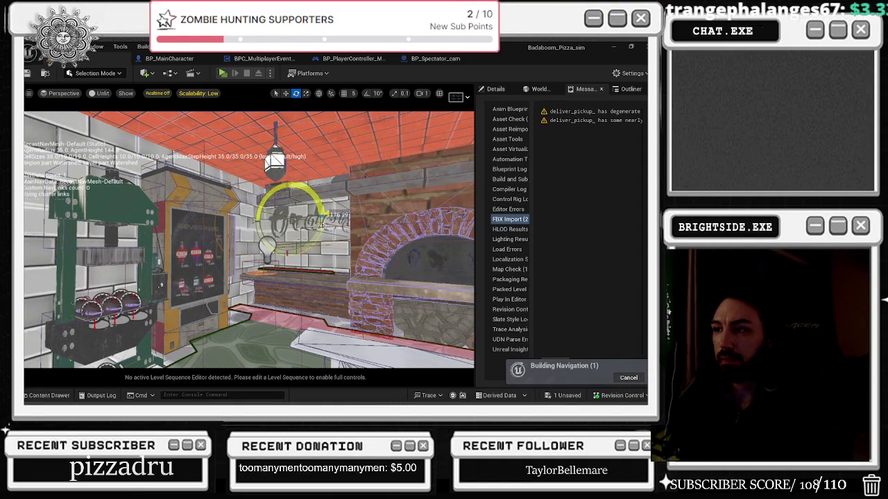
right_drag(321, 225, 268, 238)
key(r)
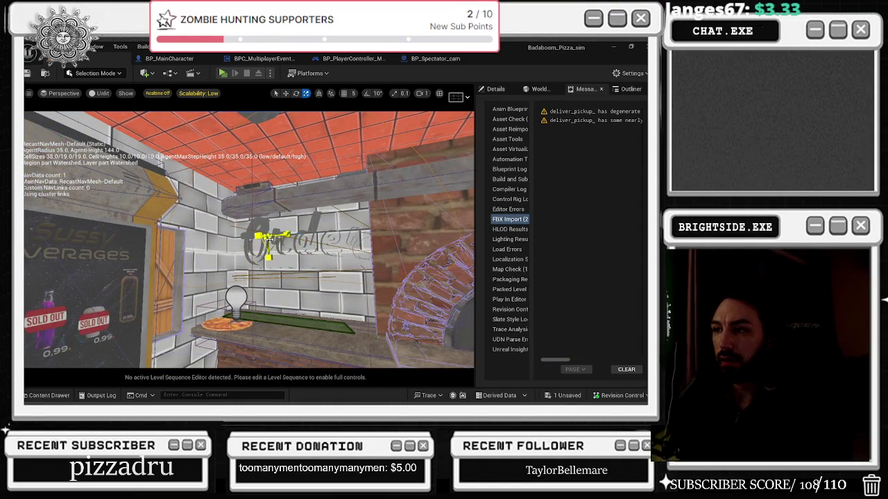
drag(269, 238, 284, 238)
key(w)
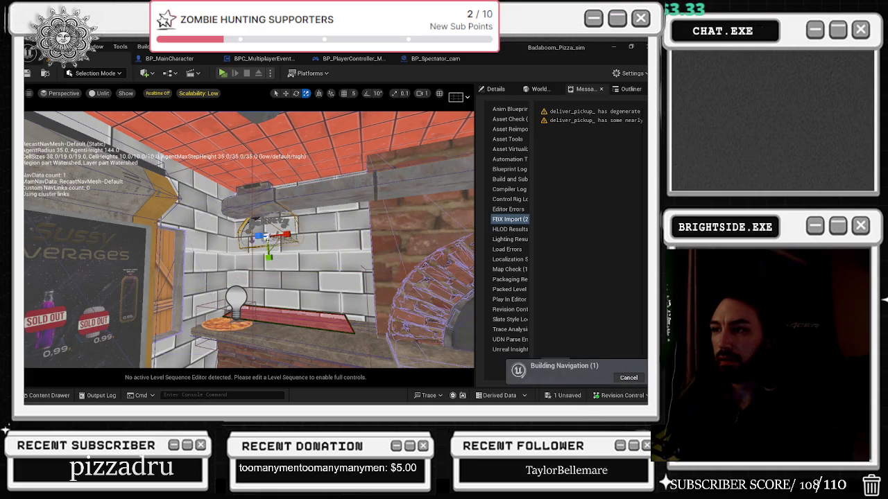
mouse_move(284, 240)
right_down()
mouse_move(275, 255)
mouse_move(333, 252)
right_up()
key(f)
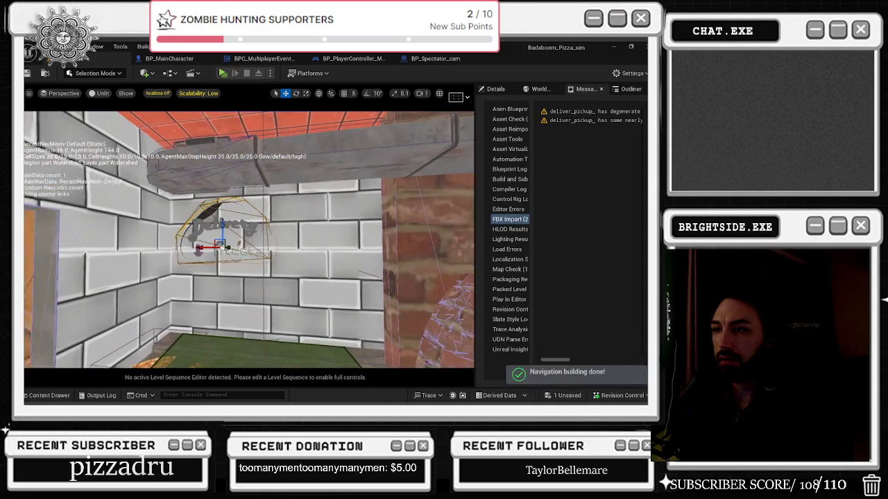
key(r)
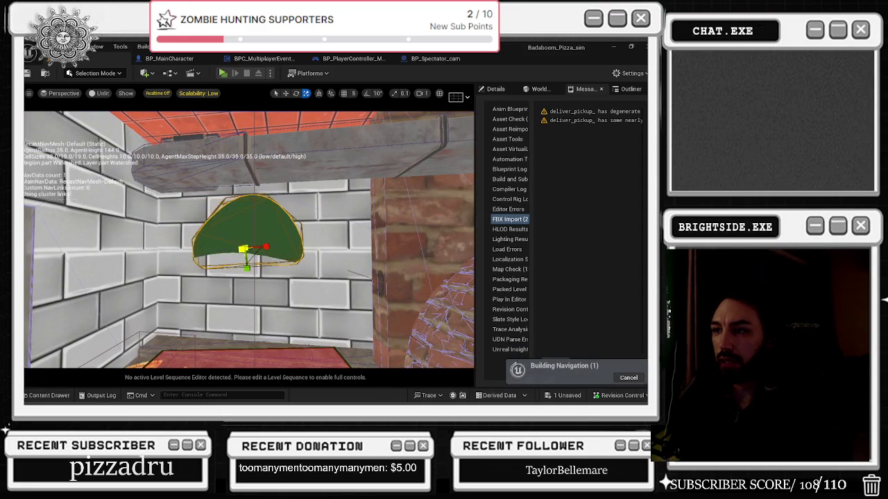
key(ctrl+z)
key(ctrl+y)
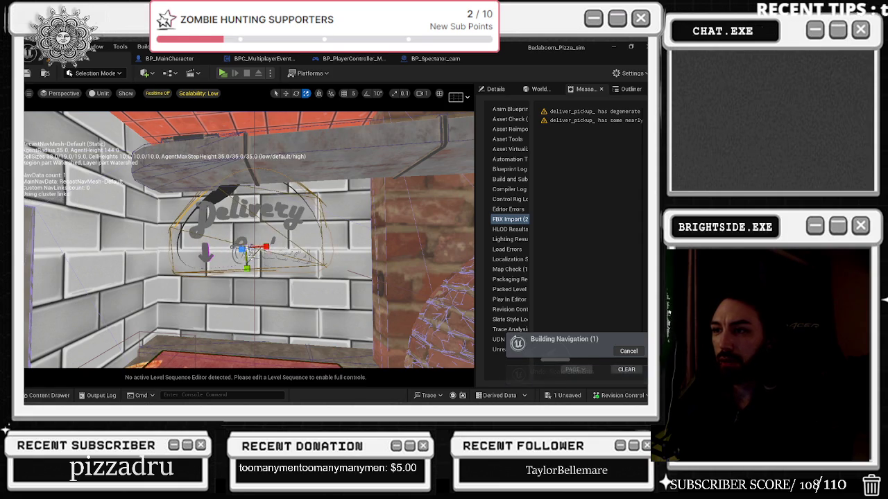
Fine-tune the sign's tilt and nudge it left and up above the counter
key(w)
mouse_move(250, 250)
alt+mouse_down()
mouse_move(270, 246)
mouse_move(208, 248)
mouse_move(290, 249)
alt+mouse_up()
key(r)
key(f)
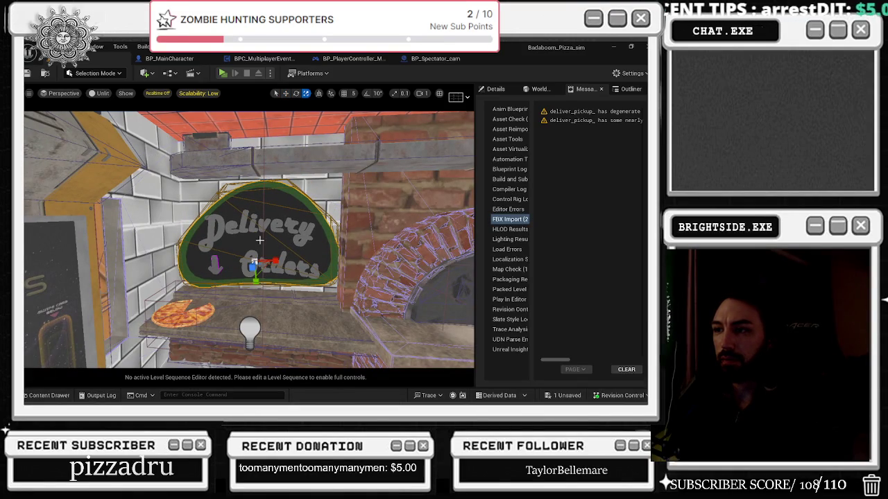
drag(260, 236, 265, 239)
drag(217, 258, 216, 261)
right_drag(217, 260, 290, 240)
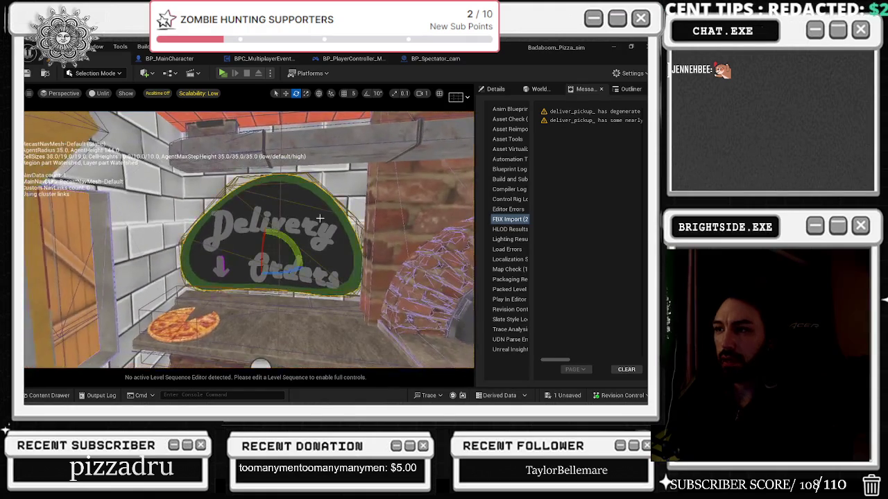
key(w)
drag(277, 244, 289, 242)
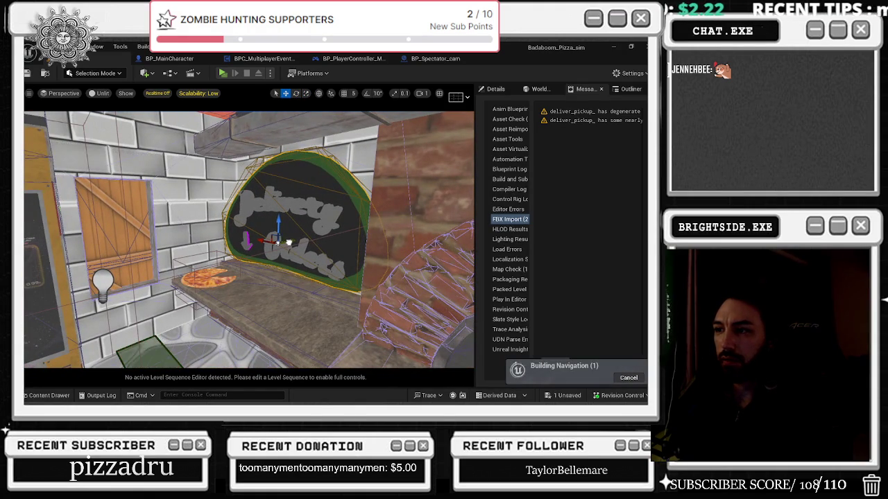
drag(278, 224, 278, 217)
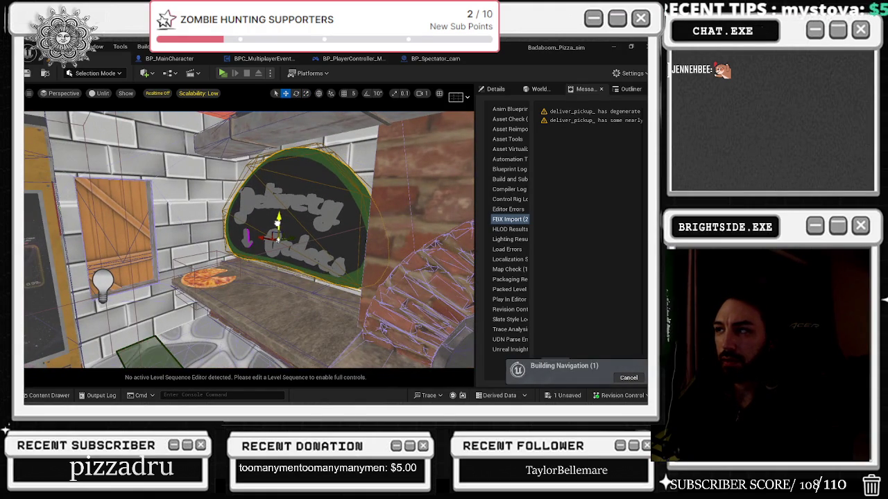
click(496, 89)
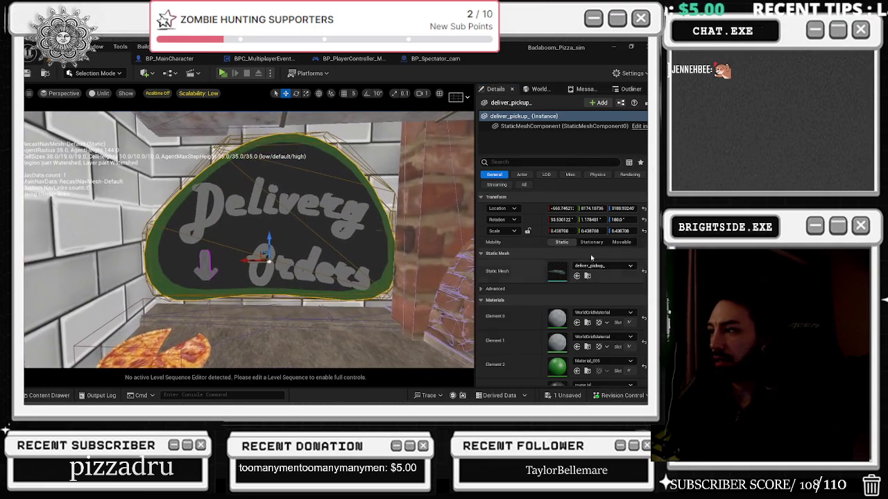
Set Element 0 to WorldGridPreviewMaterial and locate MI_Trash_Hologram_01 via the casino sign
click(597, 313)
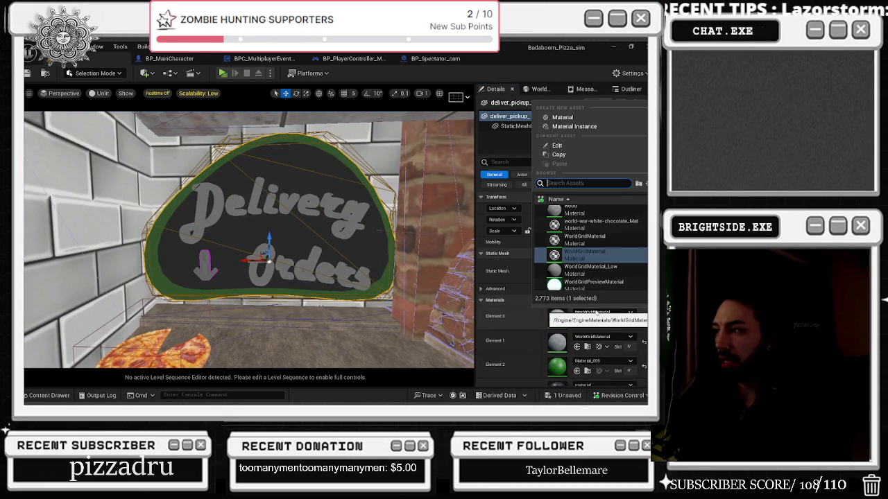
click(325, 235)
right_drag(290, 233, 263, 229)
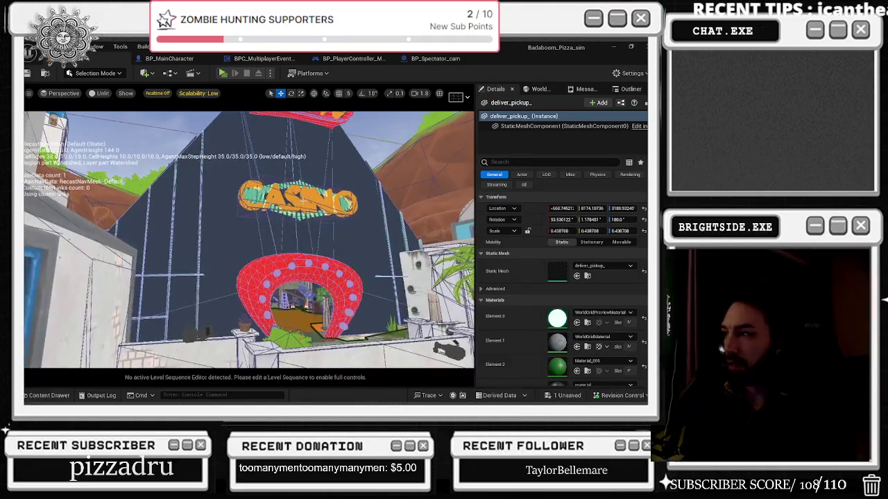
click(298, 199)
click(588, 323)
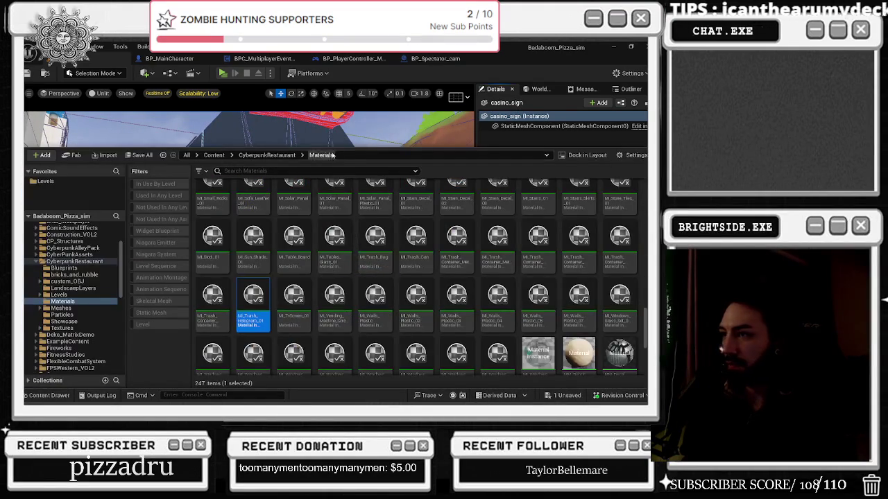
click(317, 137)
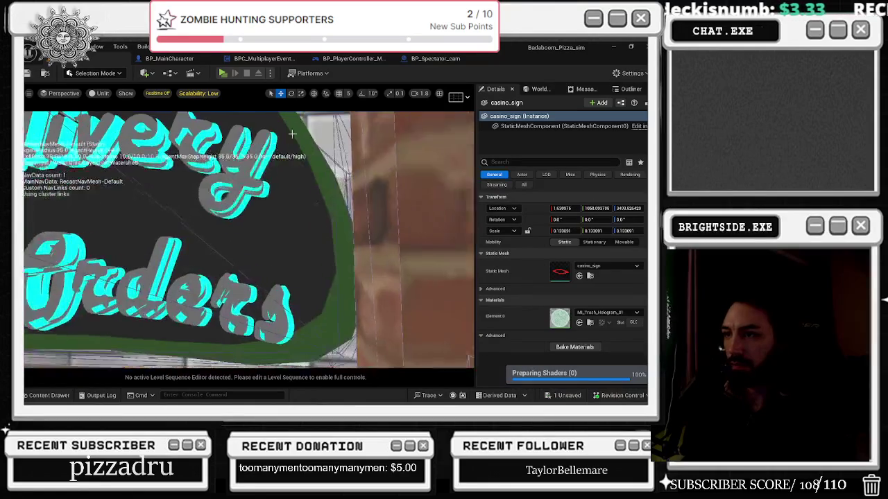
Return to the Delivery Orders sign, frame it, and select the neighbouring pizza oven
key(ctrl+z)
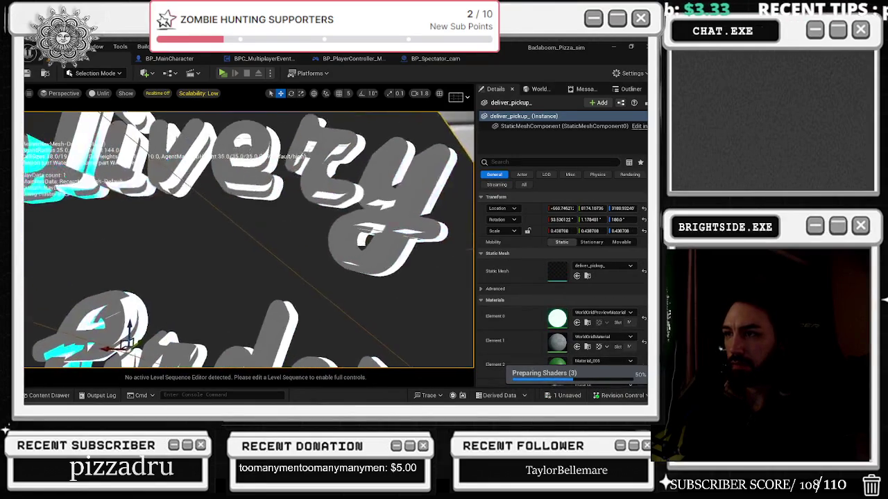
key(f)
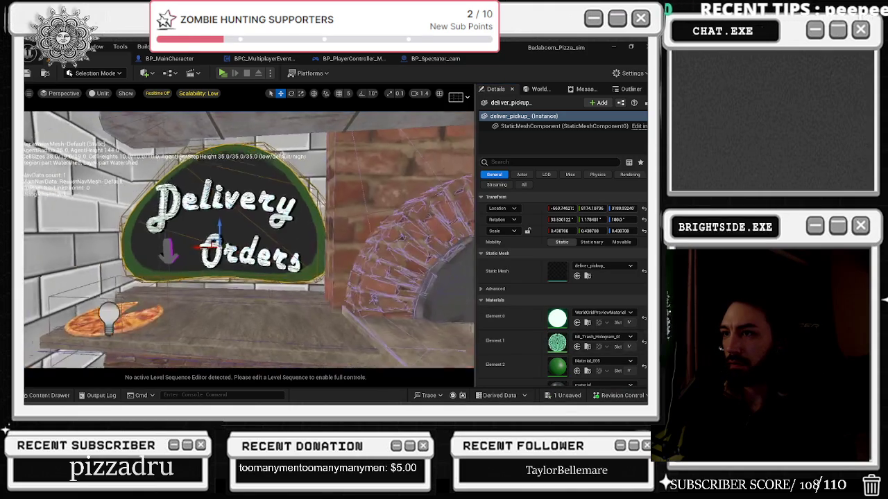
right_drag(248, 239, 248, 240)
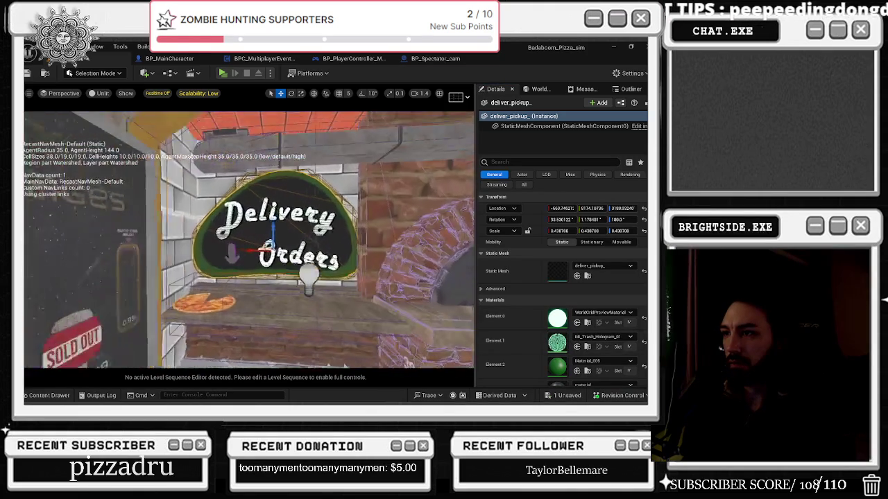
right_drag(389, 273, 389, 273)
click(389, 273)
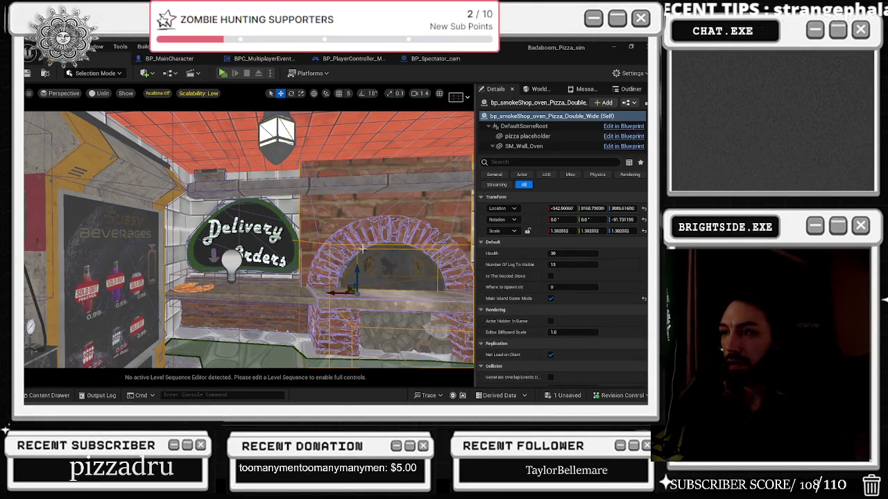
Select the Delivery Orders sign and apply MI_BrickWall08 to its Element 2 slot
click(270, 242)
scroll(620, 319, down, 2)
scroll(619, 320, down, 3)
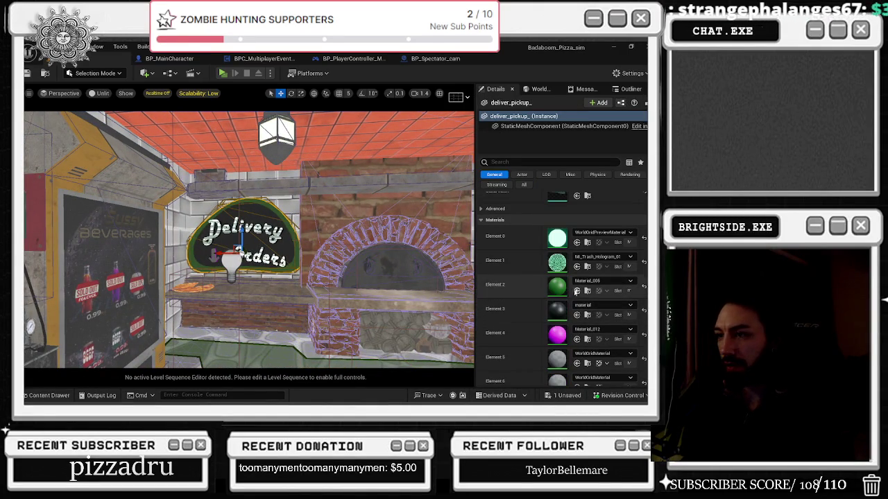
key(f)
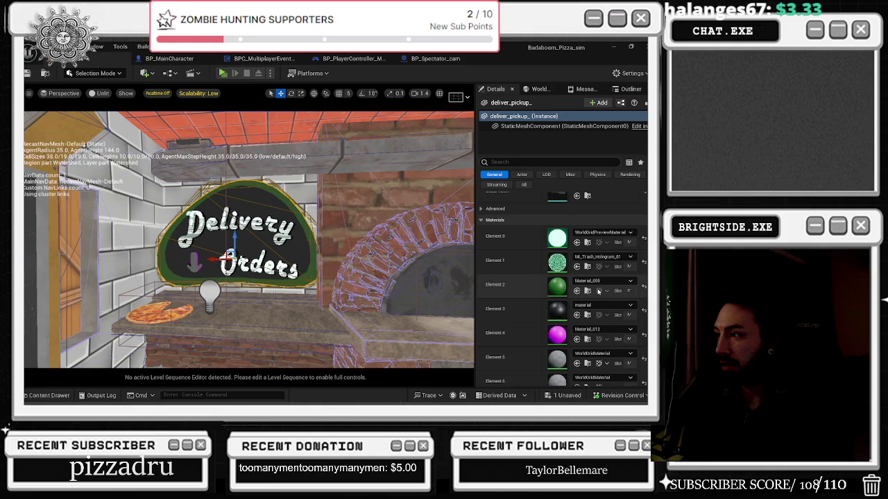
click(597, 281)
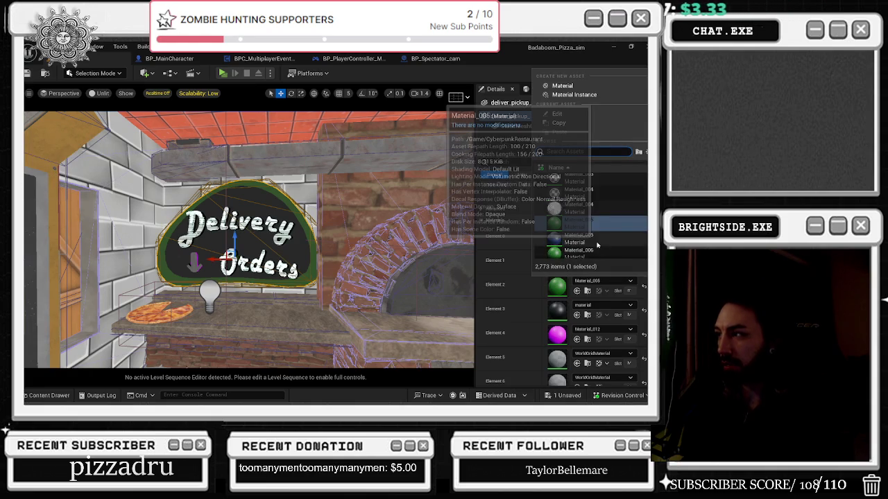
scroll(596, 229, down, 2)
scroll(601, 224, down, 2)
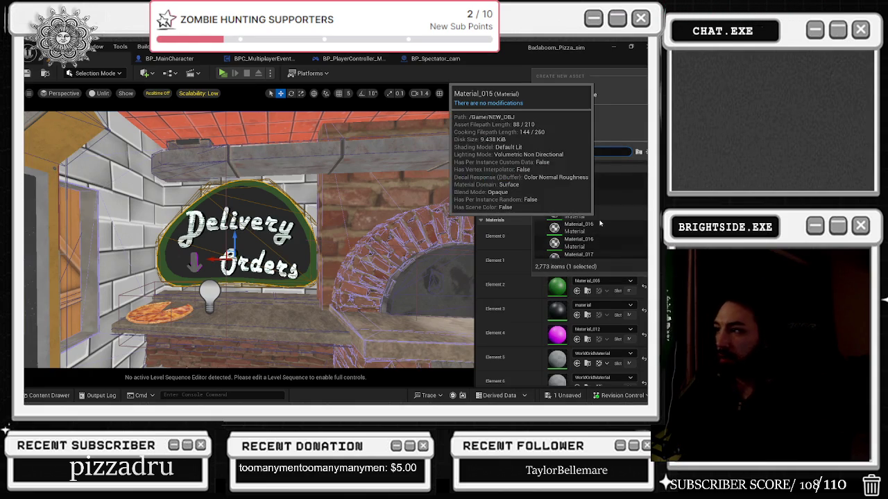
text(brick)
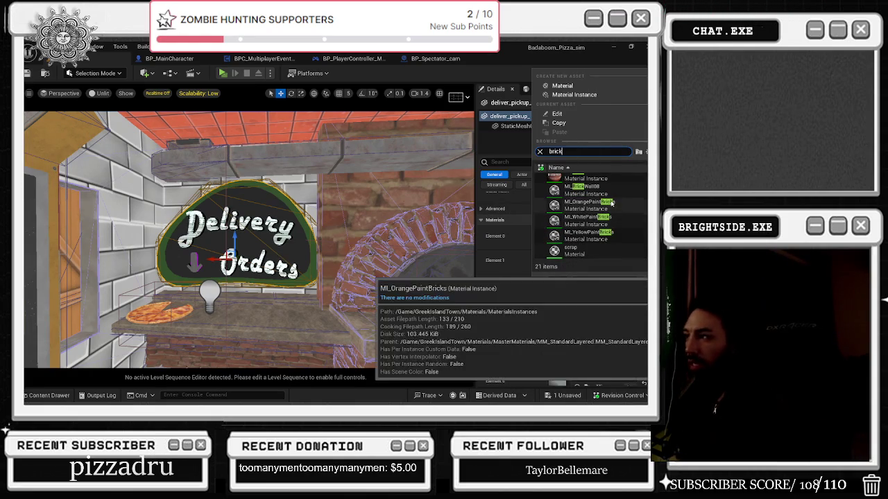
click(600, 217)
scroll(333, 232, up, 3)
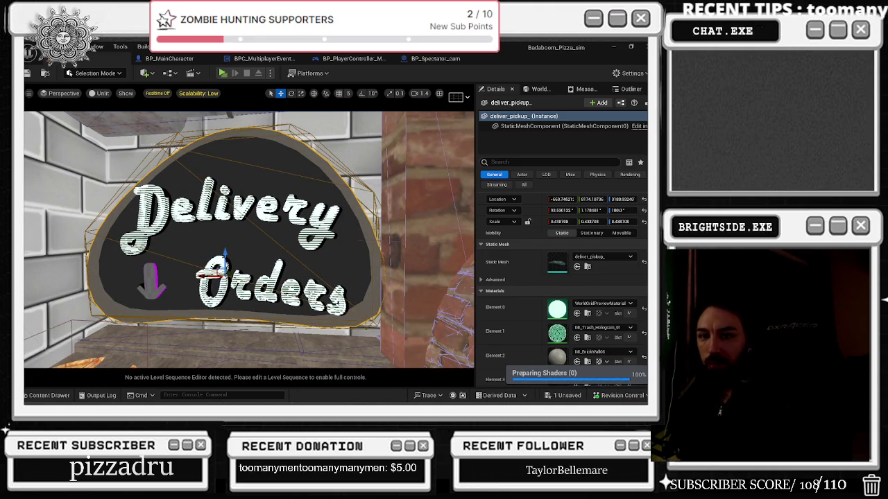
Try another brick material on the sign's material slots, then undo the change
right_drag(249, 239, 263, 236)
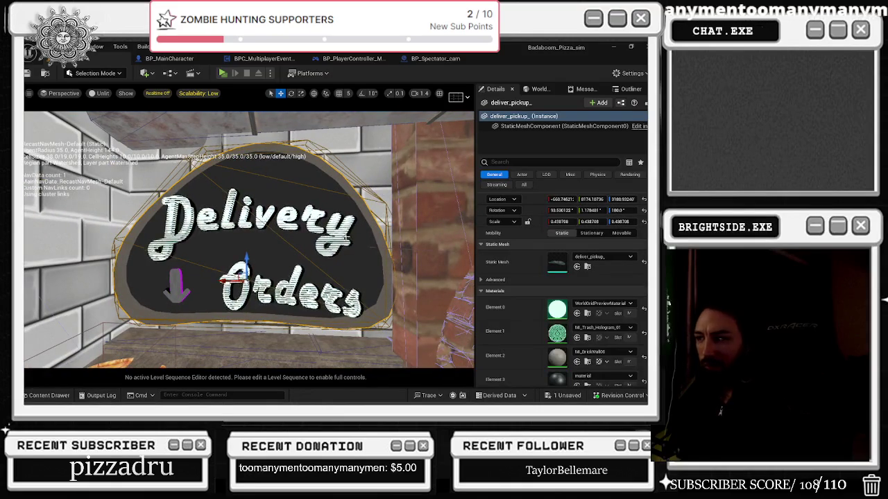
scroll(557, 316, down, 2)
scroll(558, 312, down, 2)
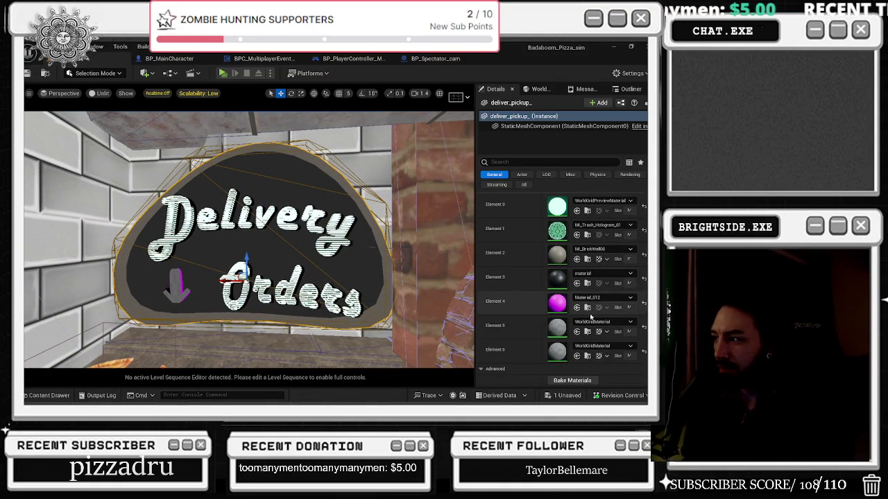
click(590, 322)
text(b)
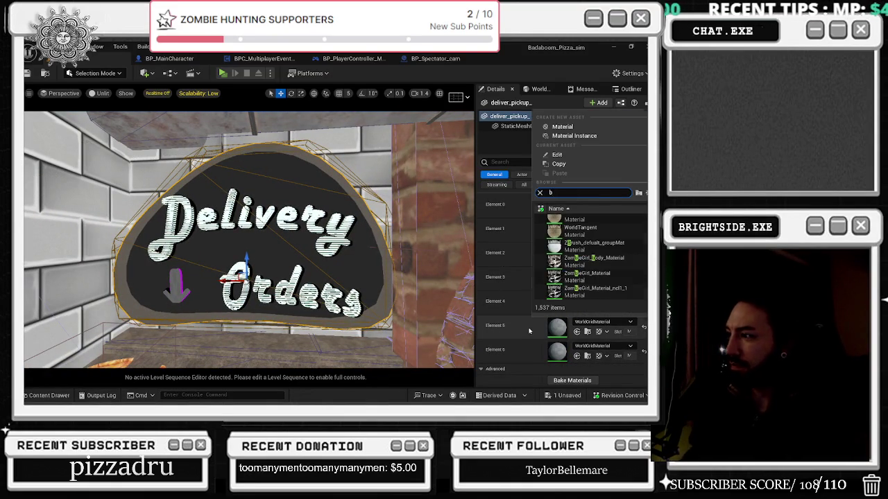
click(591, 319)
click(587, 248)
text(brick)
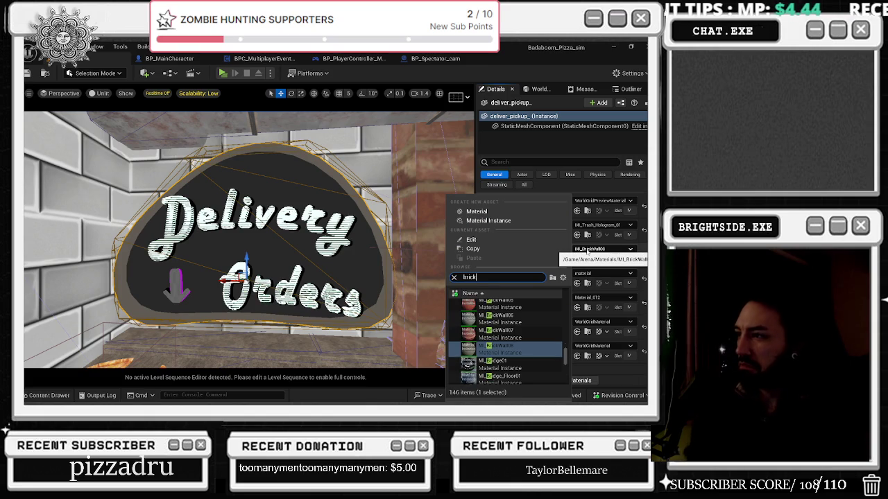
click(519, 313)
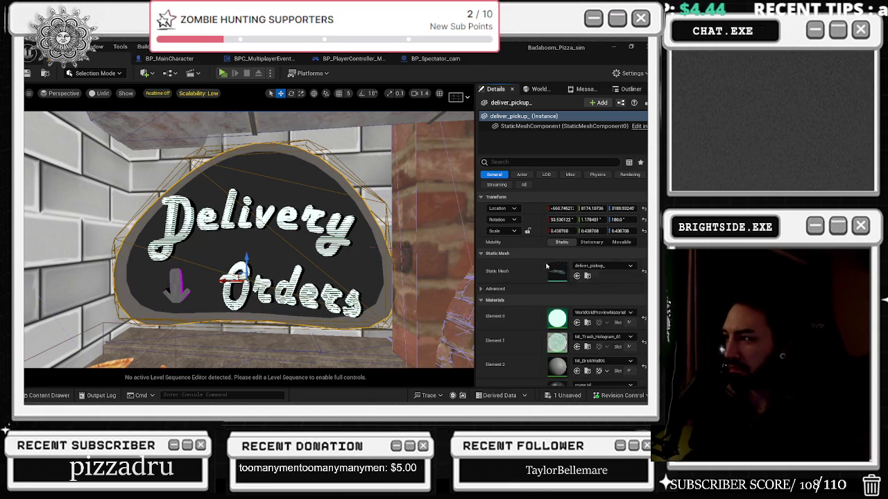
key(ctrl+z)
Inspect the oven's components (SM_Wall_Oven, log6) and its brick wall
click(523, 146)
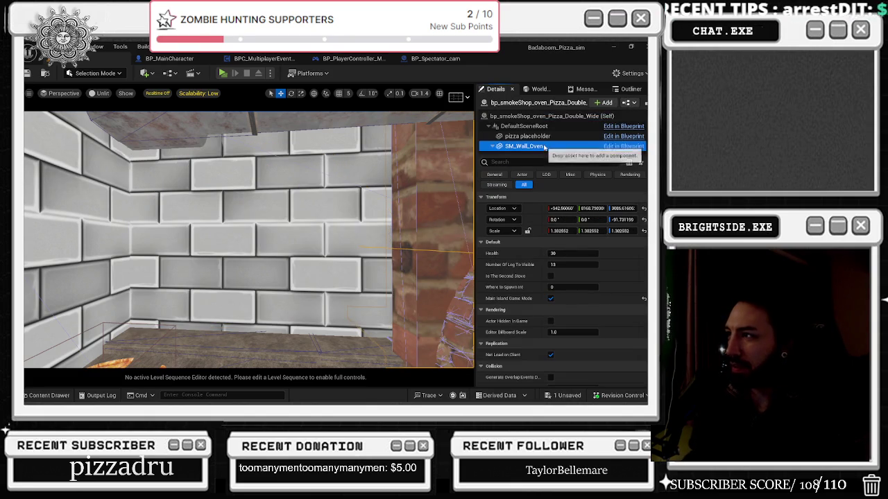
scroll(548, 254, up, 2)
scroll(539, 244, up, 2)
scroll(555, 229, down, 3)
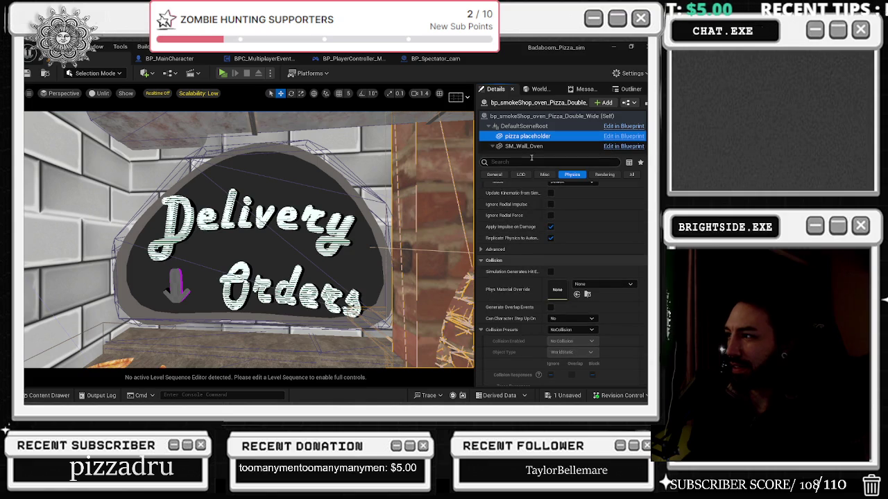
scroll(527, 135, down, 3)
click(516, 137)
scroll(528, 142, down, 2)
scroll(520, 142, down, 2)
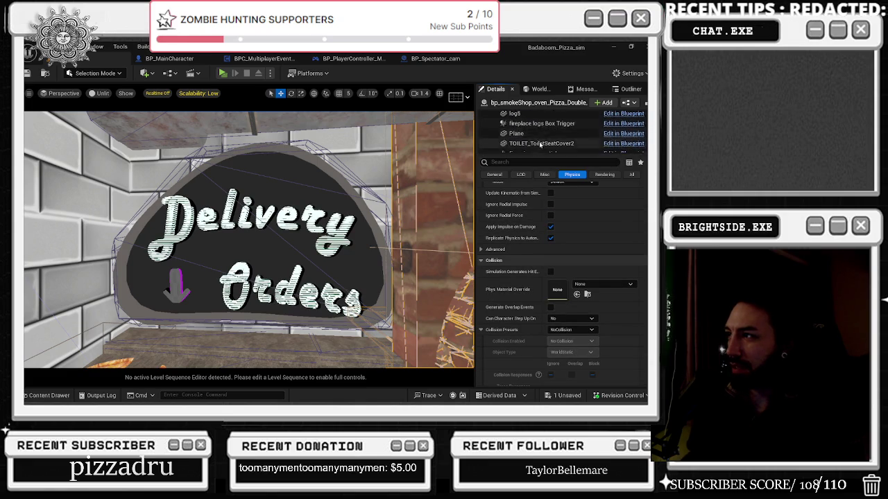
scroll(507, 146, down, 2)
click(451, 160)
scroll(507, 233, down, 2)
scroll(506, 233, down, 2)
click(423, 174)
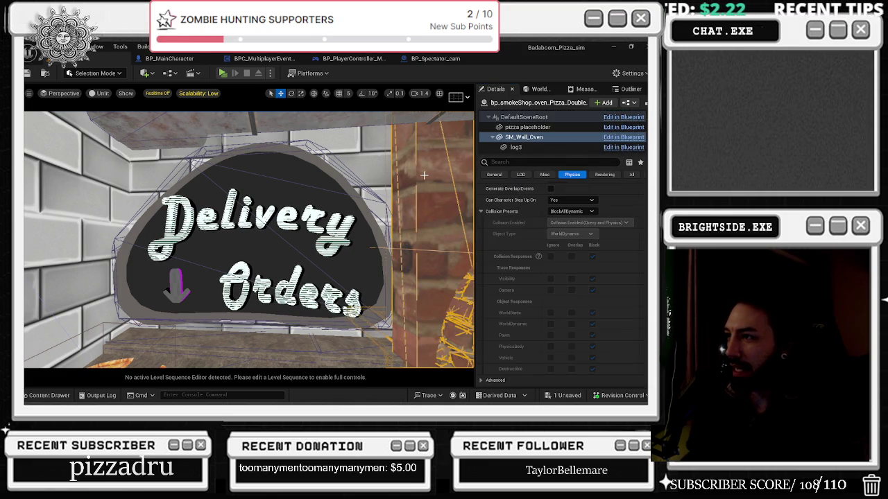
scroll(527, 218, up, 5)
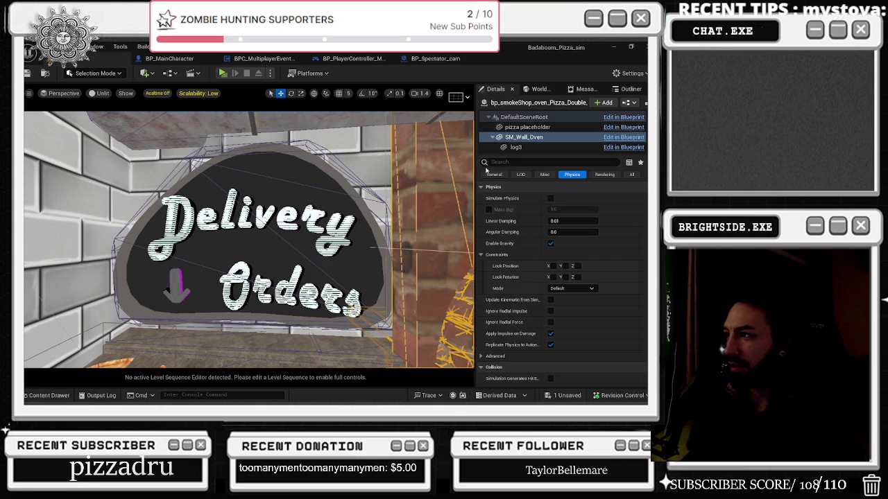
Switch the sign's border to MI_BrickWall07 and compare it with the neighbouring pizza oven
click(292, 228)
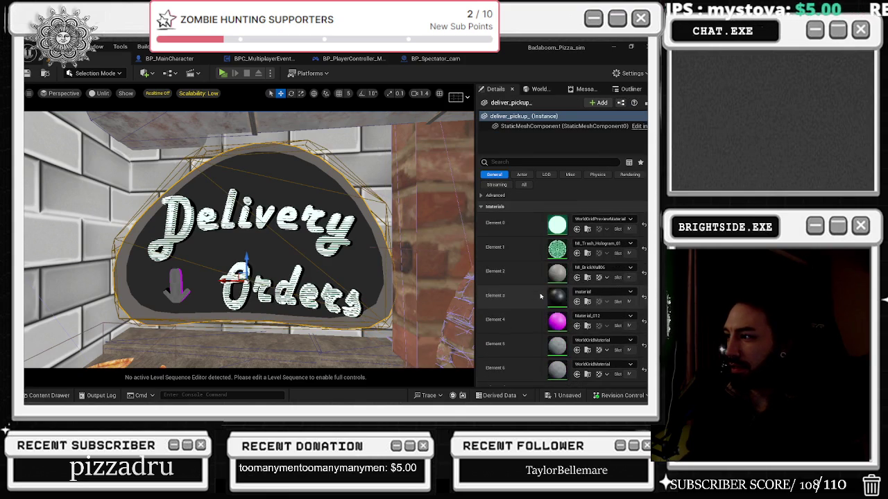
click(588, 269)
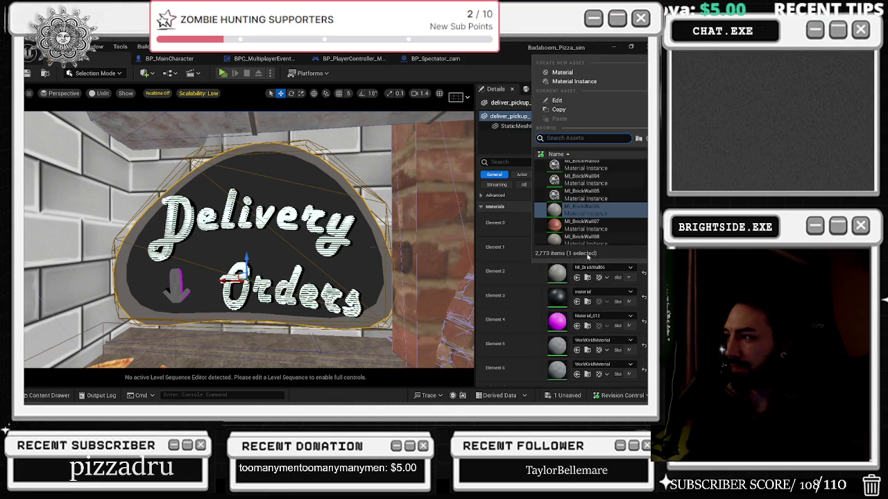
click(588, 229)
right_drag(468, 247, 386, 254)
click(387, 254)
key(f)
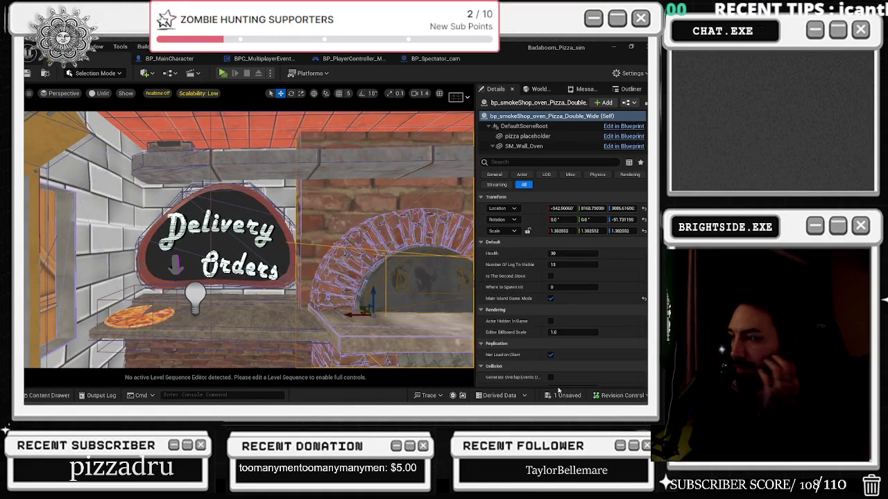
Save the level and start a play-in-editor test
key(ctrl+s)
click(403, 319)
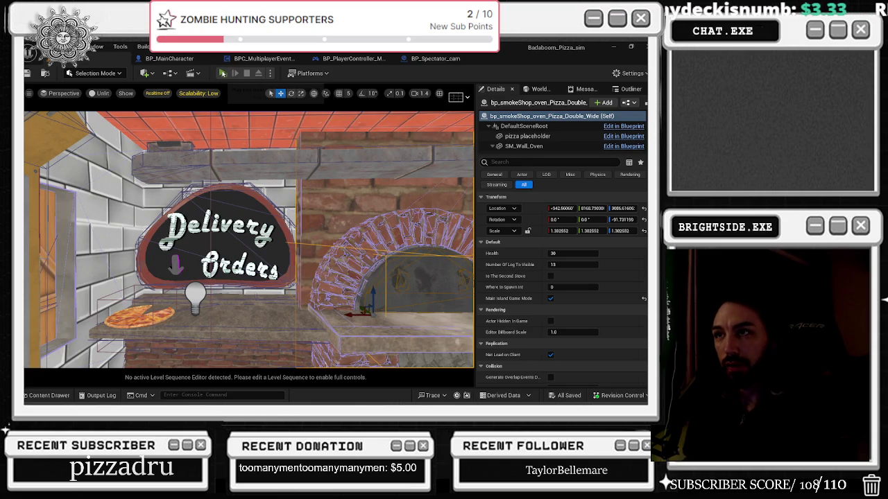
click(222, 73)
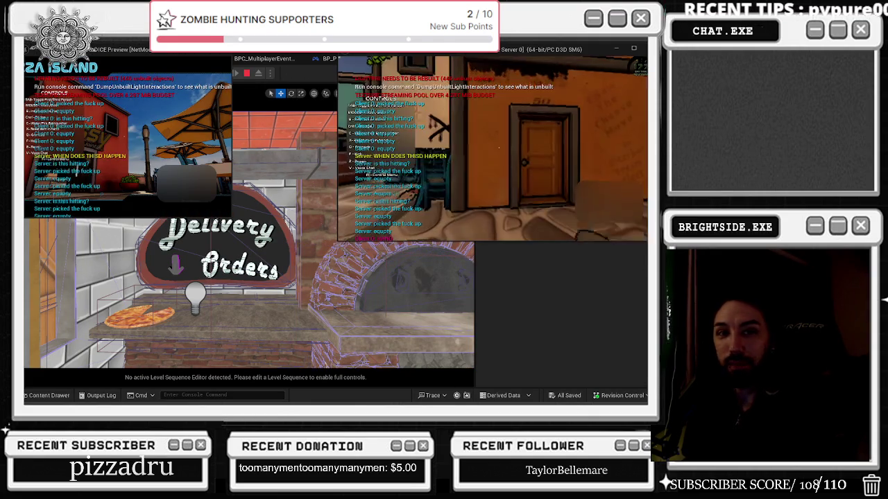
In the game window, walk into the Sussy Burger shop up to the Delivery Orders sign
key(alt+Tab)
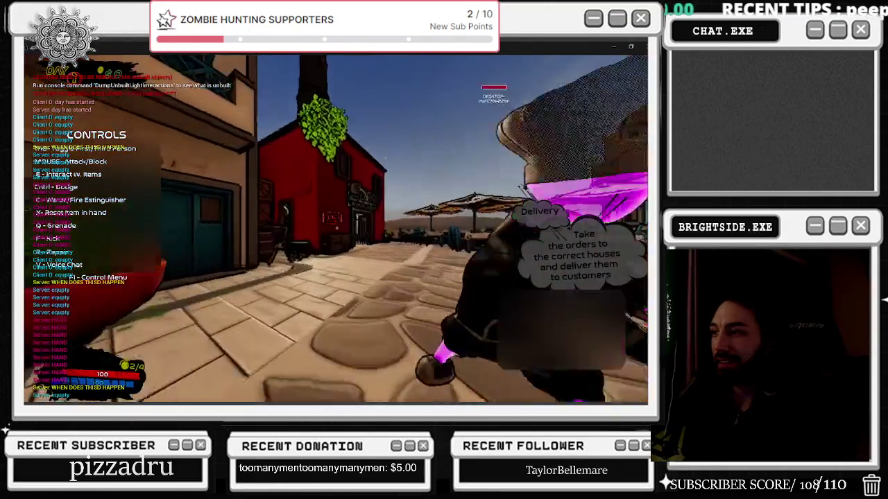
key(w)
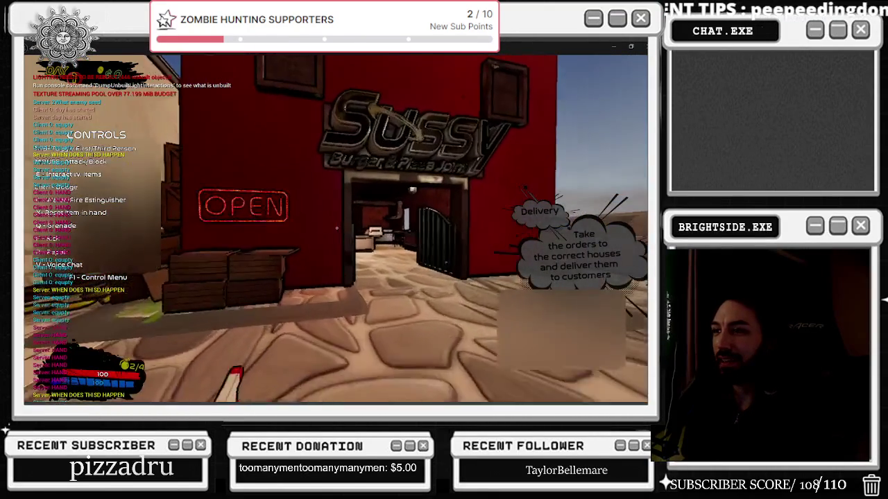
key(w)
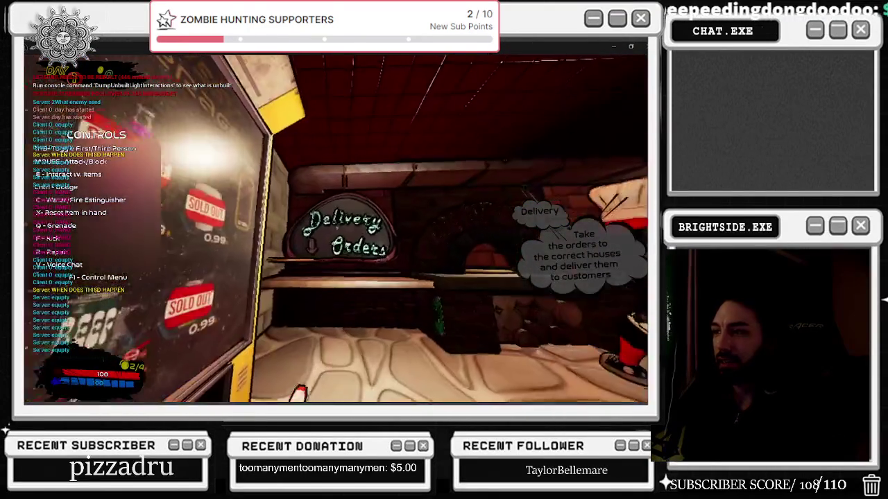
key(w)
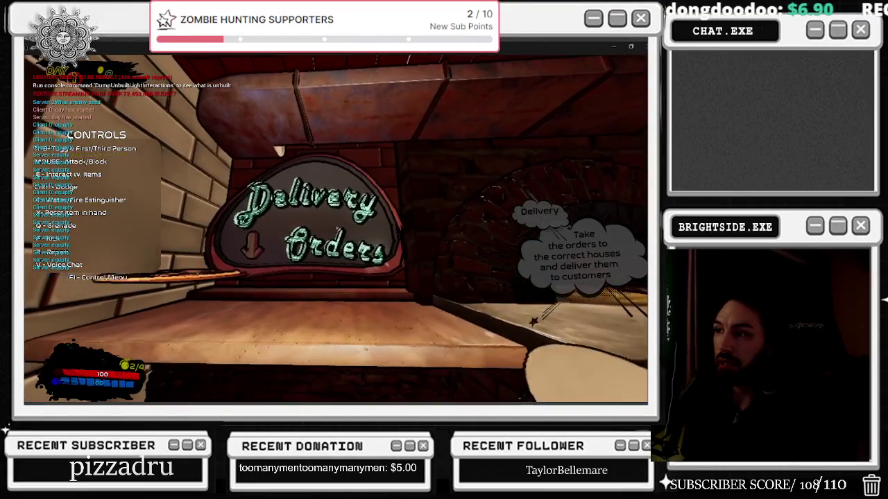
key(s)
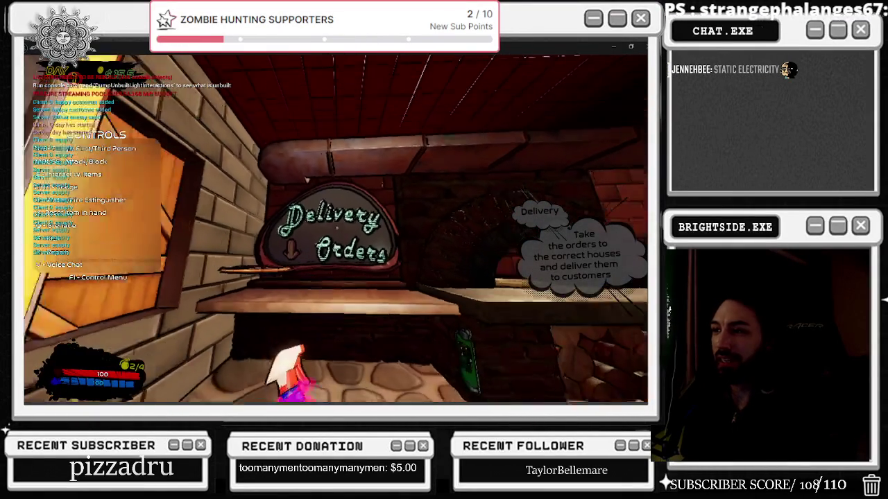
key(s)
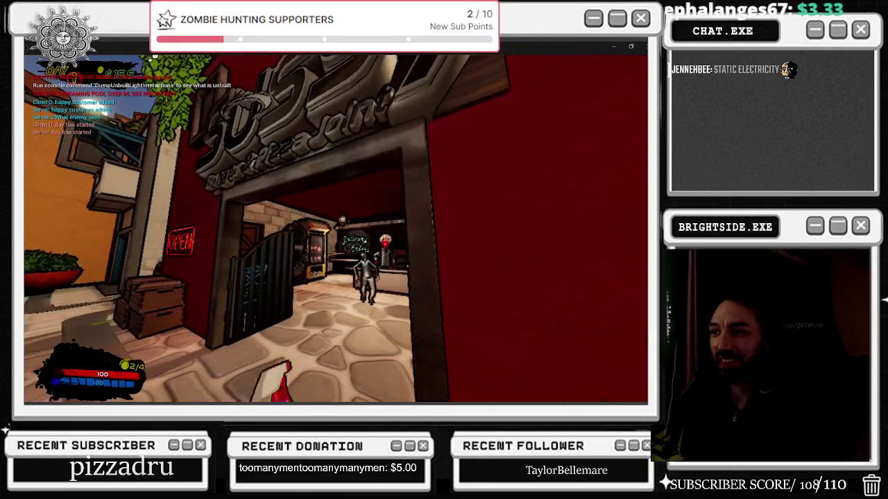
key(w)
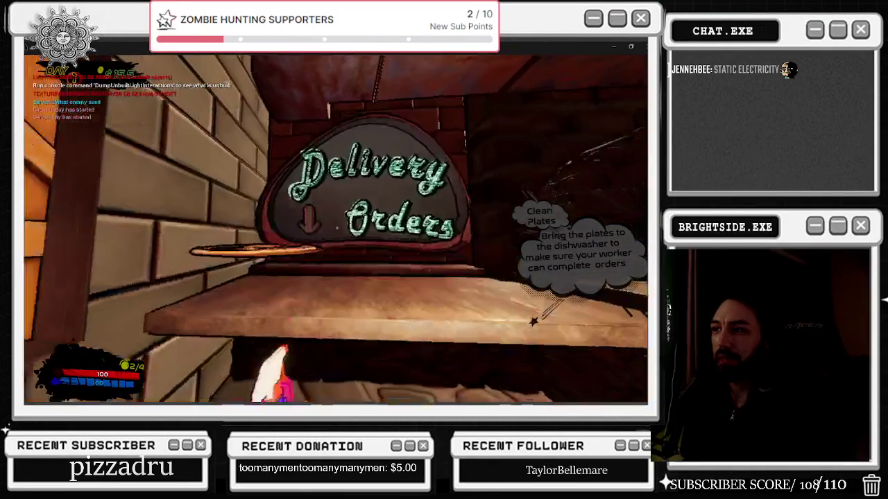
key(w)
Check the sign from several distances, end the play session, and select the sign in the editor
key(s)
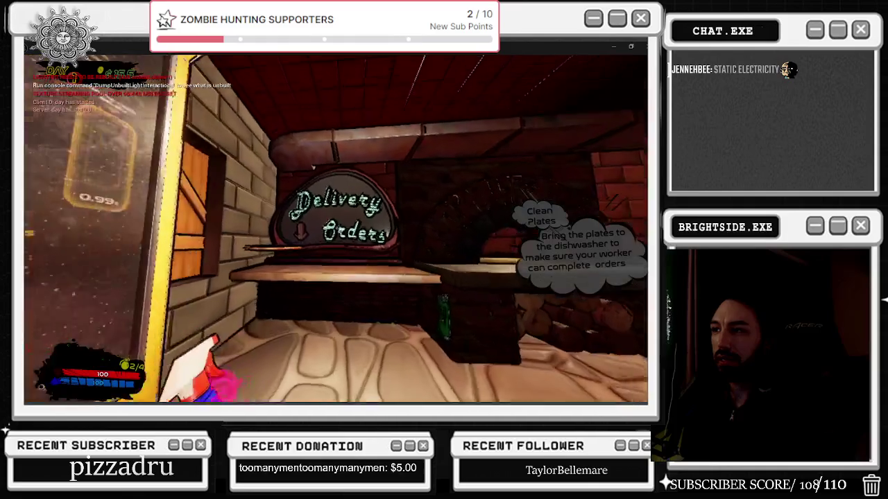
key(w)
key(s)
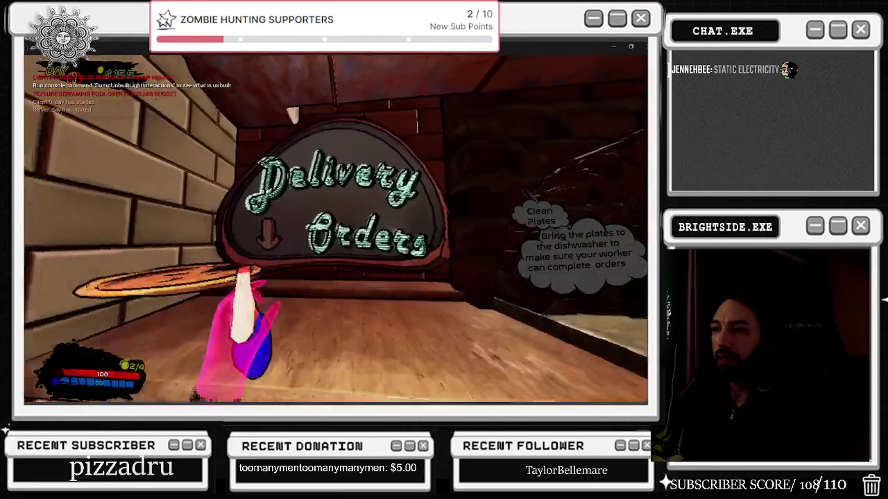
key(w)
key(s)
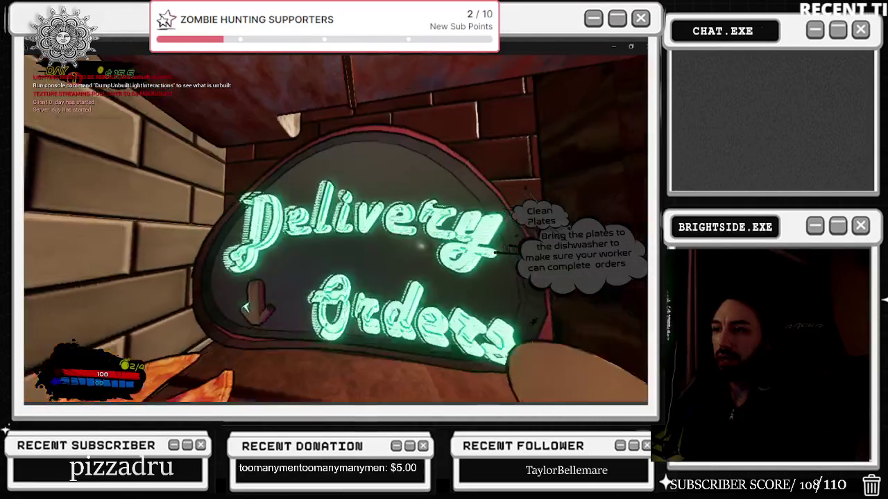
key(w)
key(s)
key(w)
key(s)
key(Escape)
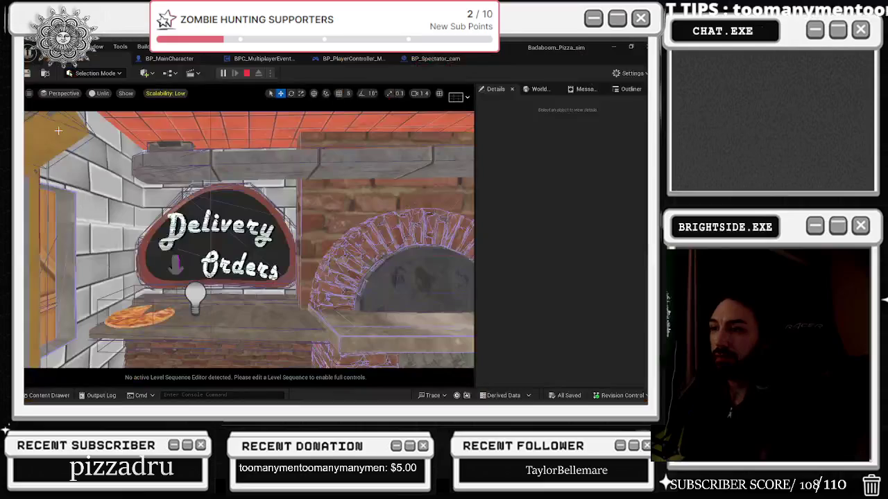
click(178, 269)
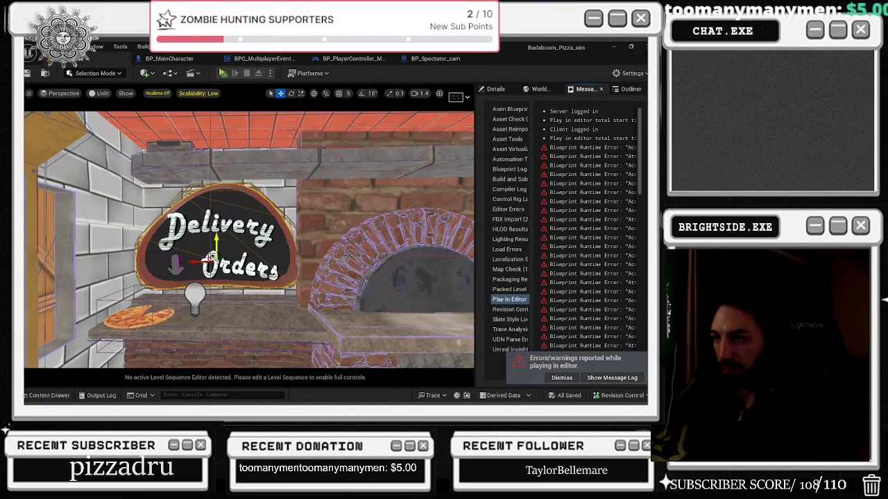
Nudge the sign's position, check its WorldGridPreviewMaterial slot, and frame the sign in view
drag(226, 265, 220, 270)
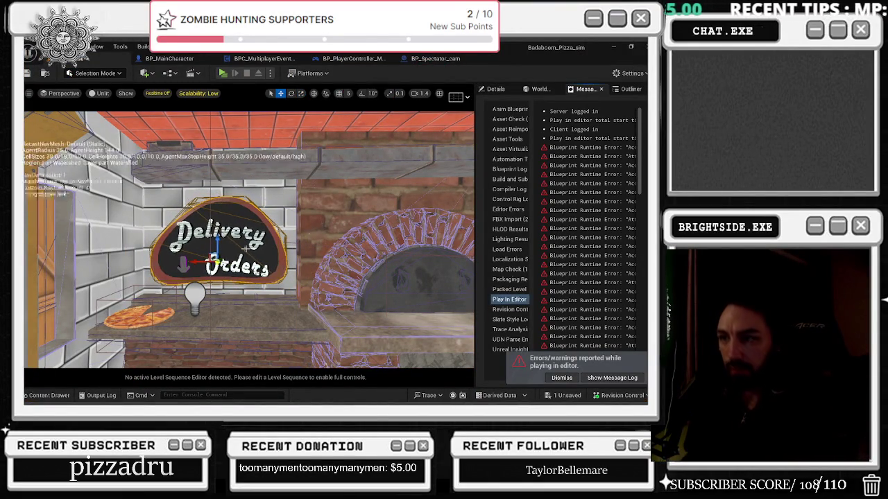
click(495, 89)
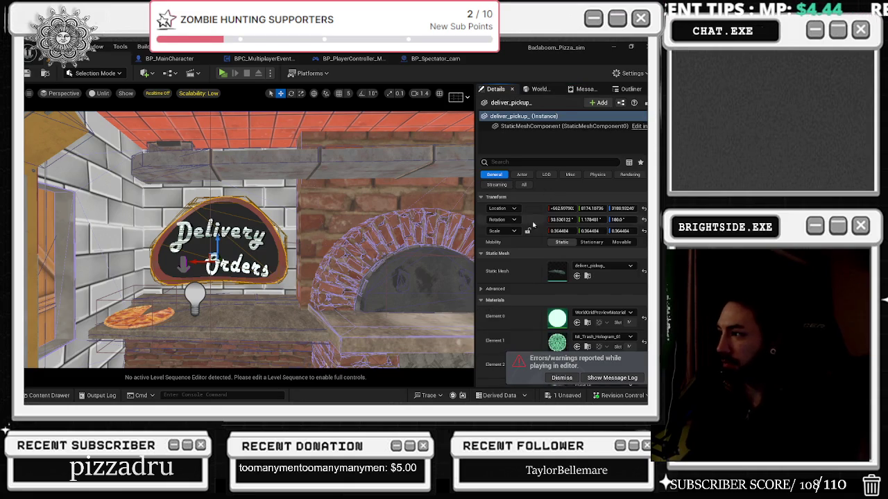
scroll(532, 224, down, 3)
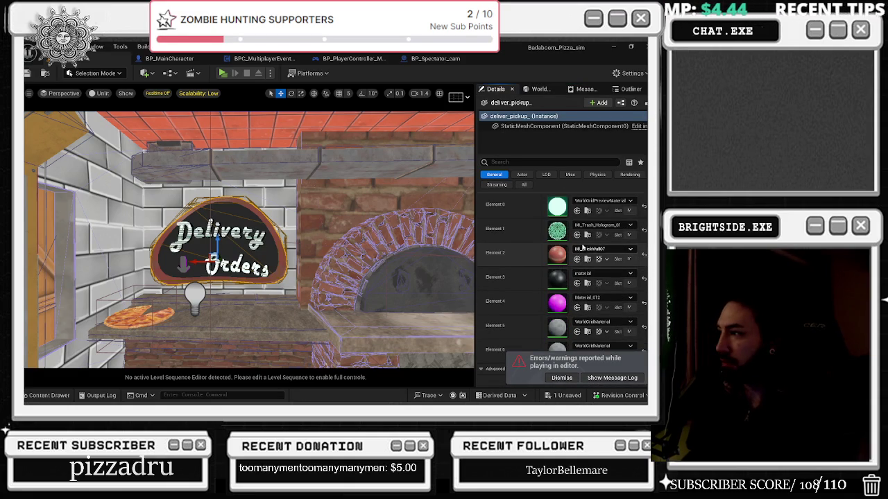
click(587, 210)
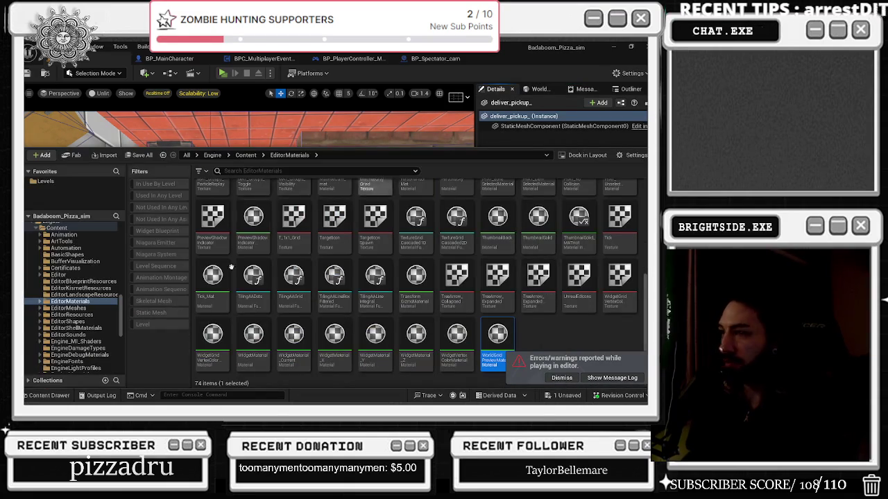
click(559, 325)
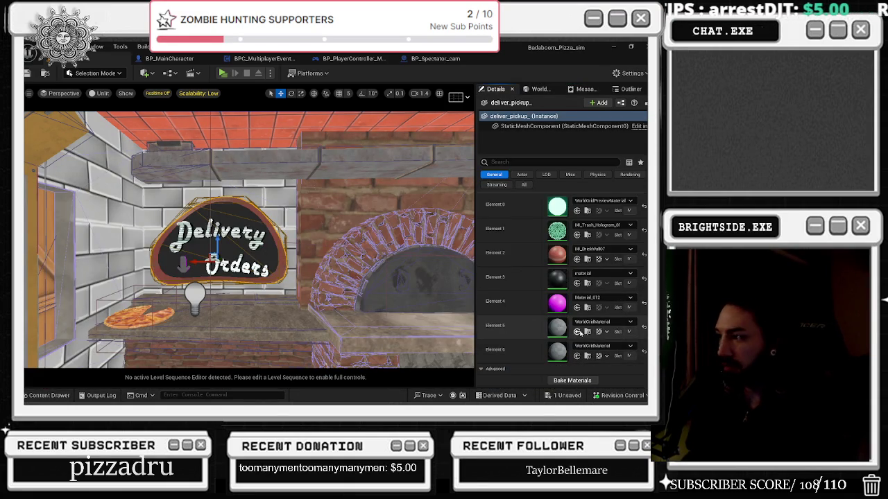
scroll(575, 333, up, 3)
right_drag(277, 277, 278, 277)
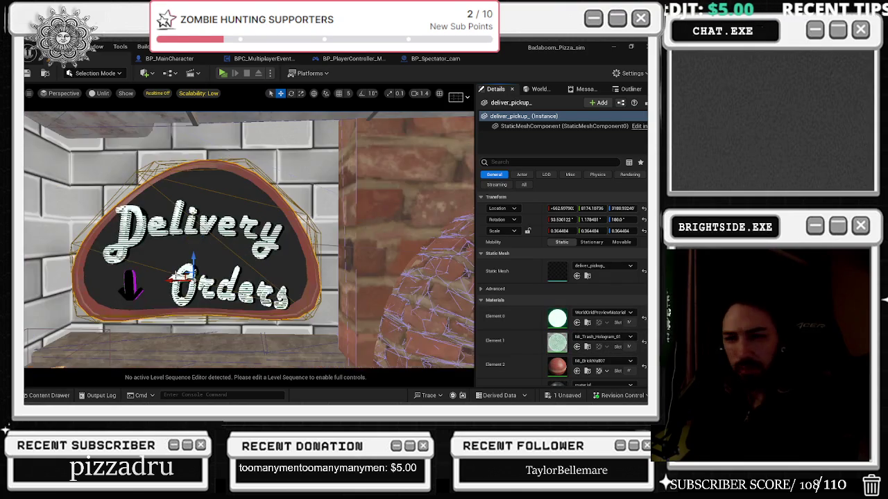
key(f)
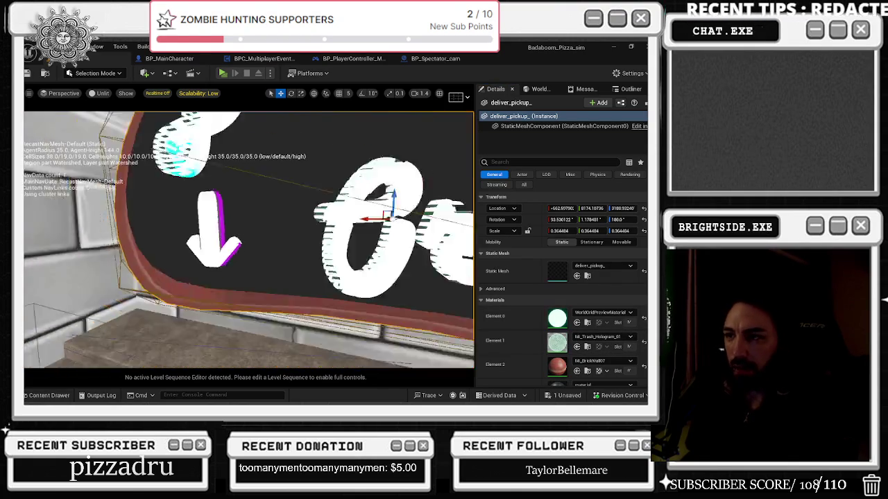
scroll(562, 291, down, 3)
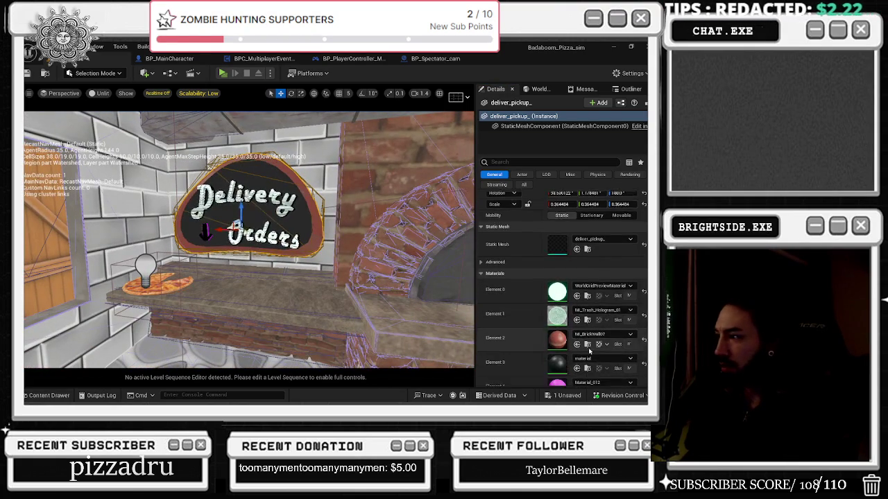
scroll(562, 292, down, 2)
scroll(577, 333, up, 5)
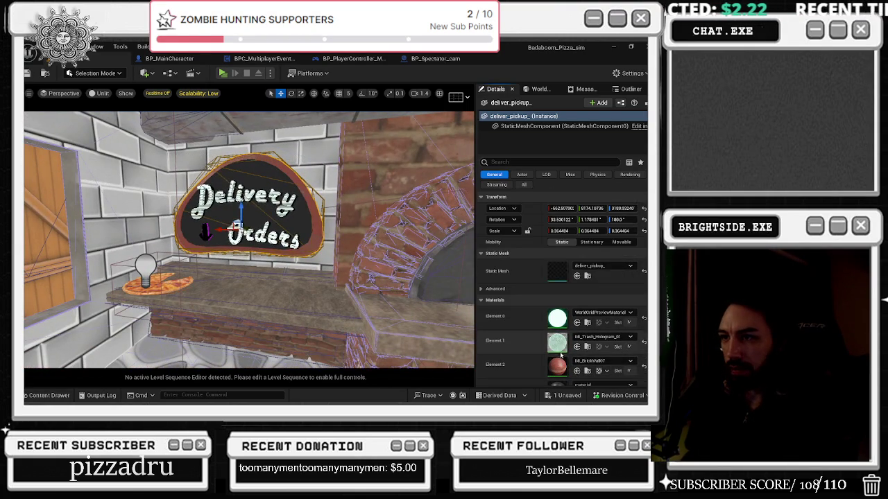
right_drag(277, 243, 277, 243)
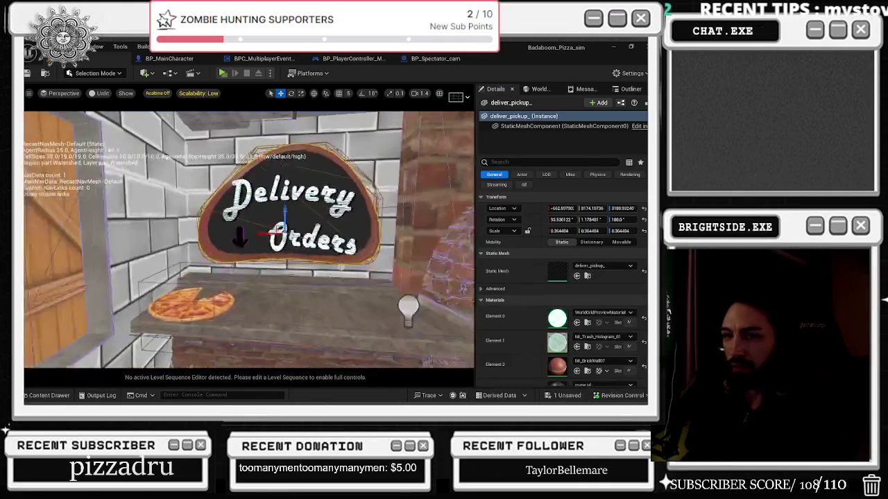
Save the level and bring Blender to the front
key(ctrl+s)
click(402, 320)
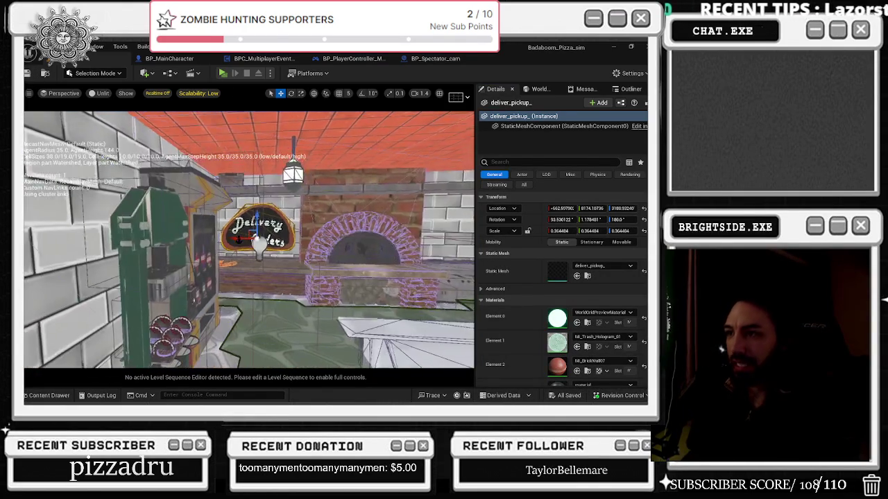
key(alt+Tab)
click(409, 205)
Delete the leftover left-hand sign, save HAUTE_SAUCE.blend, and return to Unreal Engine
drag(106, 164, 208, 257)
key(Delete)
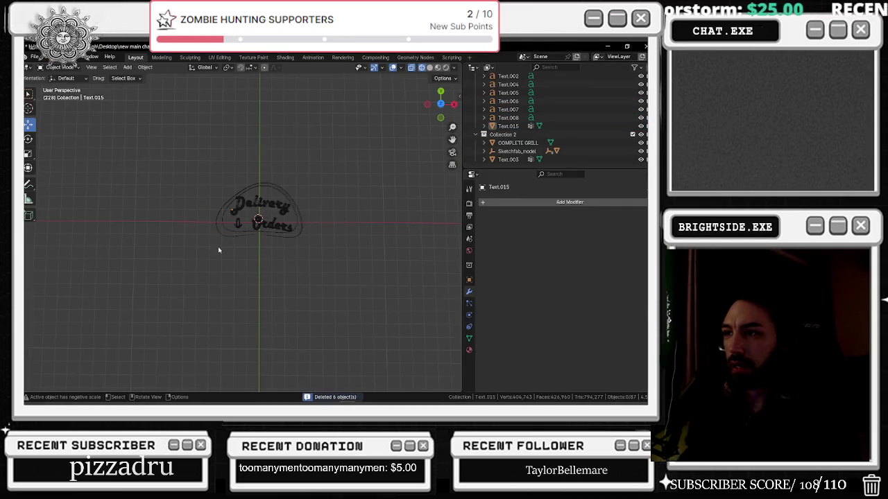
key(ctrl+super+s)
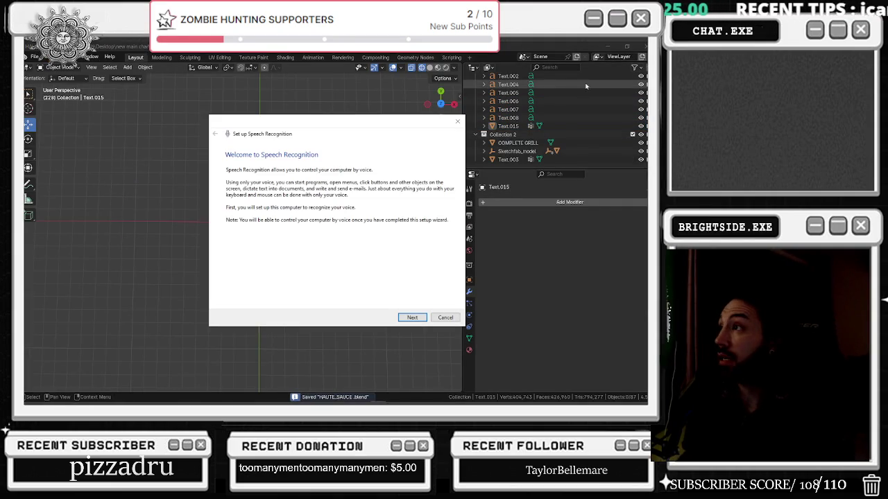
click(458, 122)
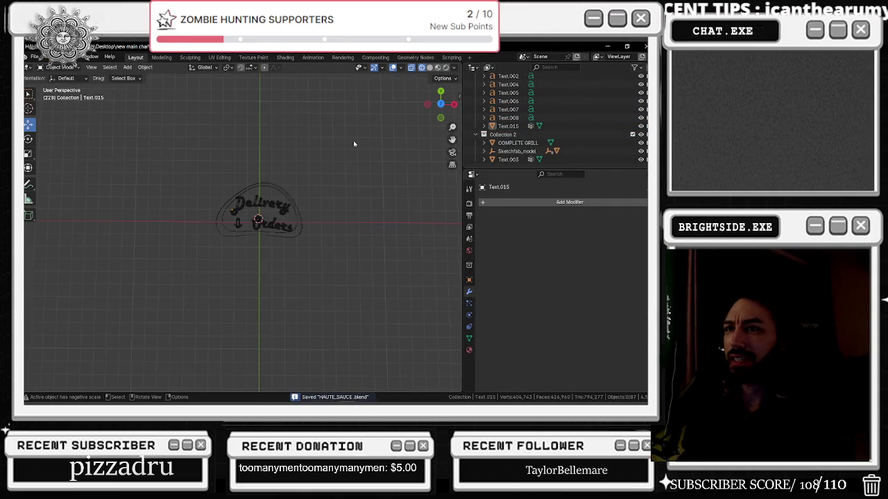
key(alt+Tab)
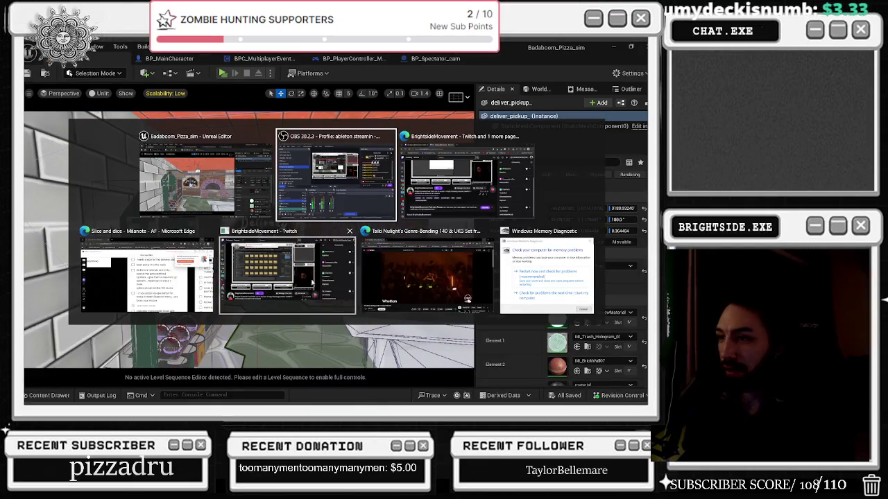
Drag the delivery-station sign task off the Milanote to-do list, then go back to Unreal
key(alt+shift+Tab)
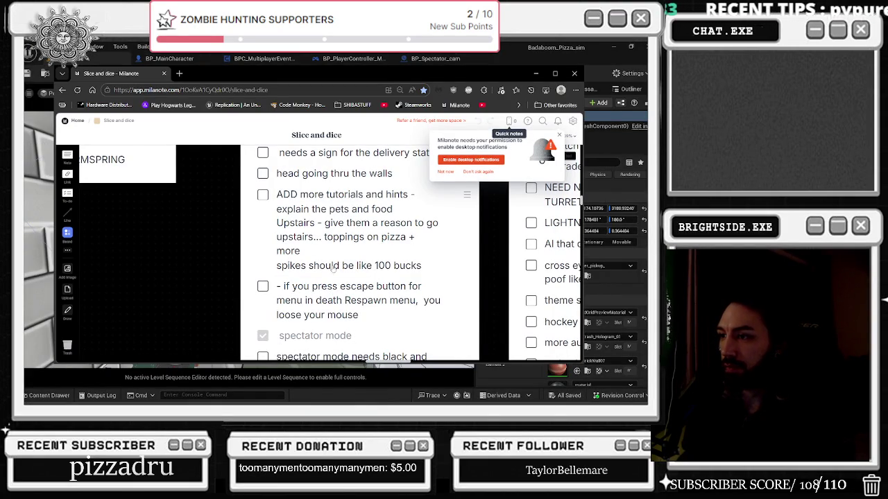
scroll(285, 200, up, 1)
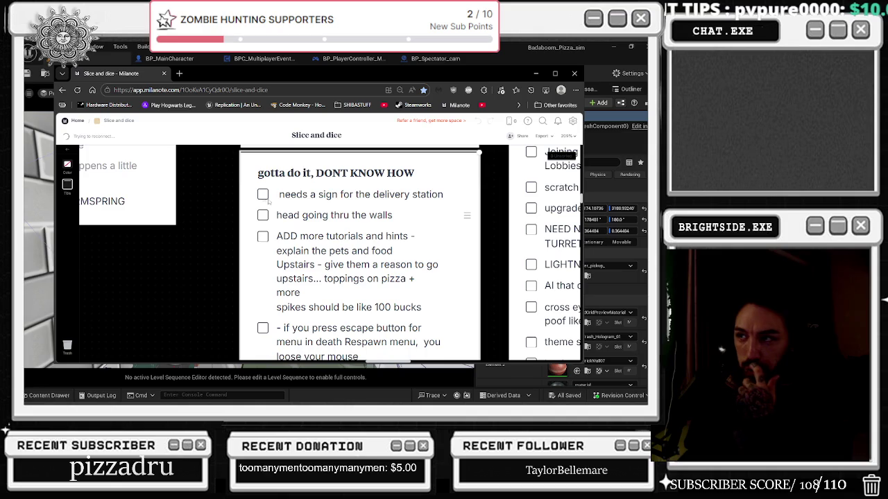
drag(259, 198, 448, 230)
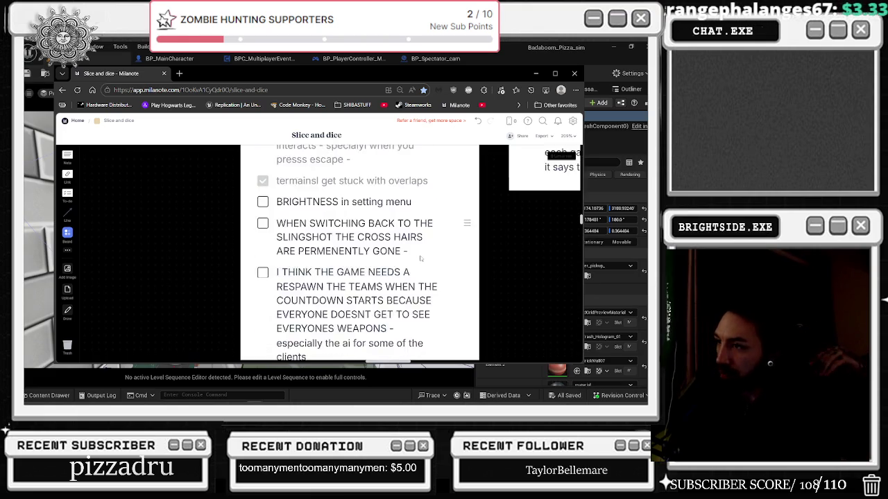
scroll(421, 257, up, 3)
scroll(420, 258, up, 3)
scroll(422, 257, up, 3)
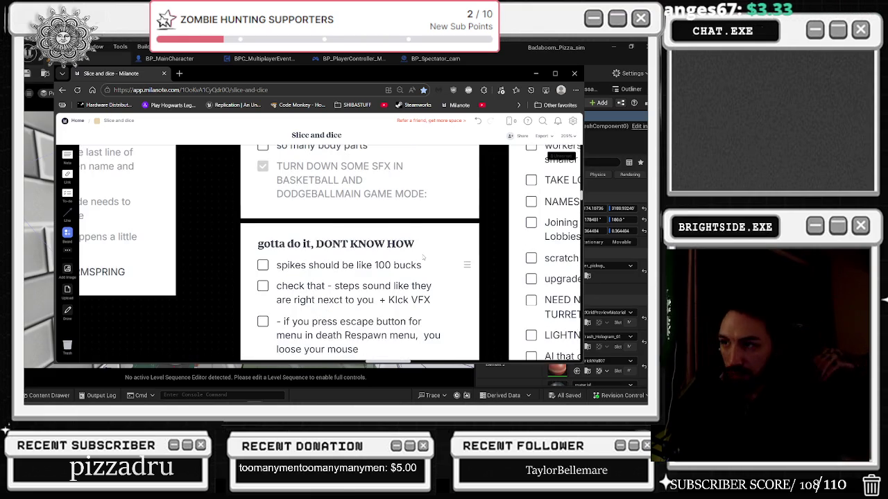
scroll(423, 258, down, 1)
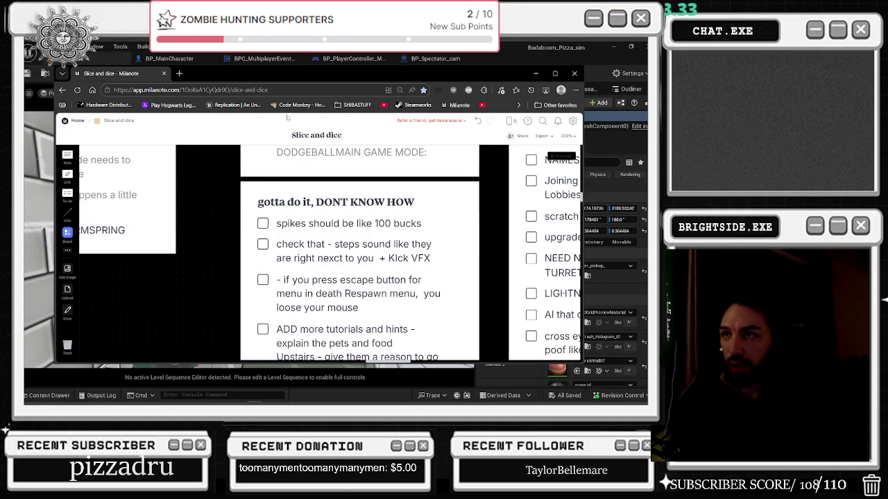
click(81, 63)
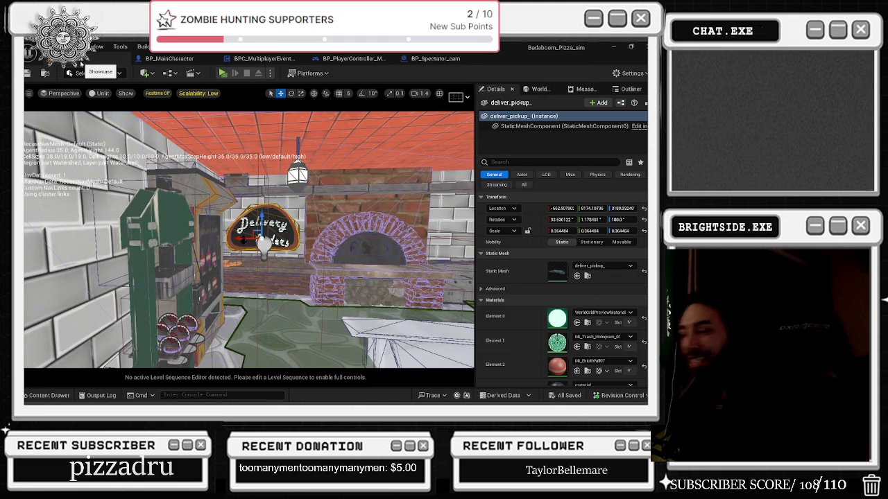